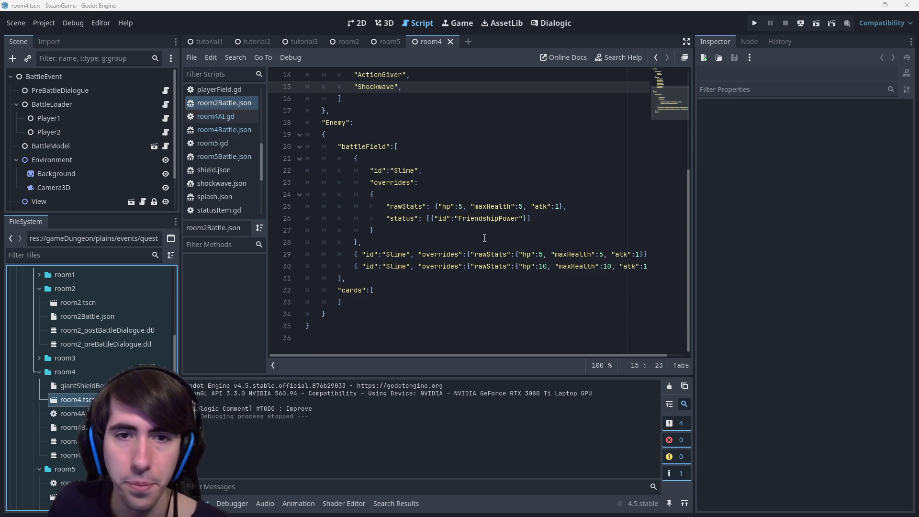
- Delete the two extra Slime entries from room4Battle.json, leaving one Slime, and run the game with F6
left_click(438, 267)
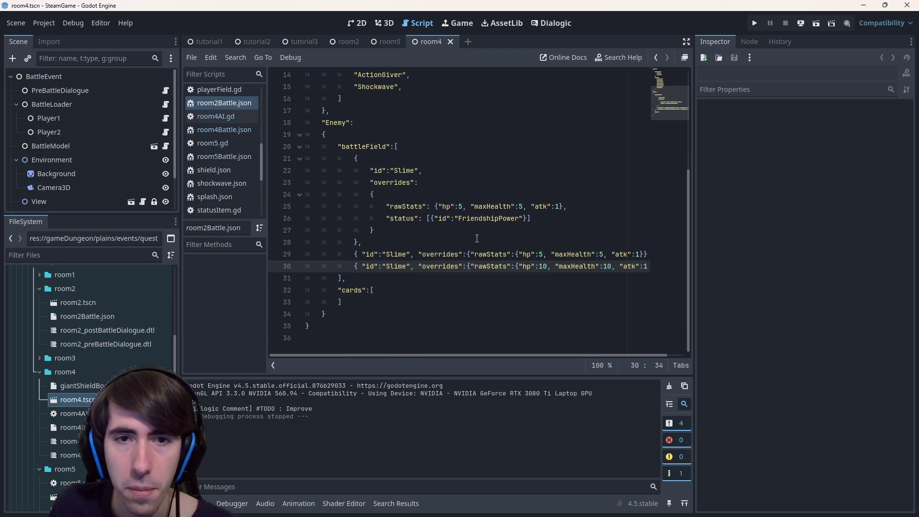
scroll(91, 335, "down", 4)
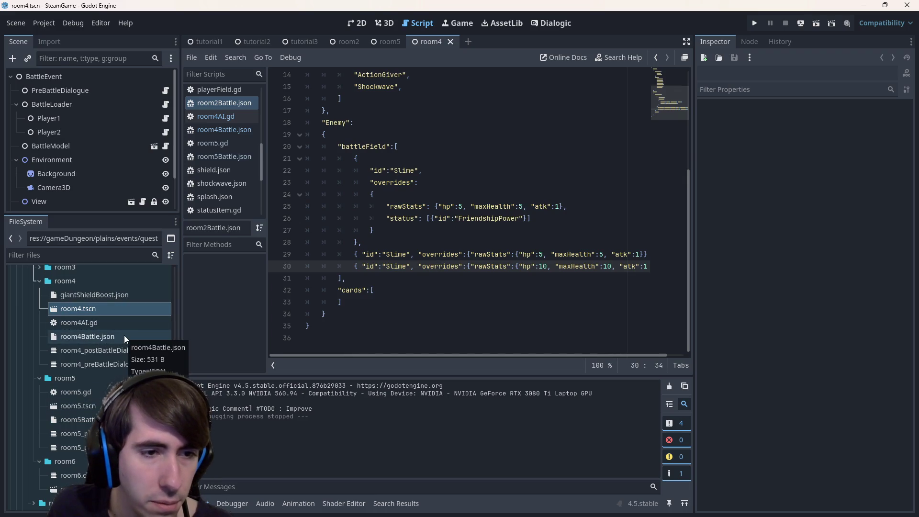
left_click(120, 309)
double_click(121, 337)
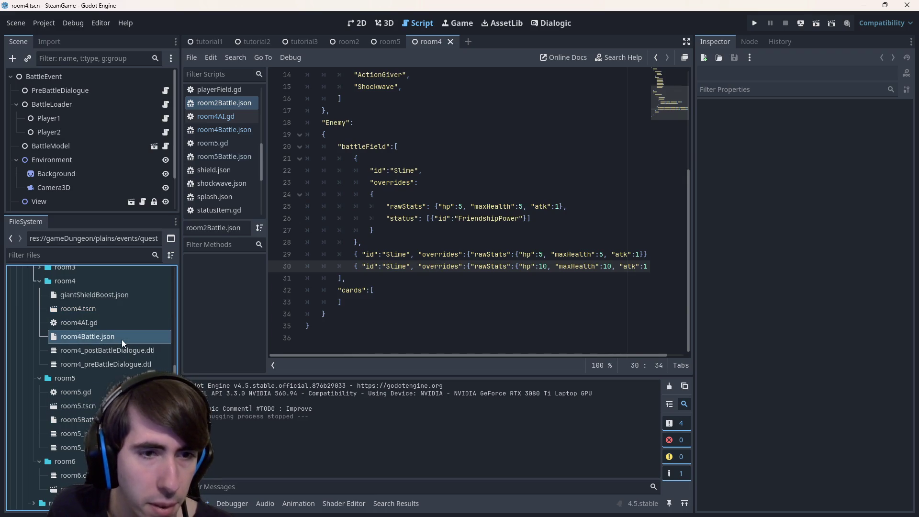
mouse_move(625, 266)
left_mouse_down()
mouse_move(296, 244)
mouse_move(268, 256)
left_mouse_up()
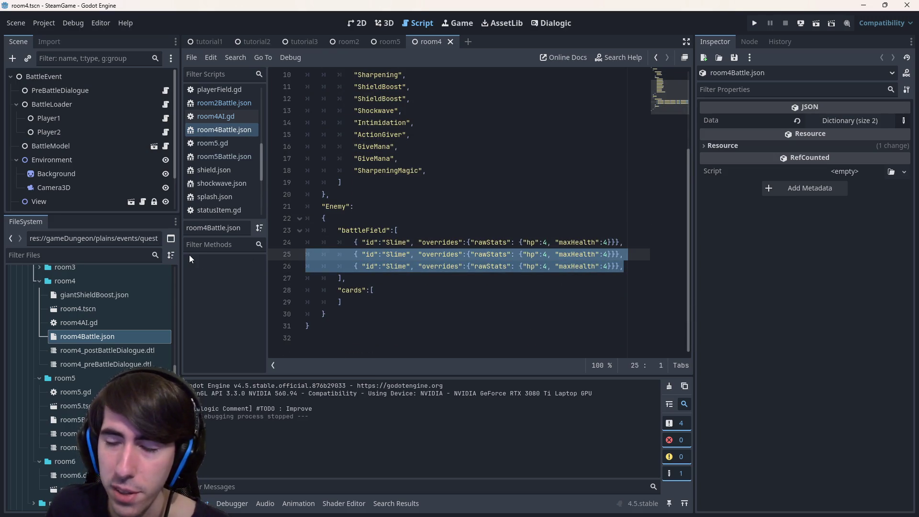
key("BackSpace")
key("BackSpace")
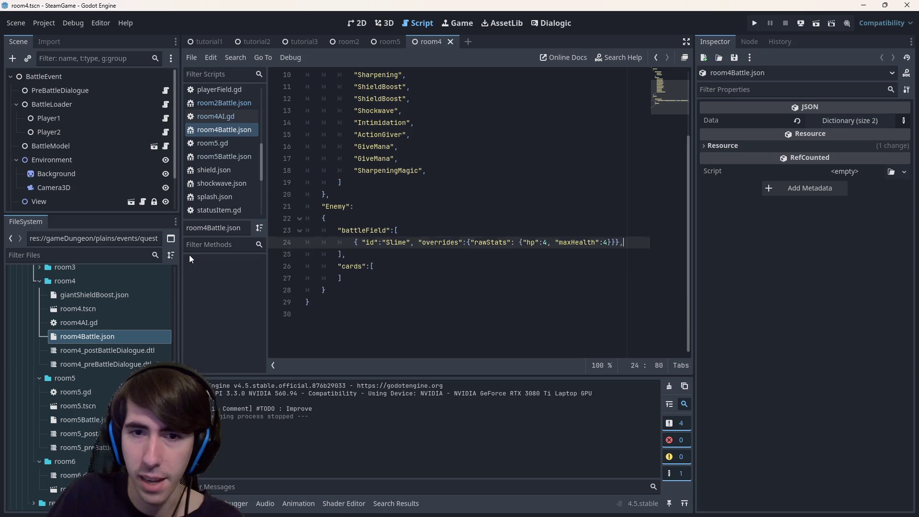
key("F6")
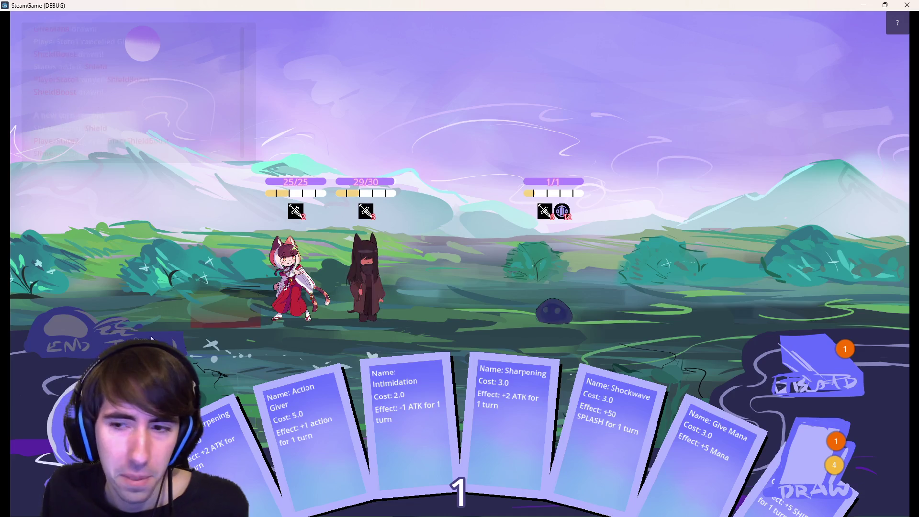
- Play Give Mana, Sharpening and Shield Boost on the dark-haired character, then end the turn
mouse_move(655, 446)
left_mouse_down()
mouse_move(357, 281)
mouse_move(375, 277)
left_mouse_up()
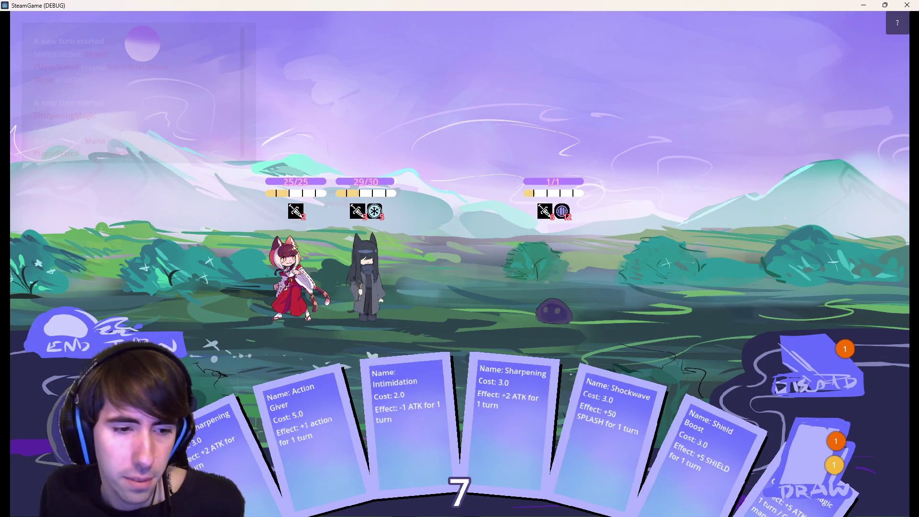
mouse_move(225, 435)
left_mouse_down()
mouse_move(440, 268)
mouse_move(389, 267)
left_mouse_up()
mouse_move(658, 440)
left_mouse_down()
mouse_move(473, 306)
mouse_move(369, 277)
left_mouse_up()
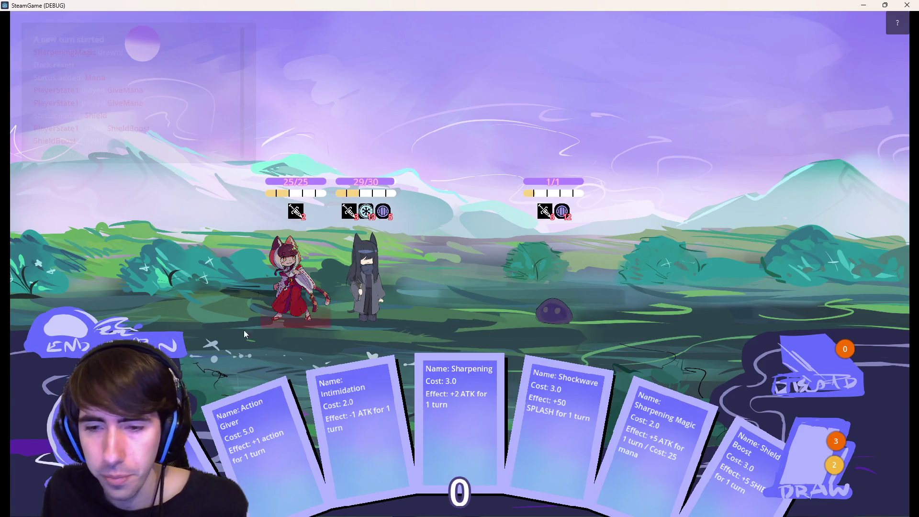
left_click(151, 332)
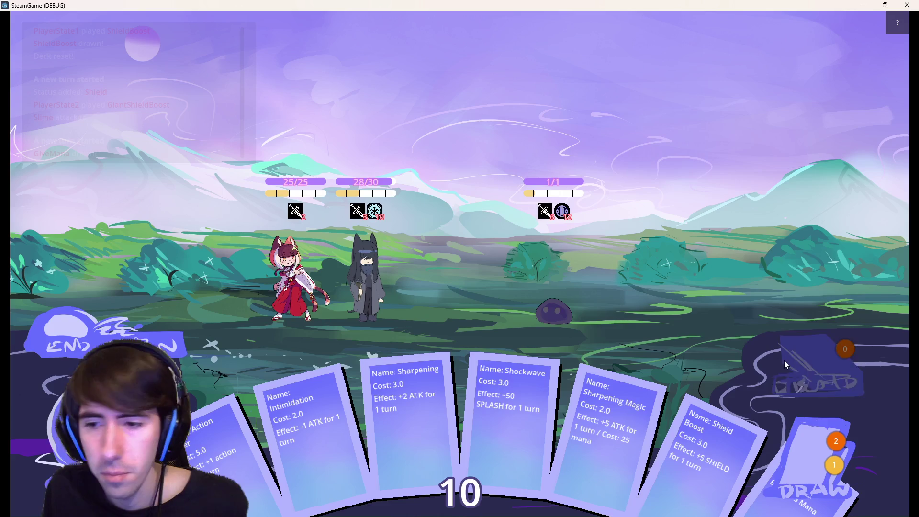
- On the second turn, play Give Mana, Shield Boost and Give Mana again, then end the turn
mouse_move(134, 450)
left_mouse_down()
mouse_move(393, 288)
mouse_move(381, 280)
left_mouse_up()
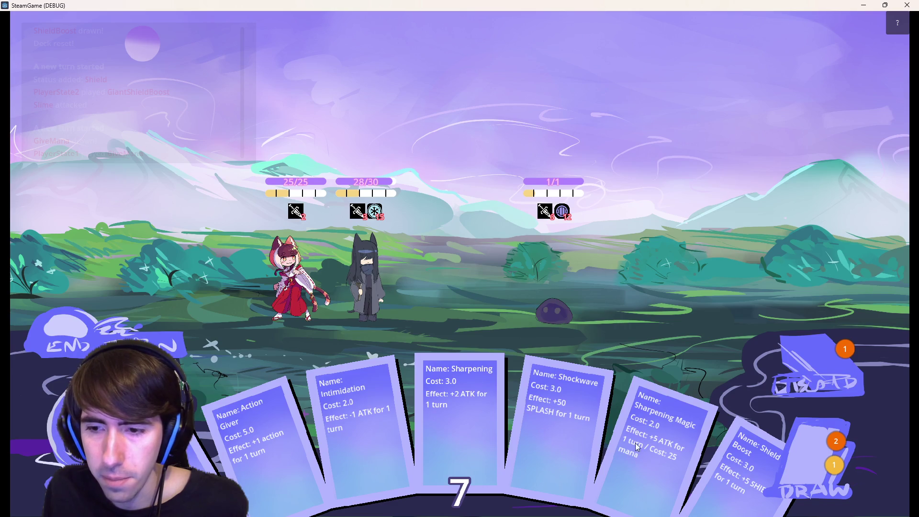
mouse_move(726, 477)
left_mouse_down()
mouse_move(364, 230)
mouse_move(366, 273)
left_mouse_up()
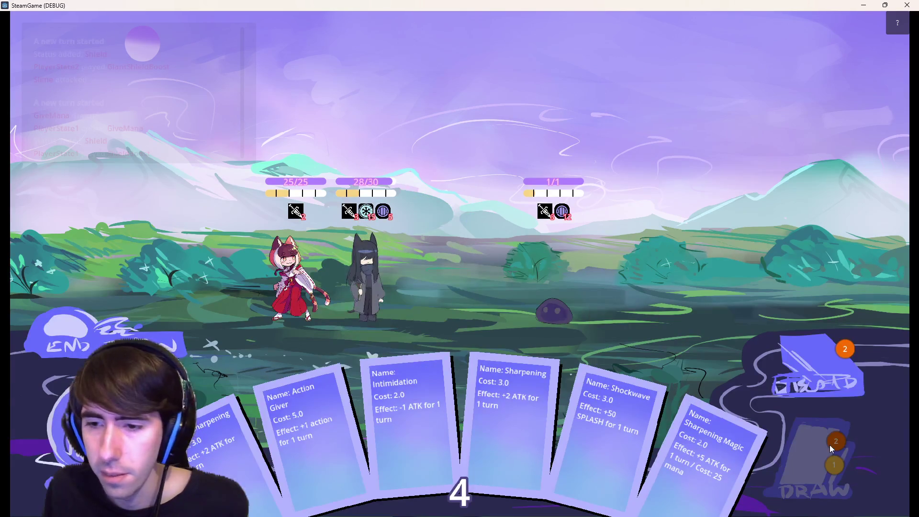
left_click_drag(741, 497, 377, 291)
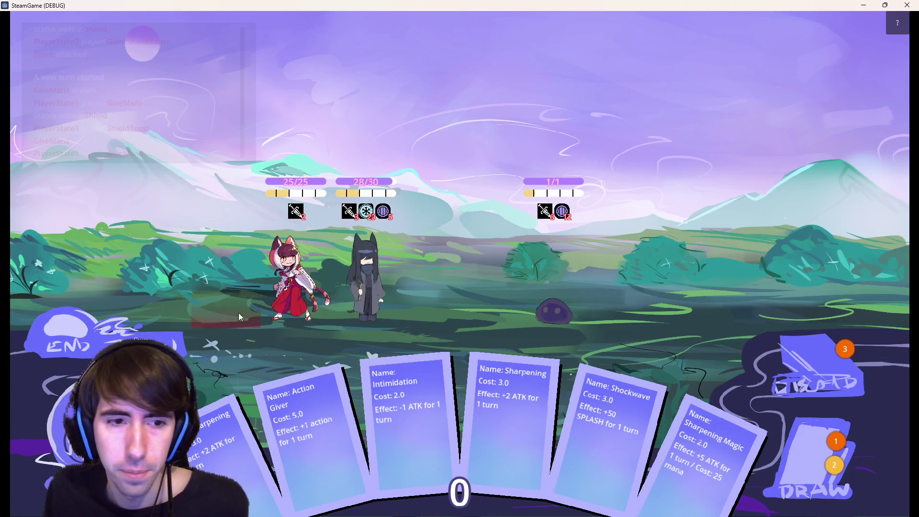
left_click(165, 342)
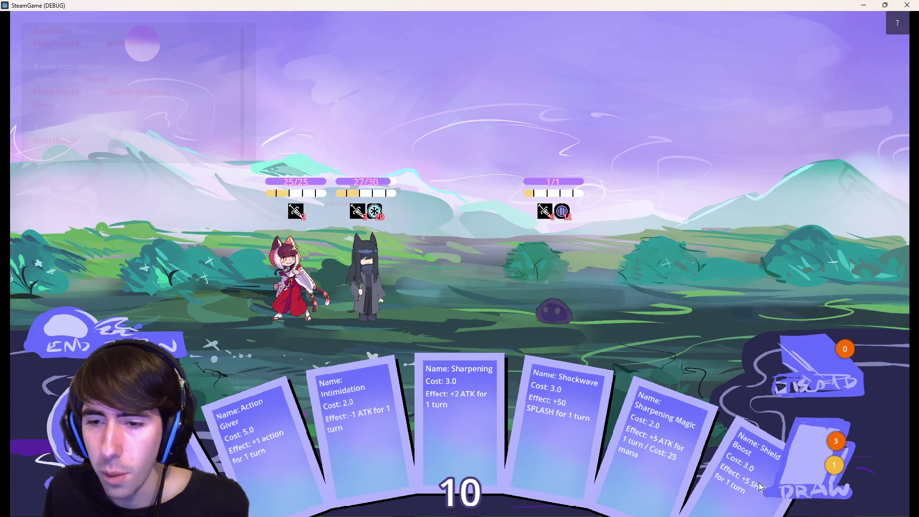
- Play Shield Boost, draw two extra cards, play Give Mana, and end the third turn
left_click_drag(424, 338, 430, 314)
left_click(818, 478)
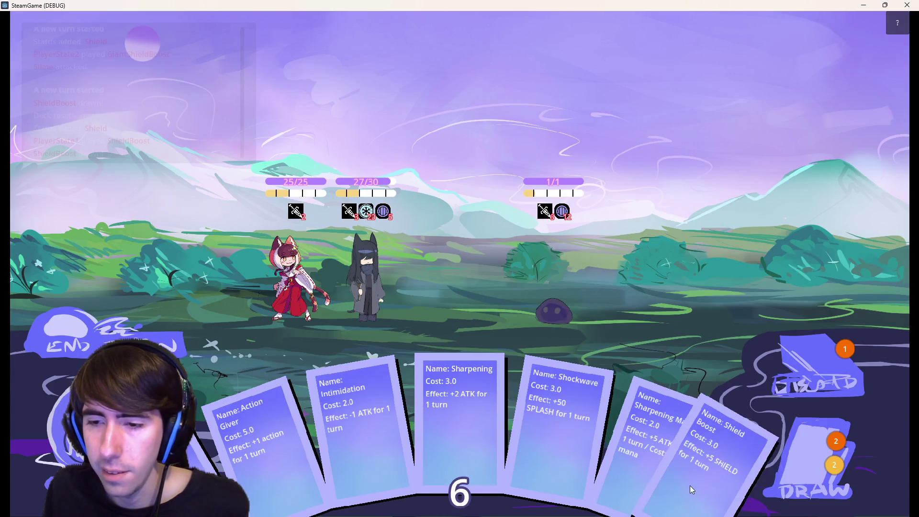
left_click(817, 452)
mouse_move(747, 478)
left_mouse_down()
mouse_move(368, 289)
mouse_move(380, 289)
left_mouse_up()
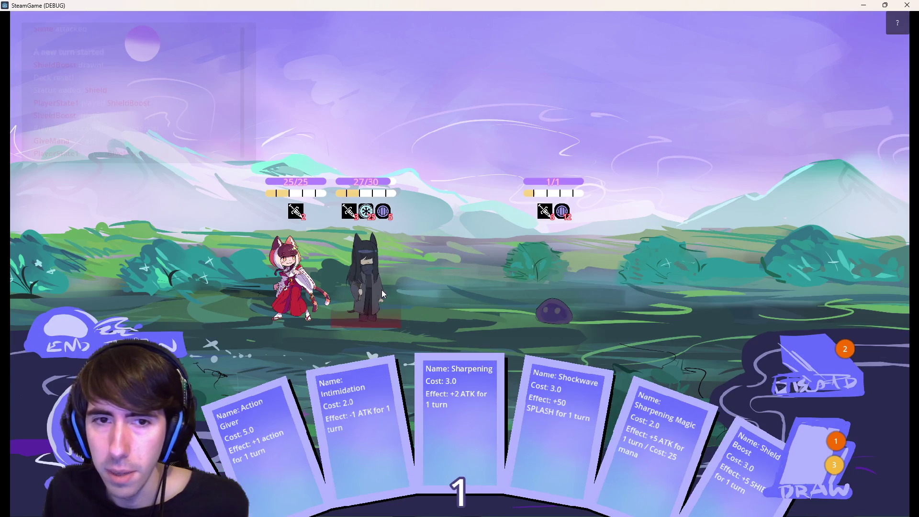
left_click(180, 329)
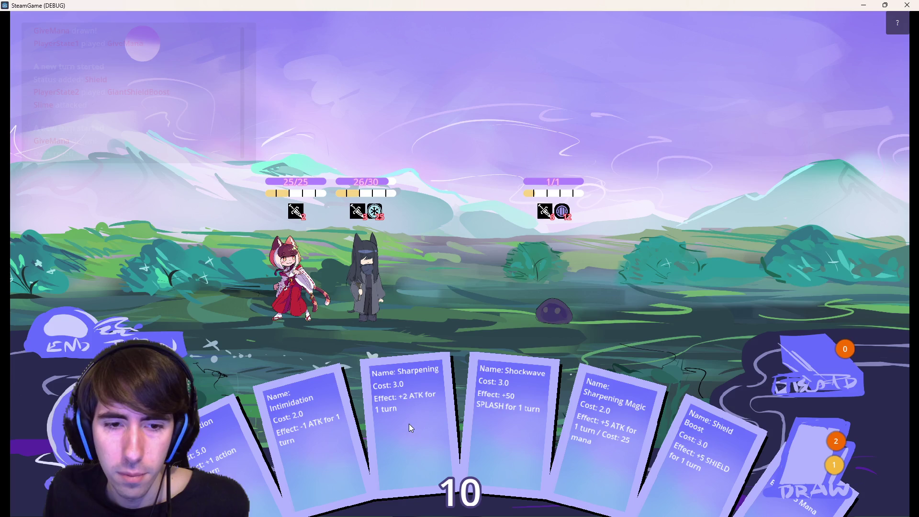
- Play Sharpening Magic, Sharpening and Action Giver, then attack the slime to win
mouse_move(618, 451)
left_mouse_down()
mouse_move(448, 323)
mouse_move(373, 286)
left_mouse_up()
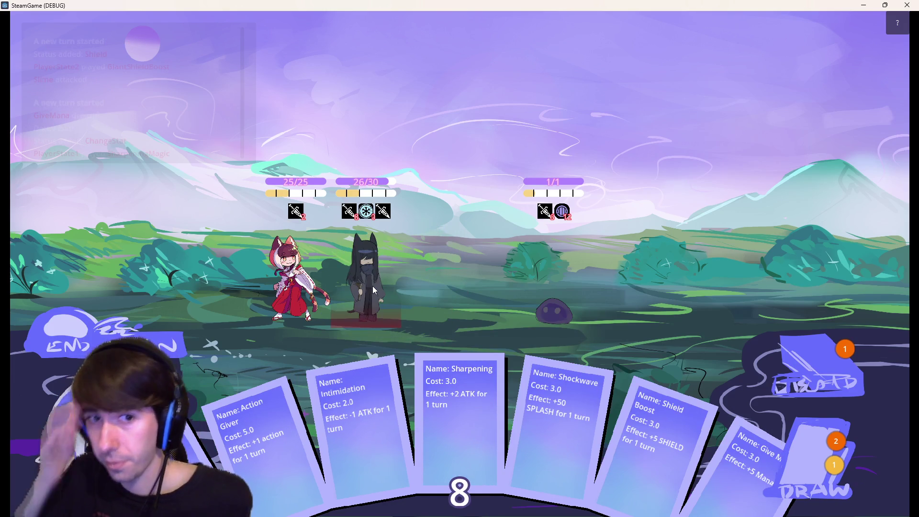
mouse_move(370, 210)
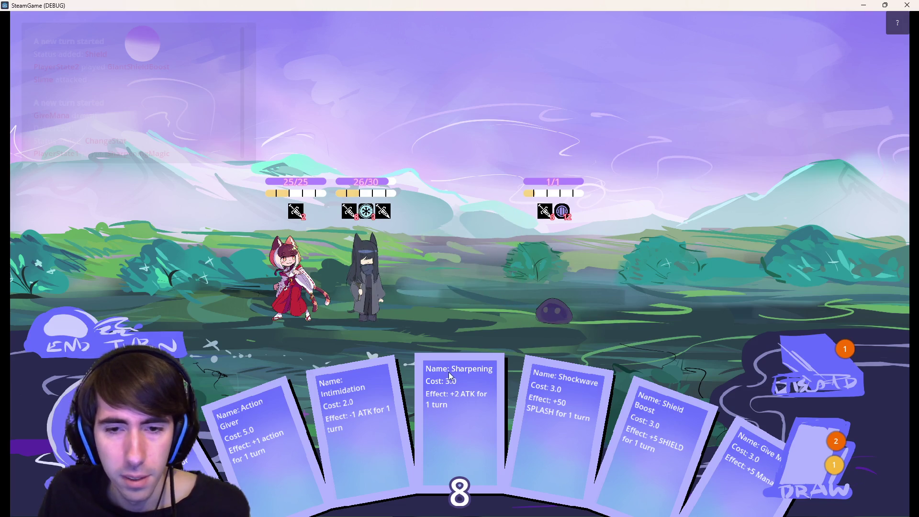
left_click_drag(451, 400, 374, 287)
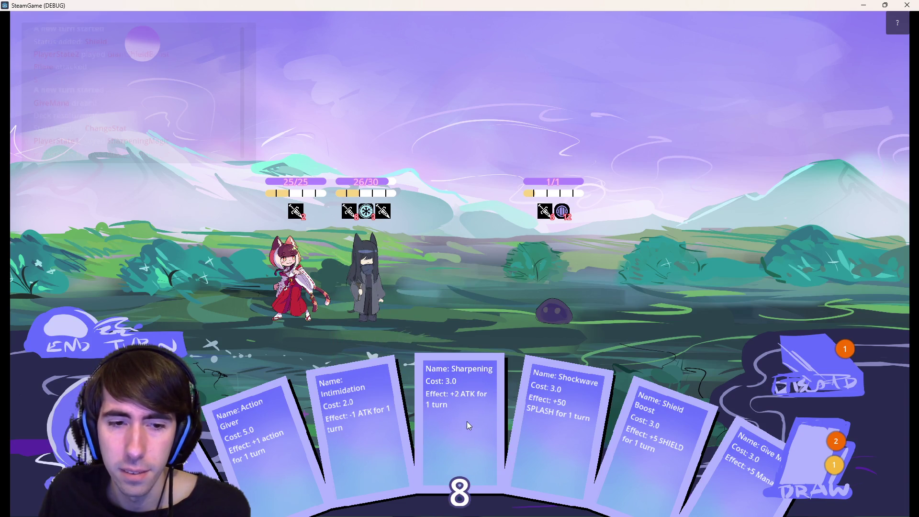
mouse_move(310, 449)
left_mouse_down()
mouse_move(383, 303)
mouse_move(380, 274)
left_mouse_up()
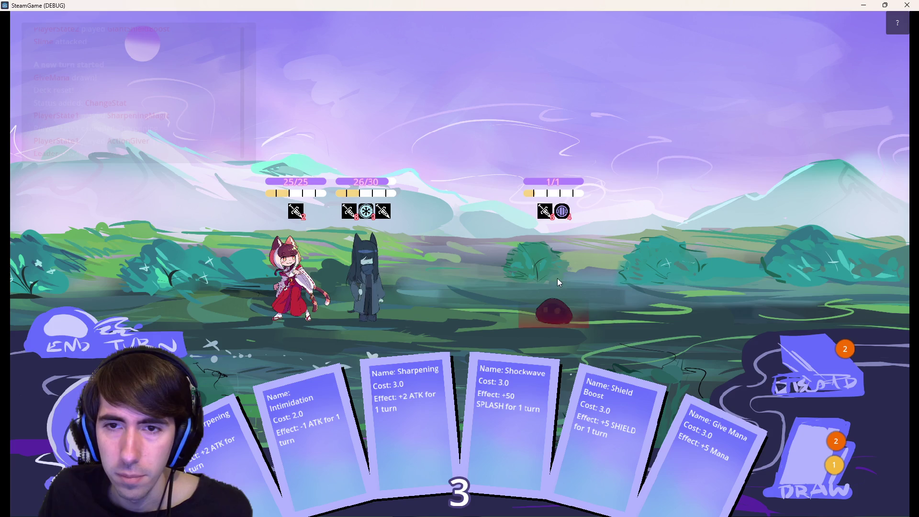
left_click(546, 284)
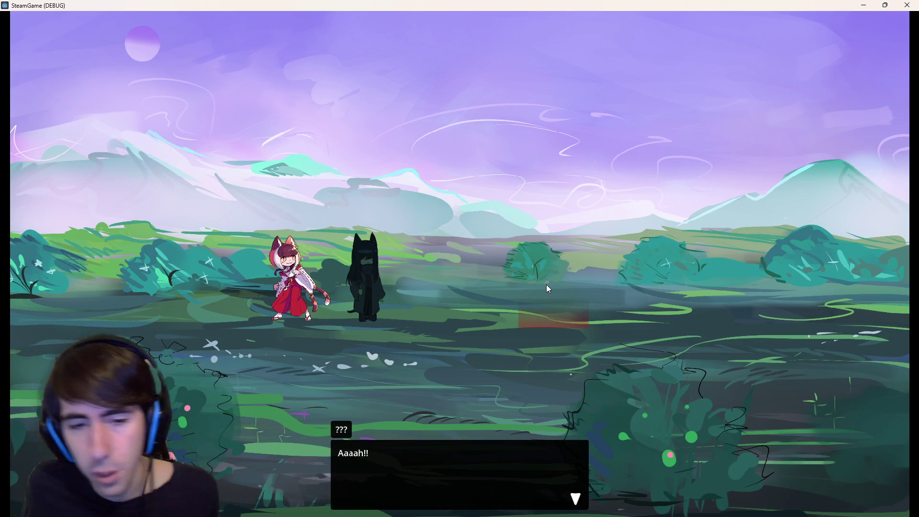
- Advance through the three lines of post-battle dialogue until it closes
left_click(508, 266)
left_click(508, 266)
left_click(508, 267)
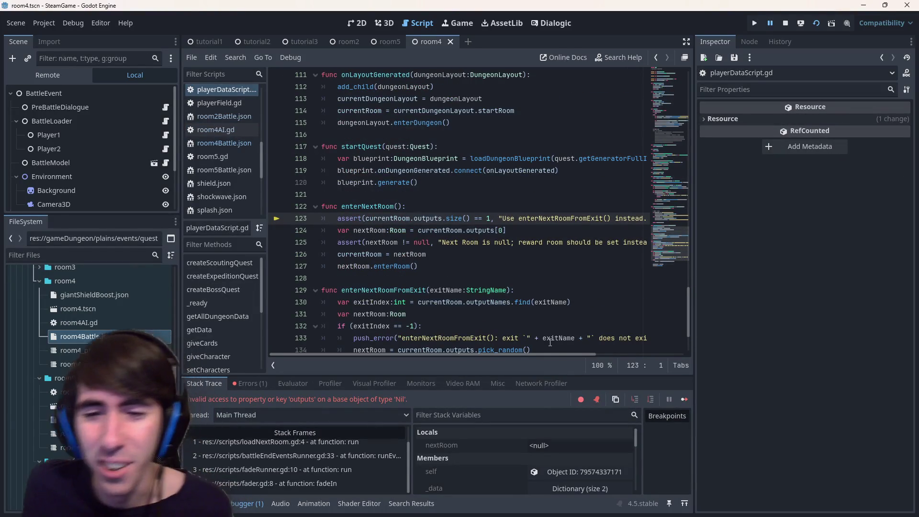
- Dismiss the documentation popup and stop the crashed debug session
mouse_move(555, 353)
left_mouse_down()
mouse_move(614, 354)
mouse_move(504, 355)
left_mouse_up()
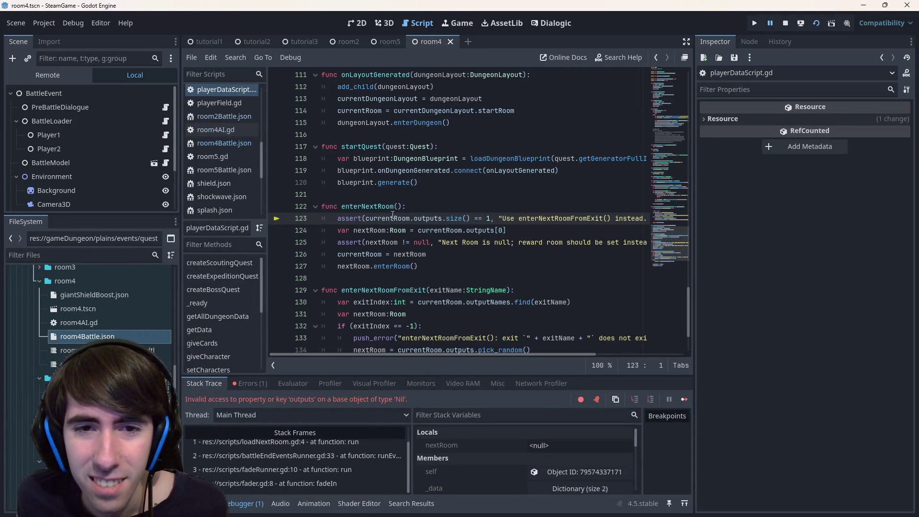
mouse_move(428, 217)
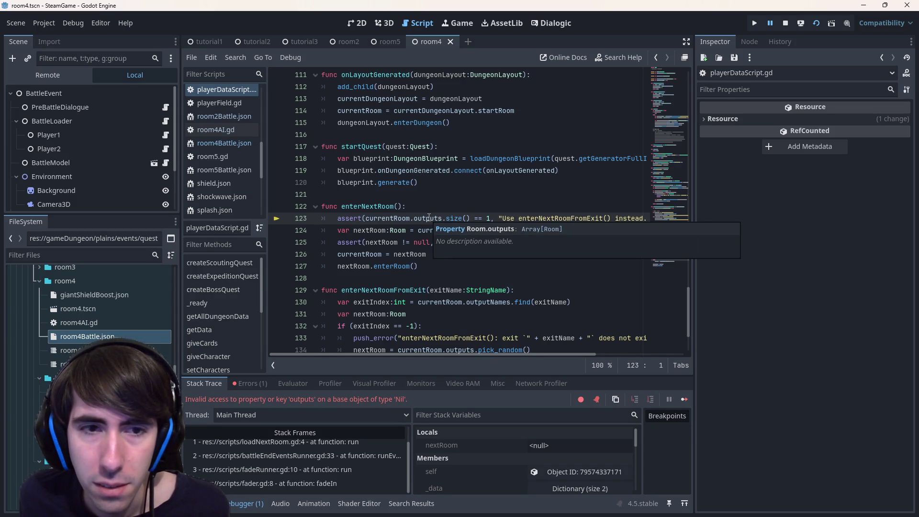
left_click(412, 206)
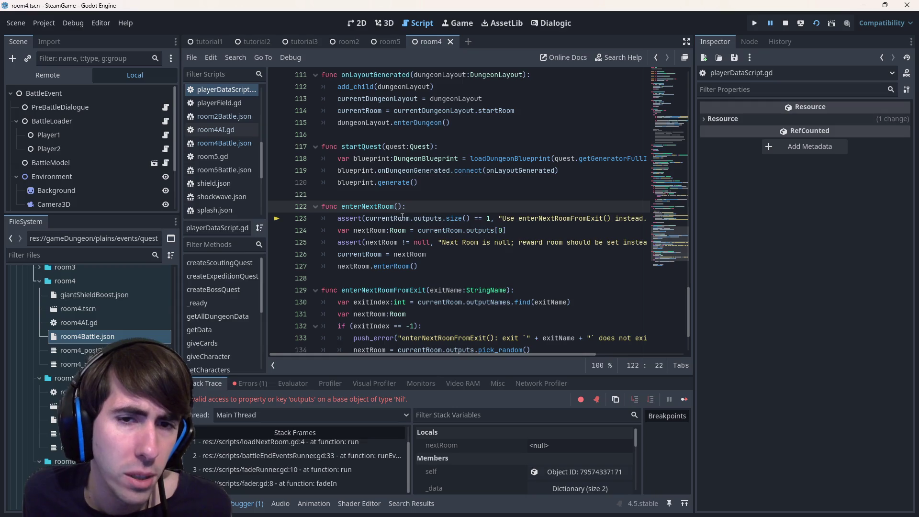
mouse_move(402, 217)
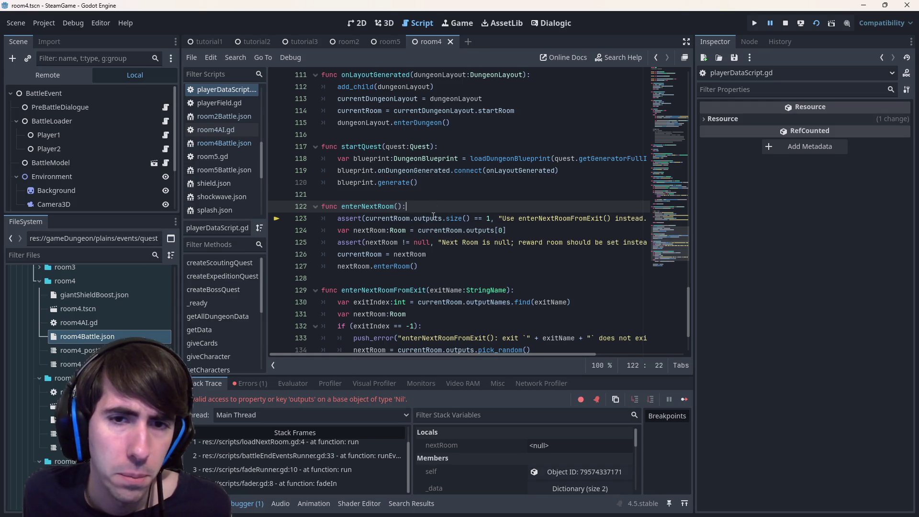
left_click(785, 24)
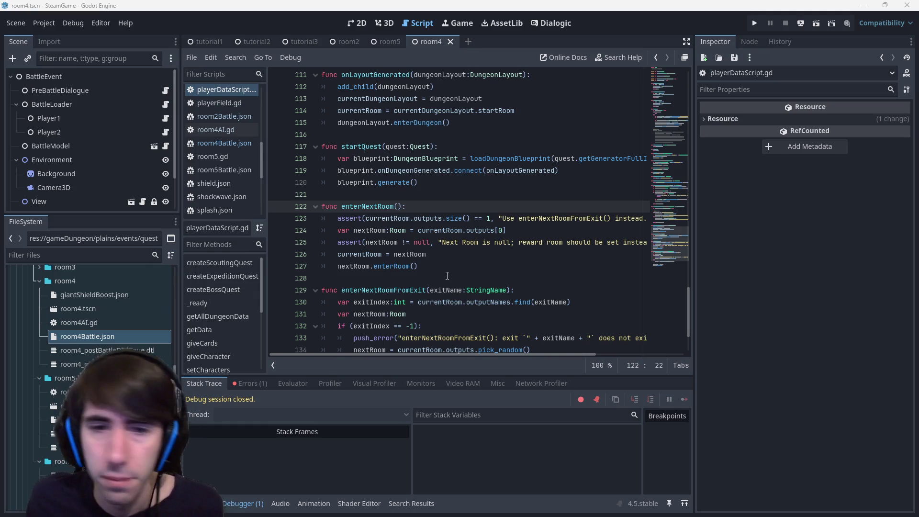
- Review the enterNextRoom code and the logged 'outputs' on Nil error, then switch to PowerShell
left_click(484, 243)
left_click(484, 262)
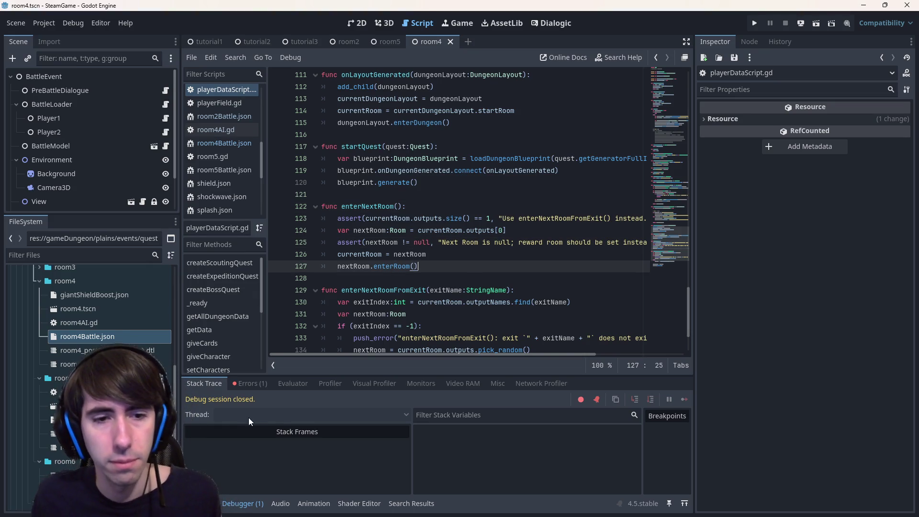
left_click(261, 382)
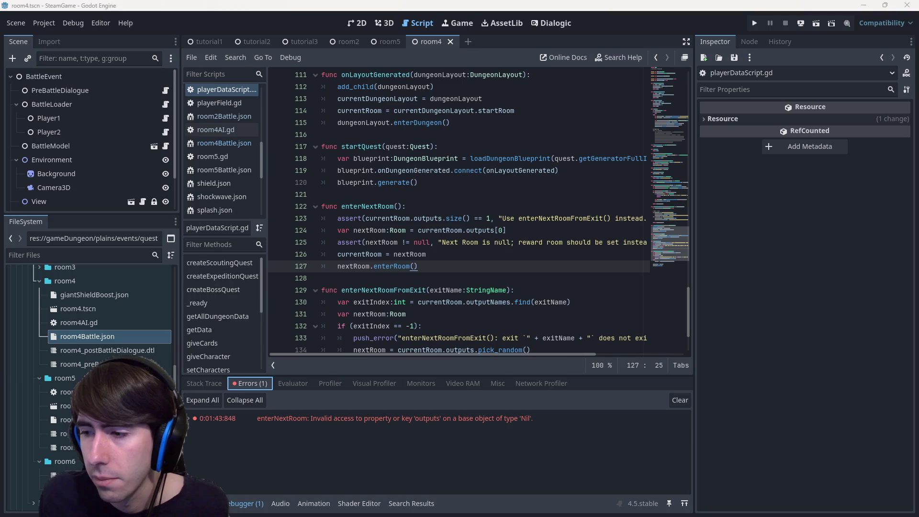
key("alt+Tab")
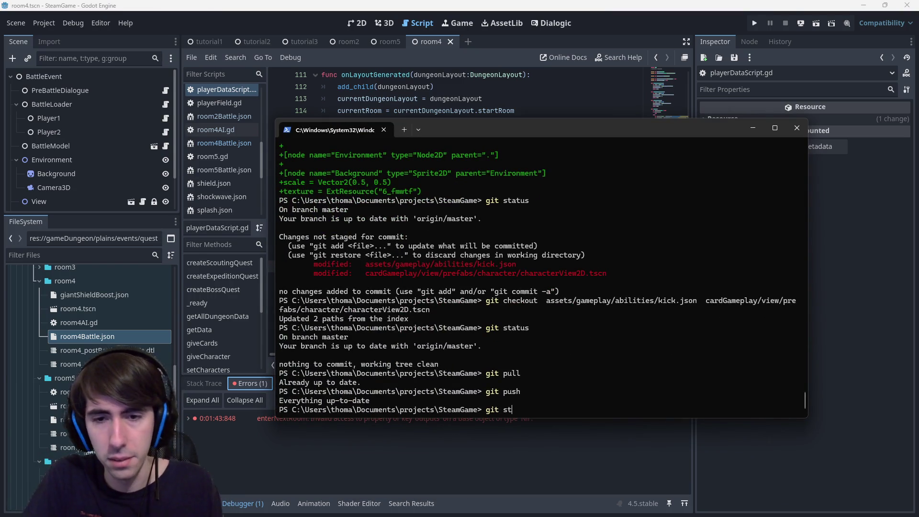
- Run git status and git diff . to review the room4Battle.json change
type("s")
key("Return")
type("git diff .")
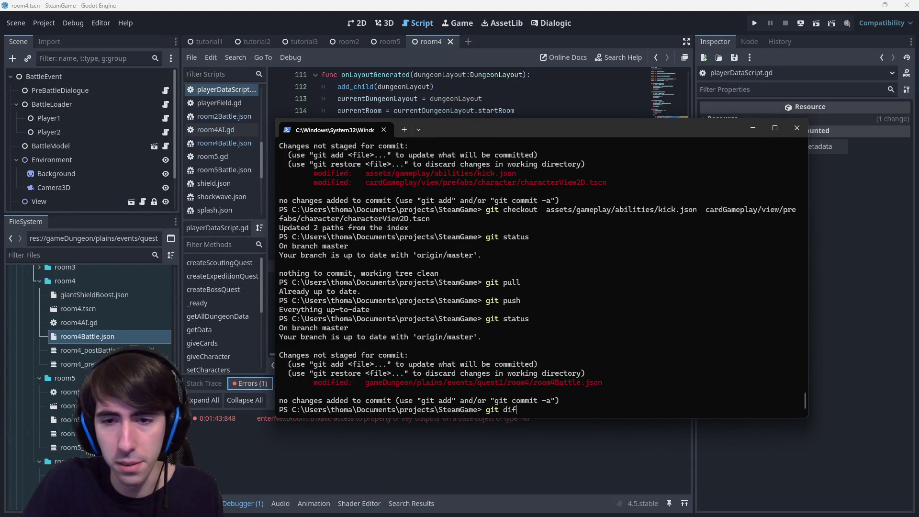
key("Return")
type("git a")
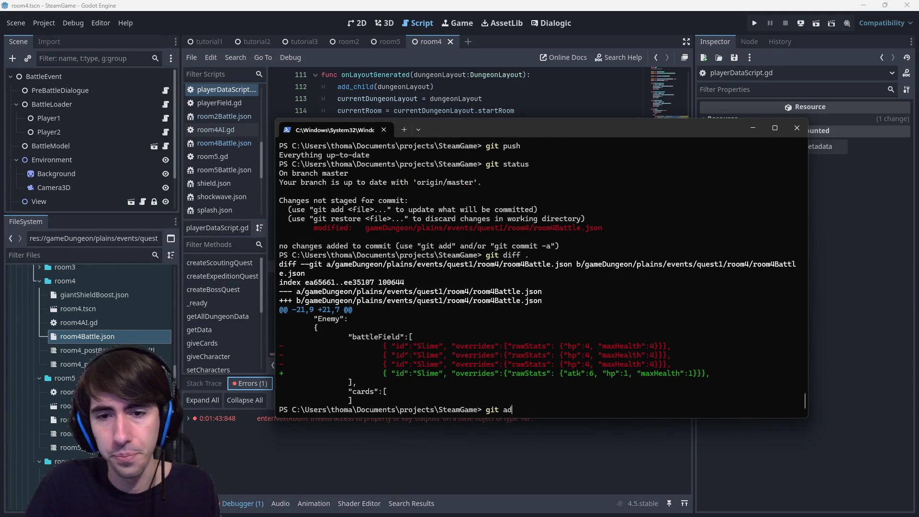
- Stage all changes and commit them with the message '[MAD-162] 2nd battle simplified'
type("d .")
key("Return")
type("g")
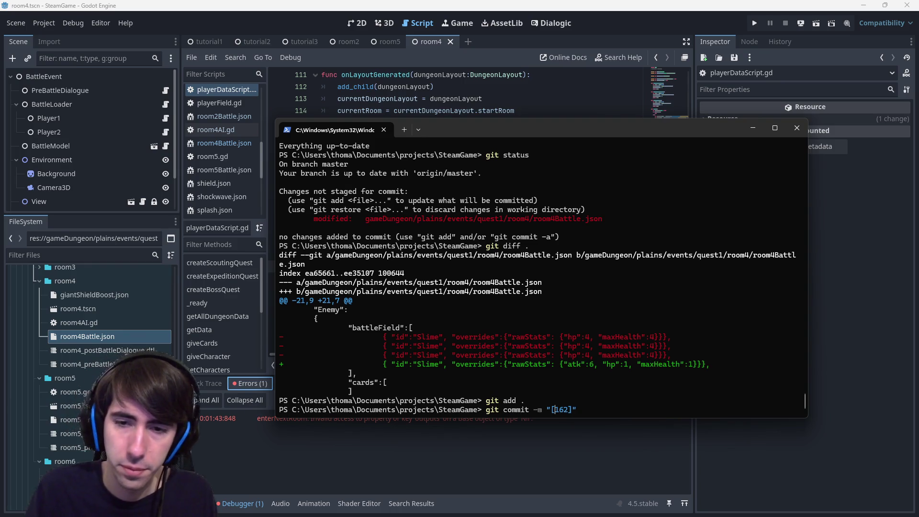
type("AD-")
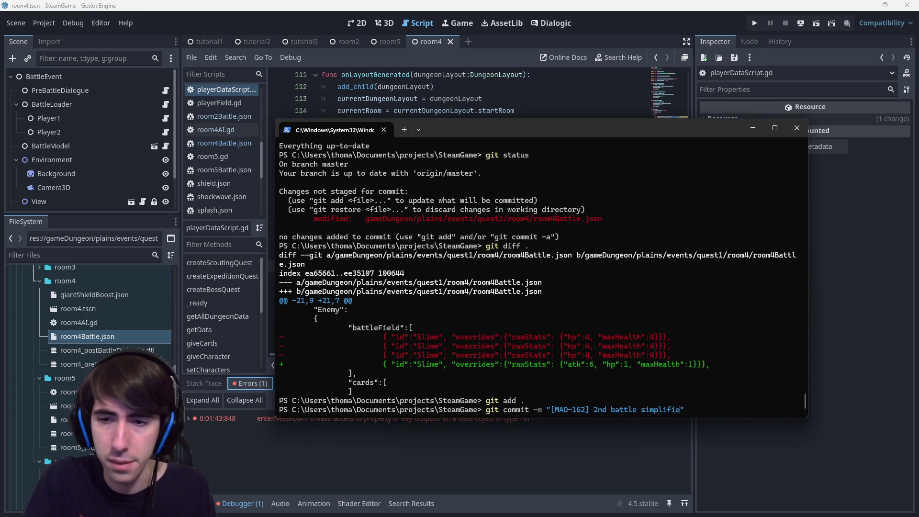
type("d")
key("Return")
type("git push")
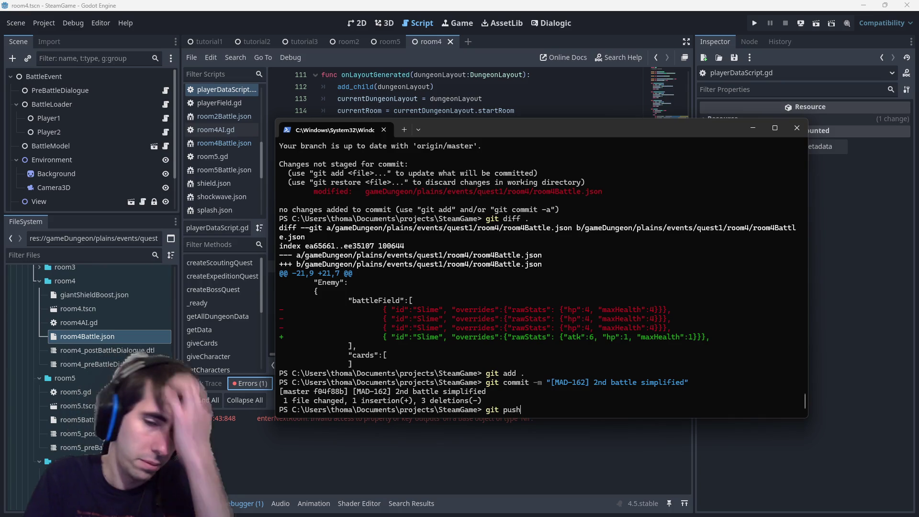
- Run git push to send the '[MAD-162] 2nd battle simplified' commit to origin/master
key("Return")
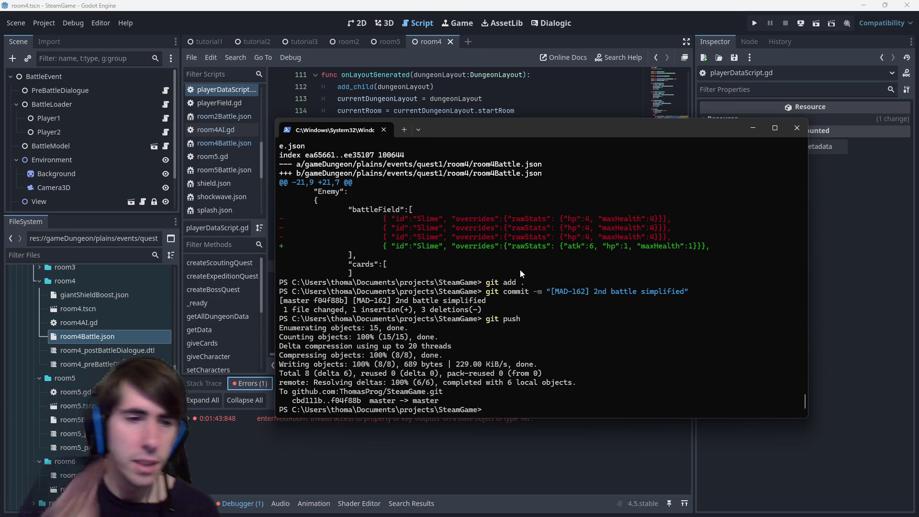
scroll(76, 418, "down", 3)
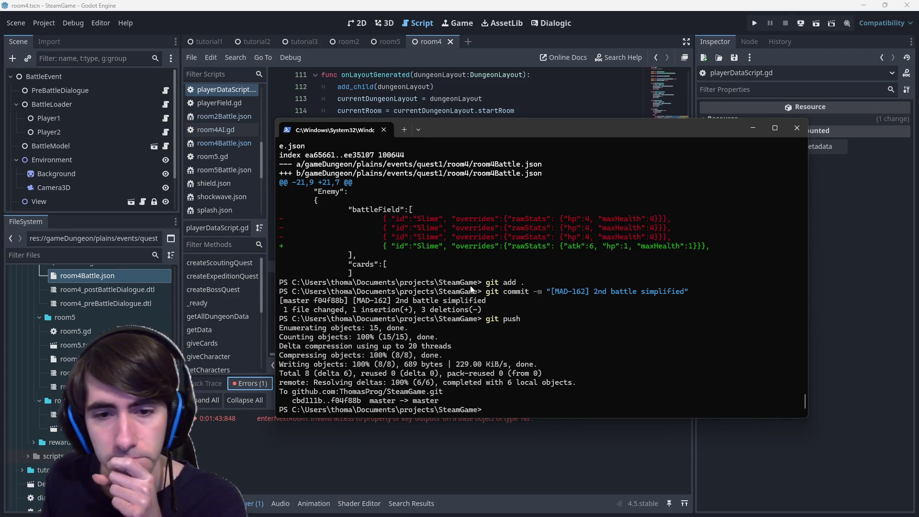
- Open room5.tscn, set Player1's and Player2's Settings File to room5Battle.json, and save the scene
left_click(427, 9)
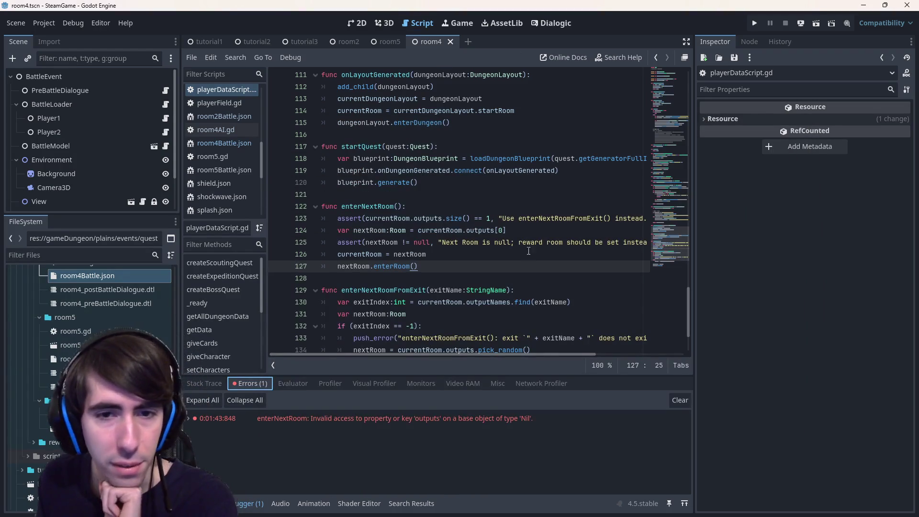
double_click(72, 345)
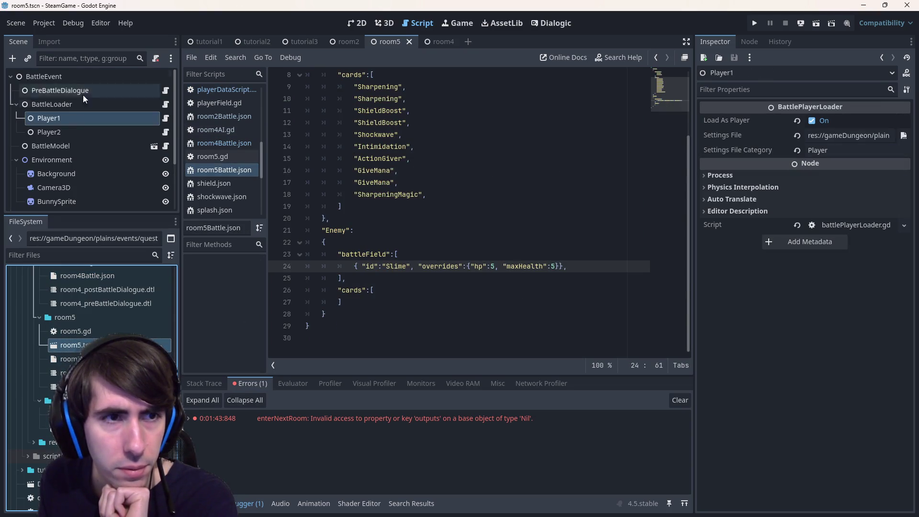
left_click_drag(694, 130, 496, 148)
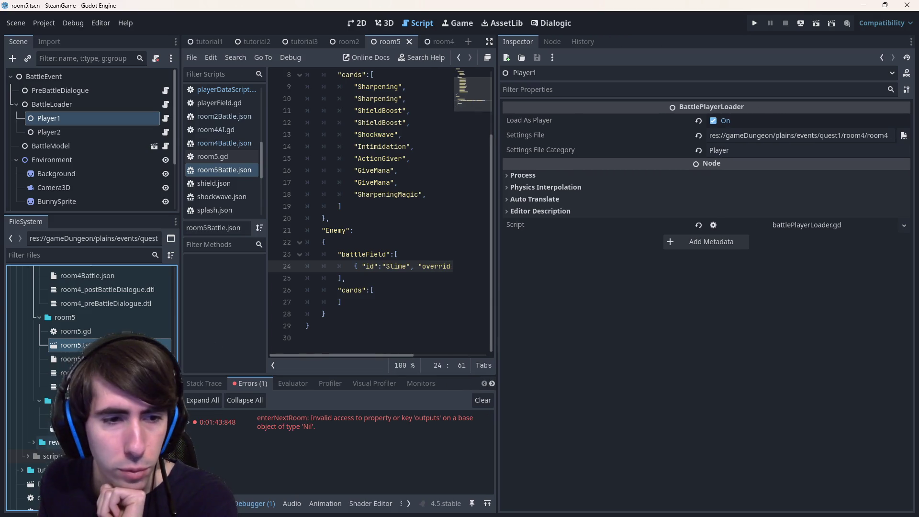
mouse_move(67, 358)
left_mouse_down()
mouse_move(646, 263)
mouse_move(834, 139)
left_mouse_up()
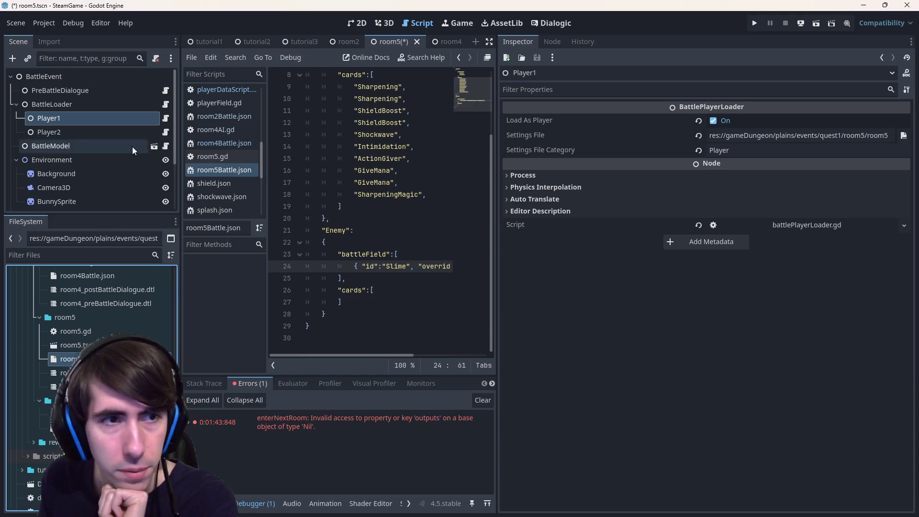
left_click(48, 131)
mouse_move(67, 358)
left_mouse_down()
mouse_move(249, 326)
mouse_move(796, 135)
left_mouse_up()
key("ctrl+s")
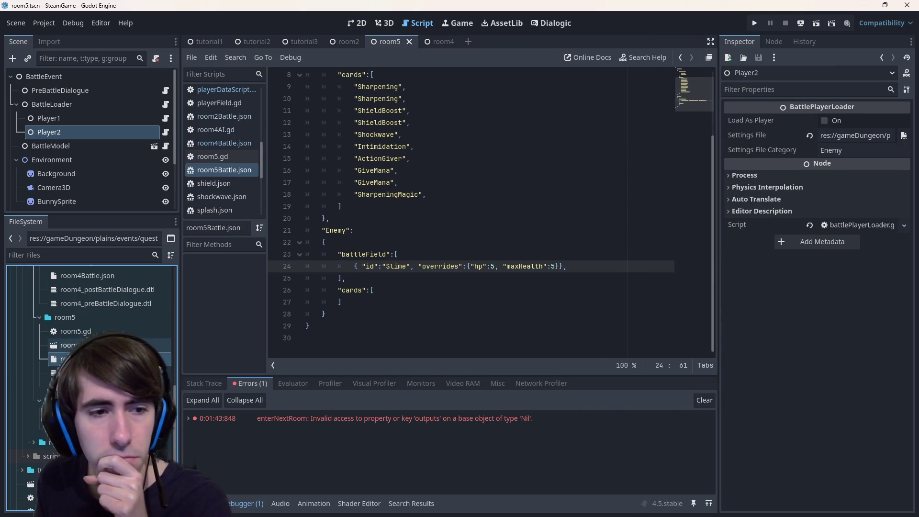
- Inspect Player1's settings path, room5Battle.json, the RunDialogue timeline and PreBattleDialogue settings
left_click(88, 118)
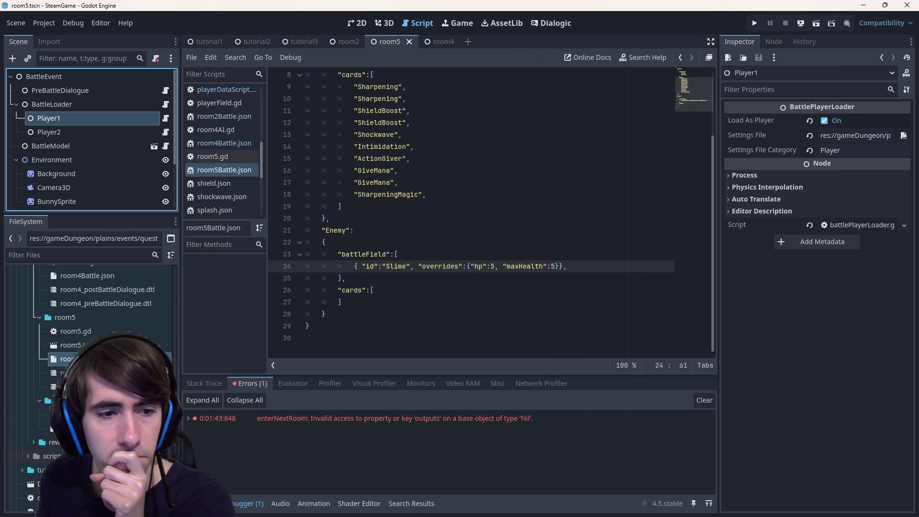
left_click(67, 359)
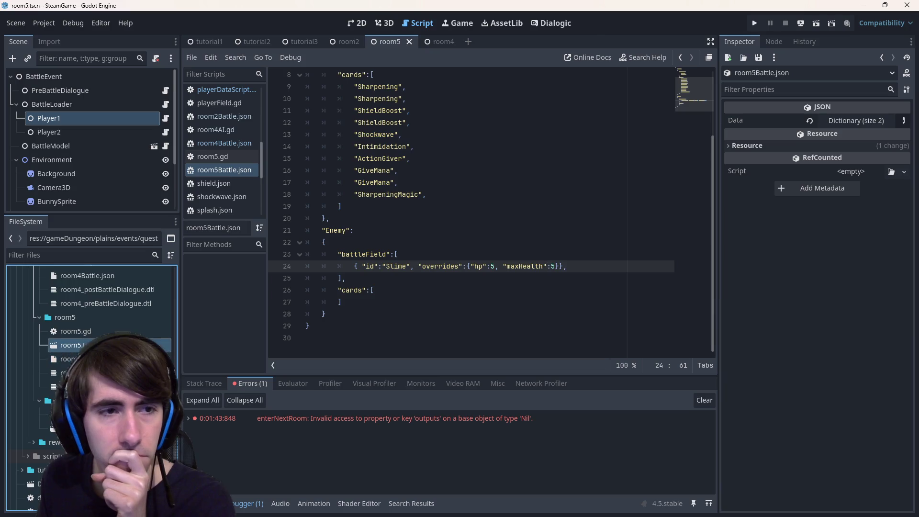
scroll(62, 153, "down", 3)
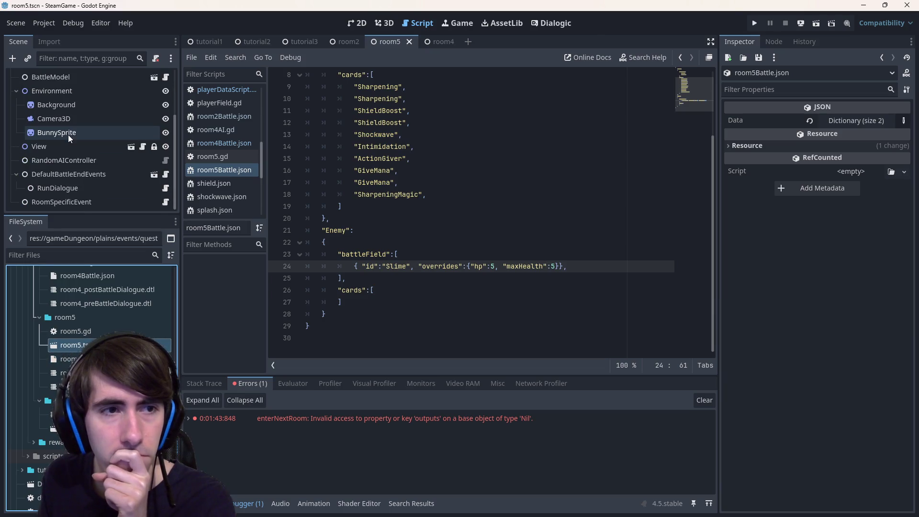
left_click(88, 186)
left_click_drag(719, 144, 683, 152)
scroll(81, 124, "up", 3)
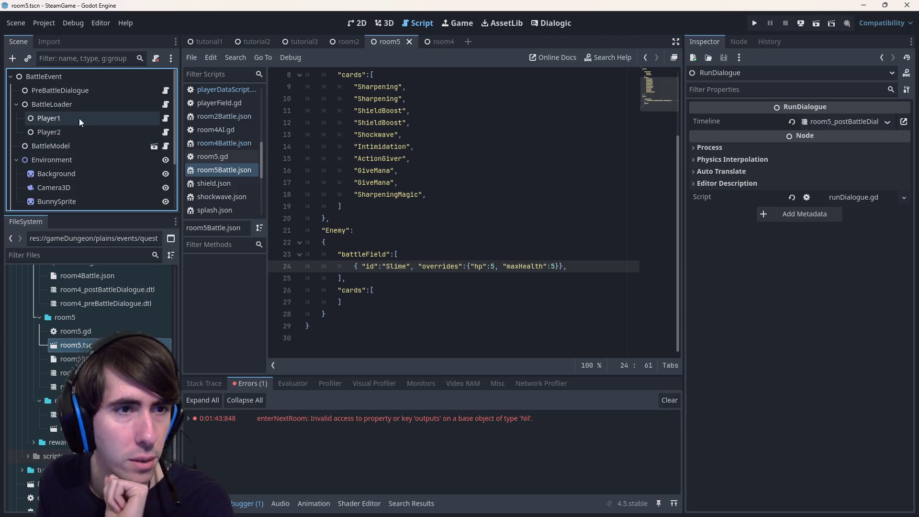
left_click(70, 90)
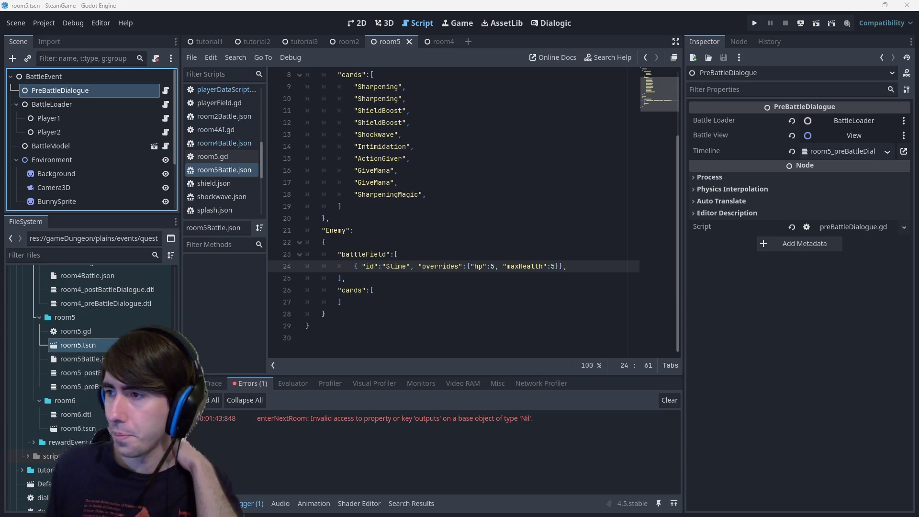
- Switch to the Dungeon1 design document and read through the Battle 1 strategy lines
key("alt+Tab")
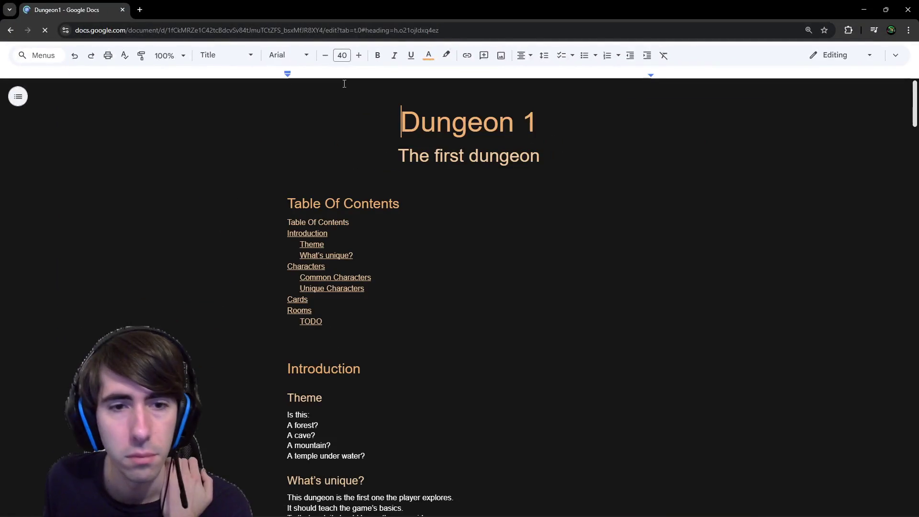
scroll(361, 197, "down", 15)
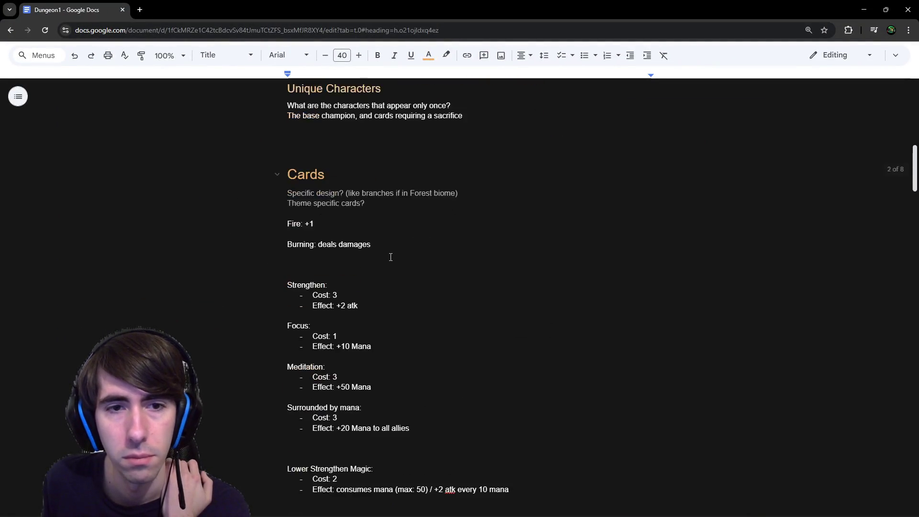
scroll(393, 262, "down", 20)
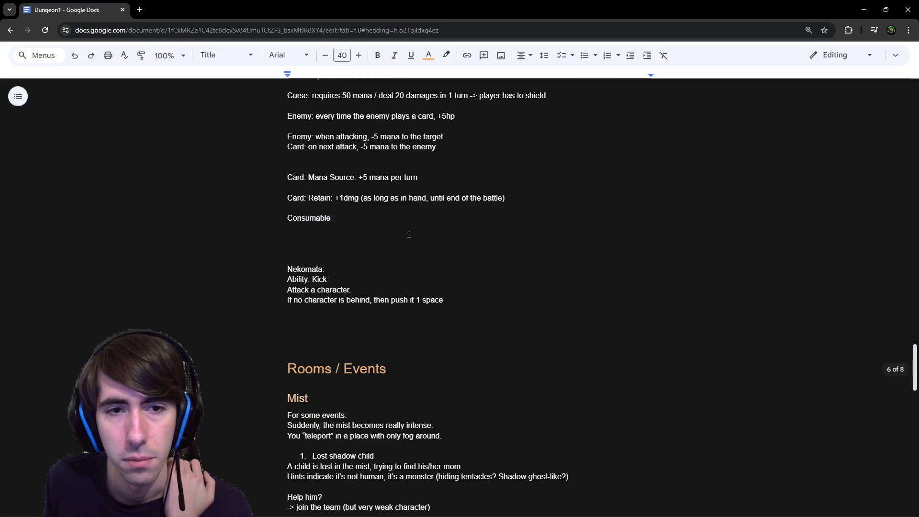
scroll(412, 229, "up", 1)
scroll(413, 219, "down", 1)
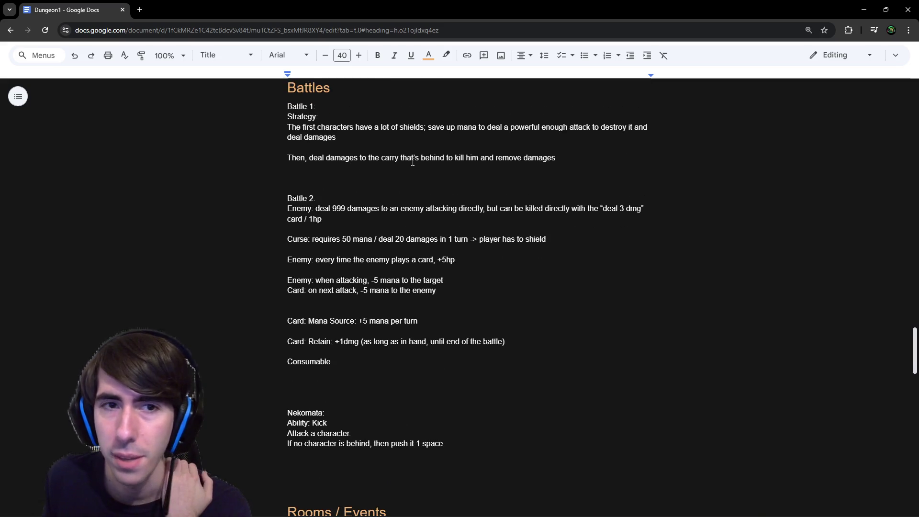
left_click_drag(320, 128, 466, 132)
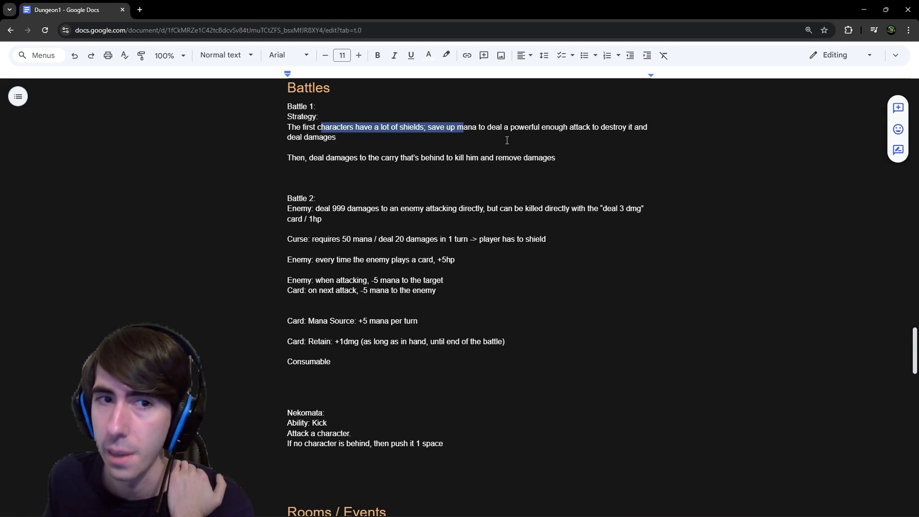
left_click(620, 175)
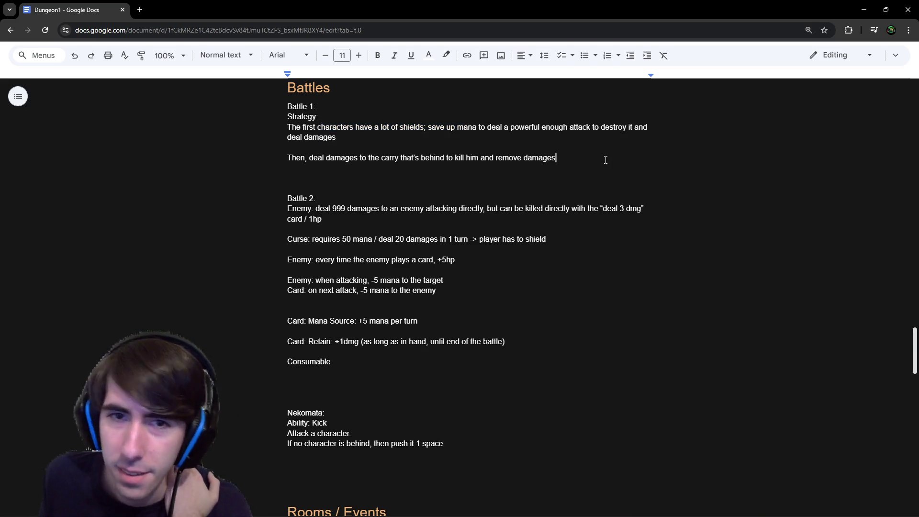
mouse_move(605, 159)
left_mouse_down()
mouse_move(267, 130)
mouse_move(260, 117)
left_mouse_up()
left_click(431, 154)
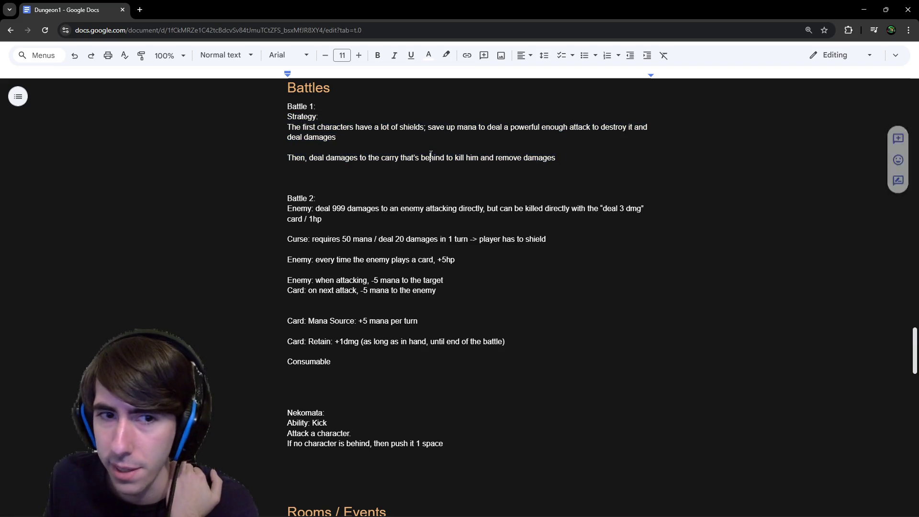
- Review the Battle 2 notes, including the enemy's 999 damages wording and the Curse line
left_click_drag(337, 208, 367, 208)
left_click(368, 208)
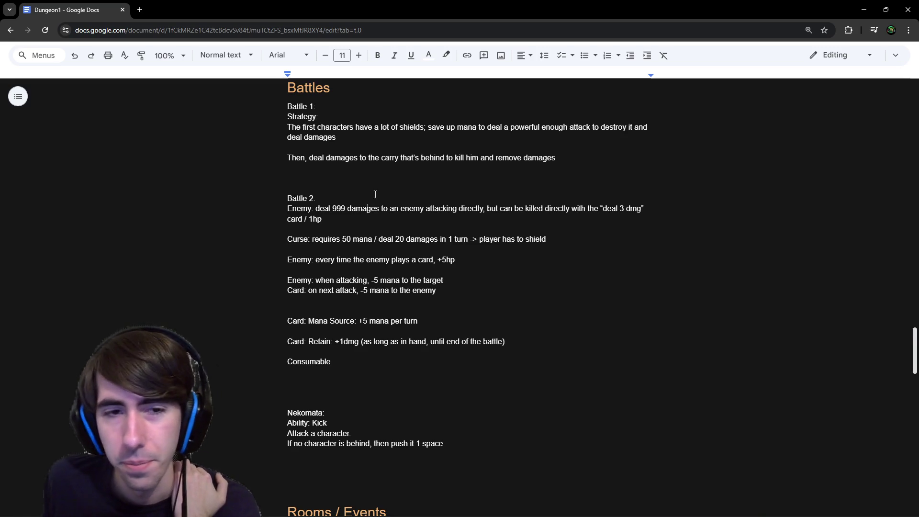
left_click_drag(310, 193, 455, 261)
mouse_move(644, 211)
left_mouse_down()
mouse_move(330, 221)
mouse_move(359, 214)
left_mouse_up()
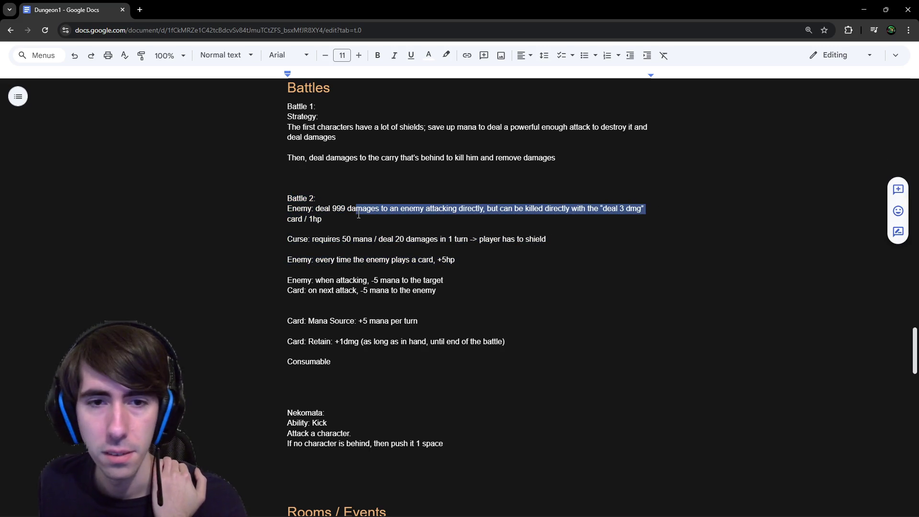
mouse_move(316, 244)
left_mouse_down()
mouse_move(290, 241)
mouse_move(469, 240)
left_mouse_up()
left_click(468, 240)
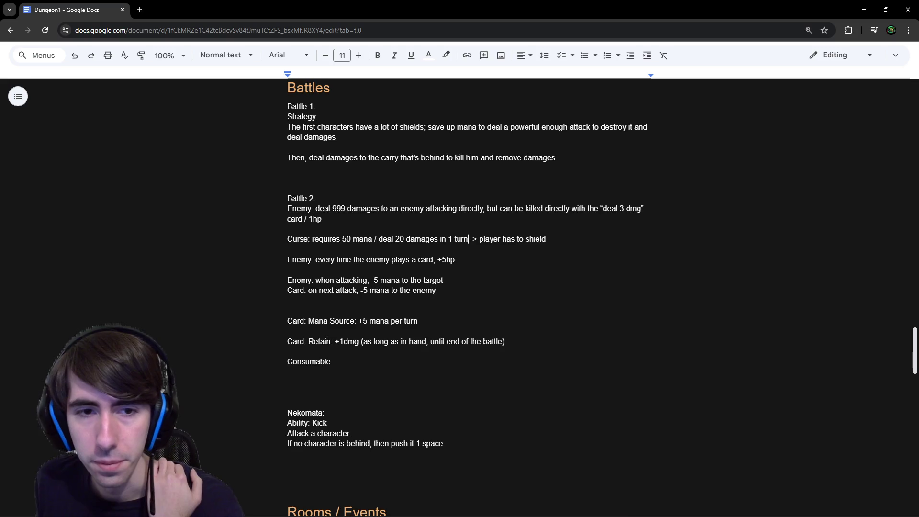
- Look over the Nekomata block and place the caret just below it
scroll(327, 339, "down", 2)
scroll(332, 315, "down", 1)
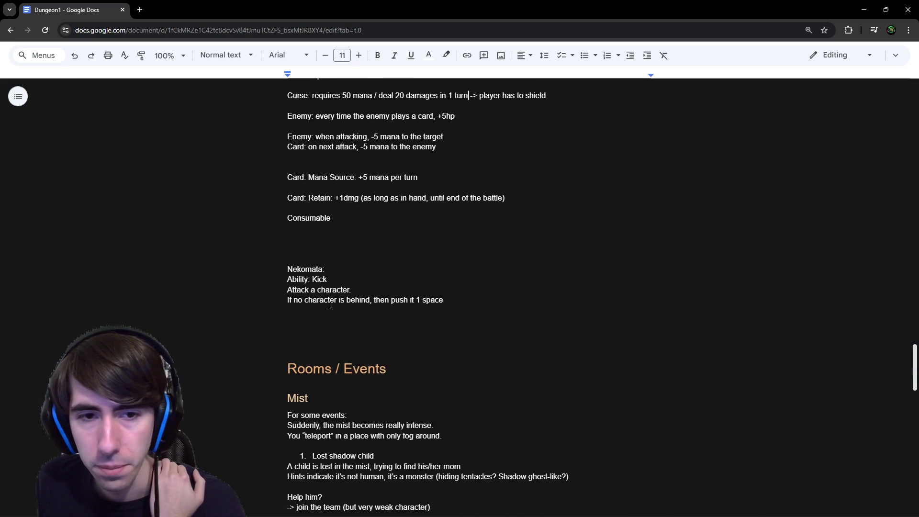
left_click_drag(284, 265, 433, 312)
left_click(423, 312)
left_click_drag(289, 325, 288, 265)
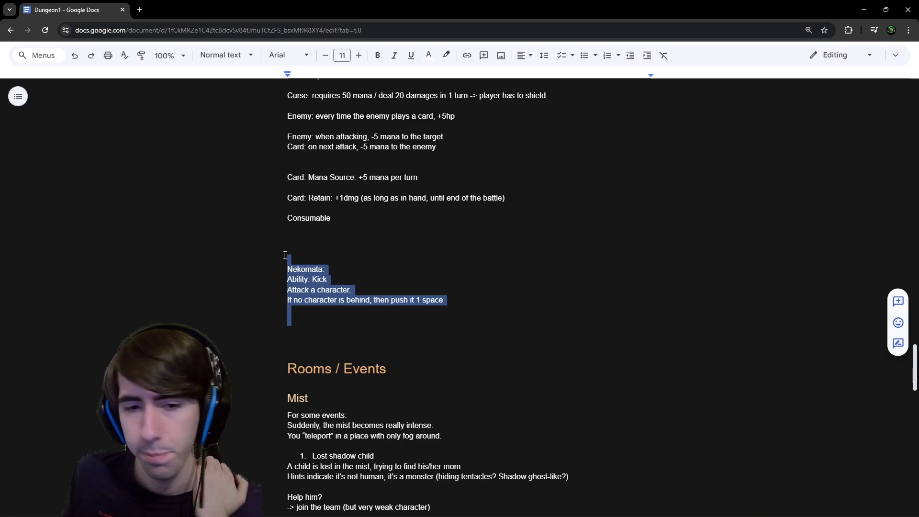
scroll(367, 290, "down", 7)
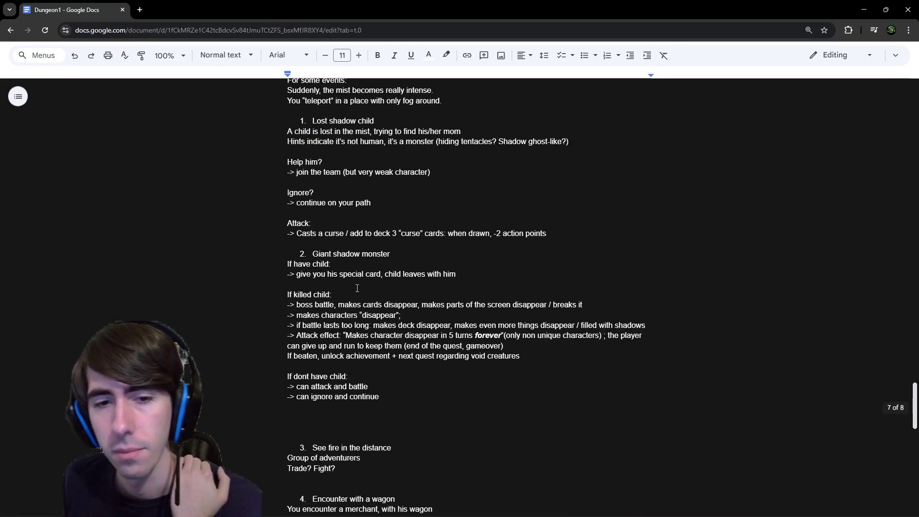
scroll(357, 288, "up", 7)
left_click(393, 318)
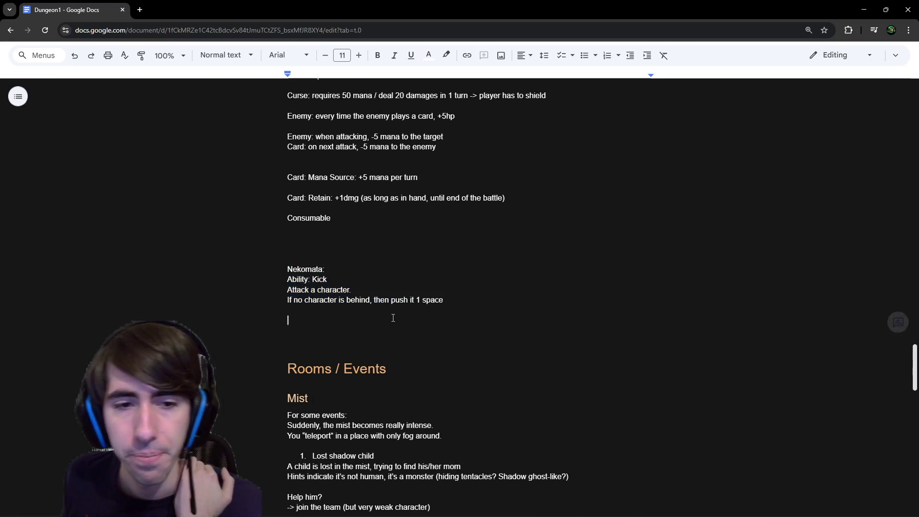
left_click(391, 312)
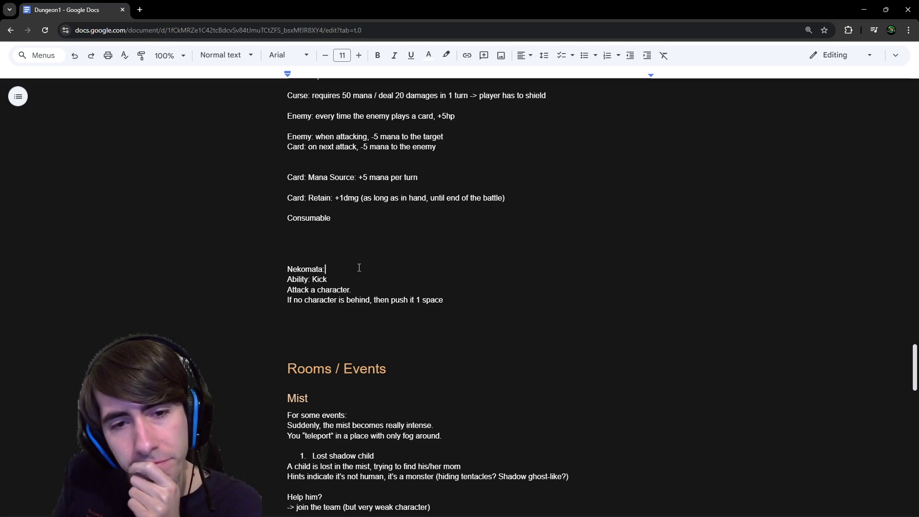
- Scroll to the document's end and back up to the Battles heading, selecting the Battle 2: label
scroll(359, 263, "down", 1)
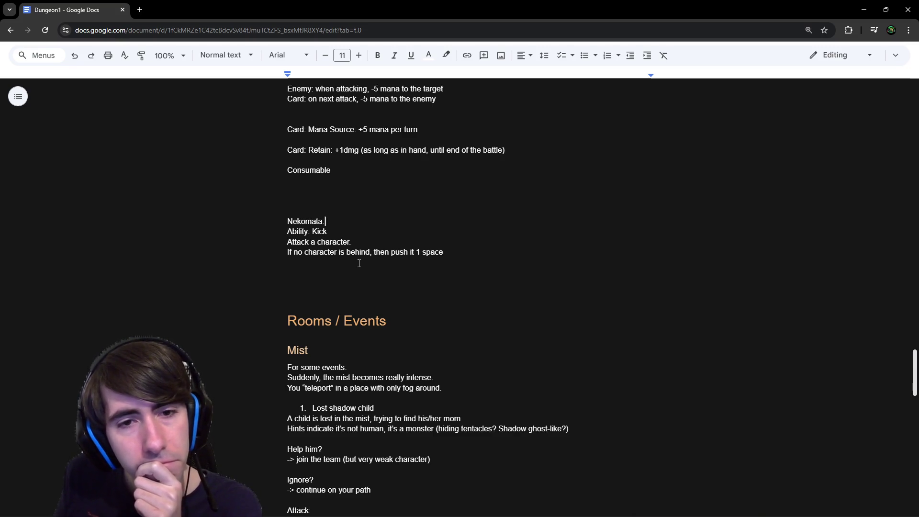
scroll(359, 263, "down", 1)
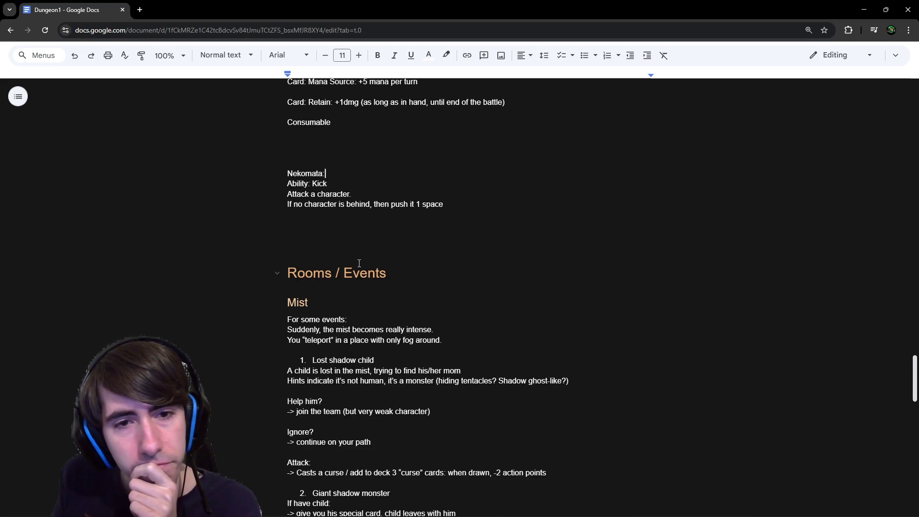
scroll(354, 267, "down", 3)
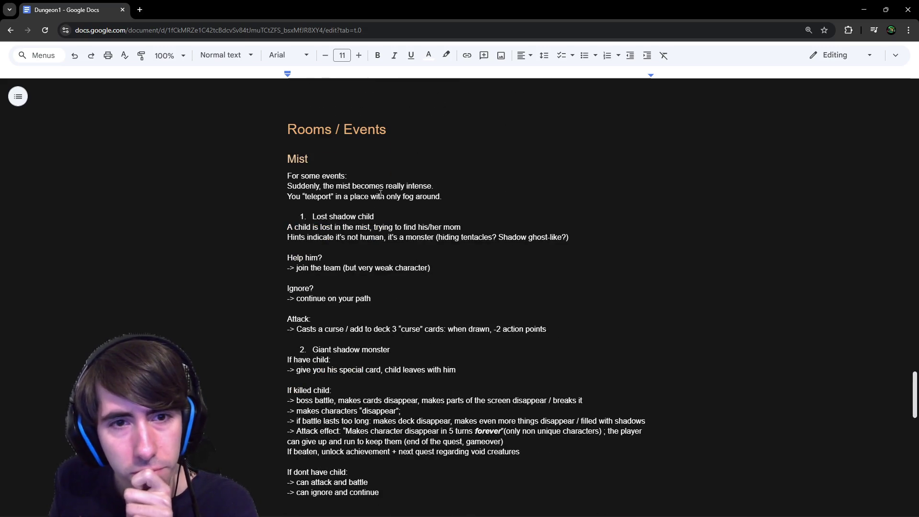
scroll(380, 208, "down", 15)
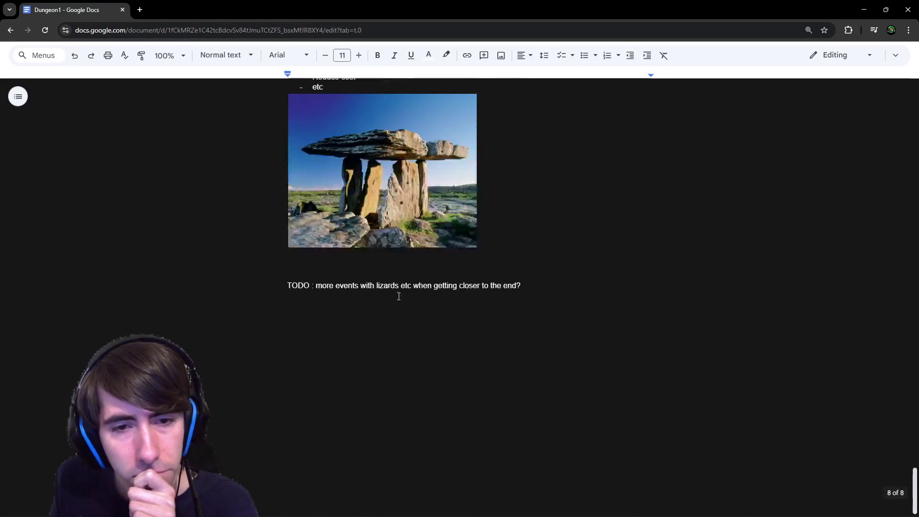
scroll(396, 308, "up", 20)
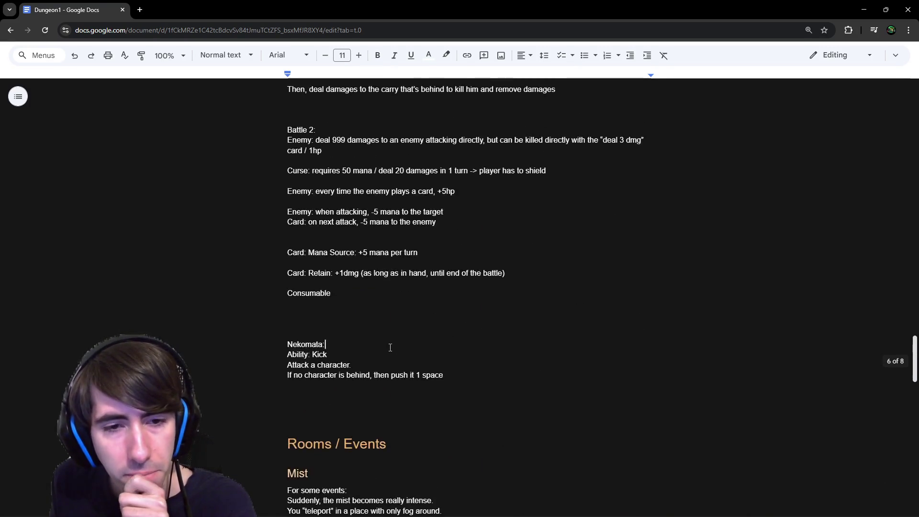
scroll(330, 359, "up", 2)
scroll(337, 239, "down", 1)
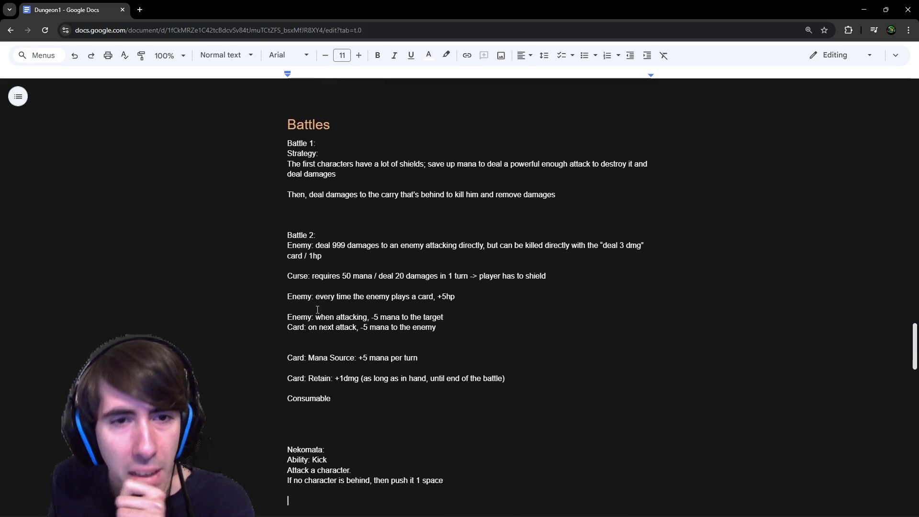
left_click_drag(316, 225, 192, 228)
key("ctrl+c")
- Paste a new 'Battle 2:' label on its own line below the Nekomata notes, above Rooms / Events
scroll(192, 228, "down", 3)
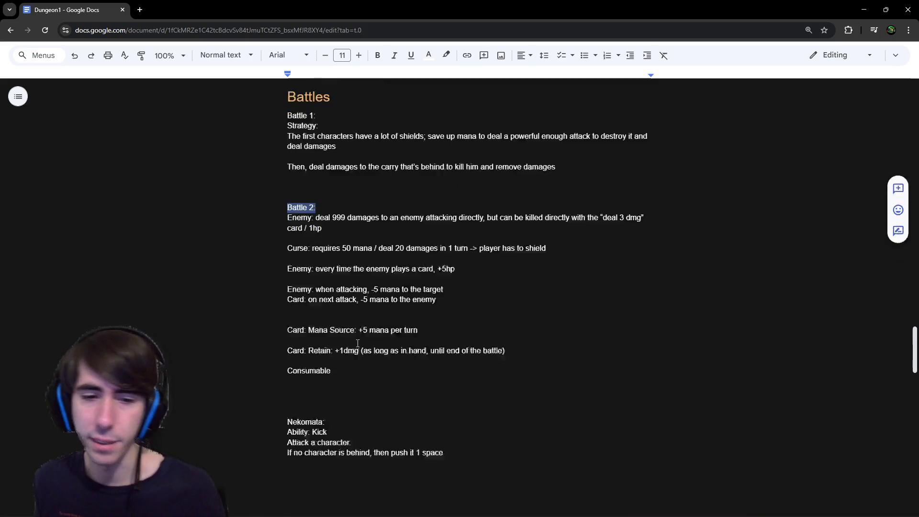
left_click(318, 357)
key("Return")
key("Return")
key("Return")
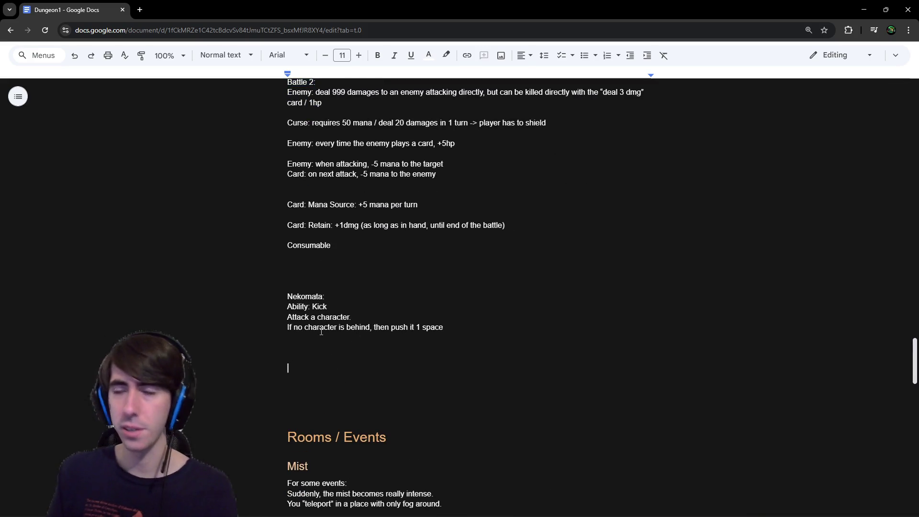
key("ctrl+v")
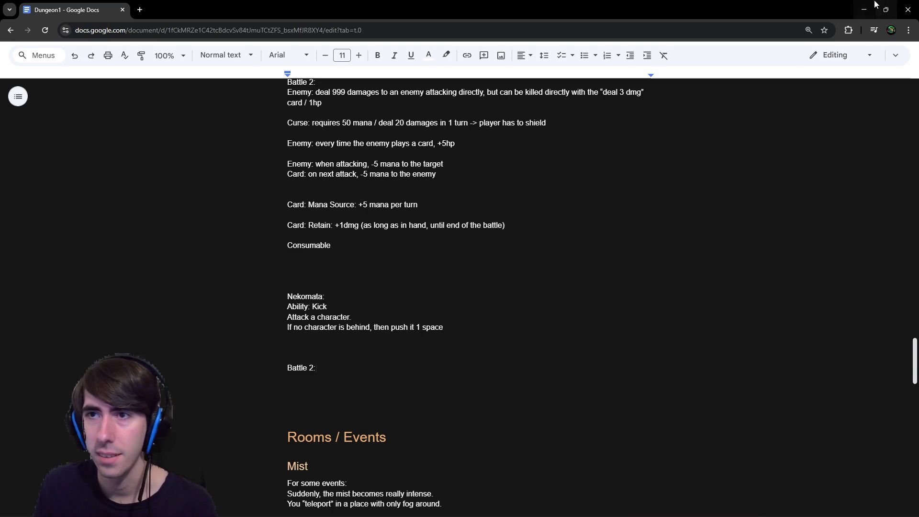
left_click(866, 8)
- Check the Slime entry in room5Battle.json, then open room5.gd and review its _ready and prepareForBattle code
scroll(395, 283, "up", 2)
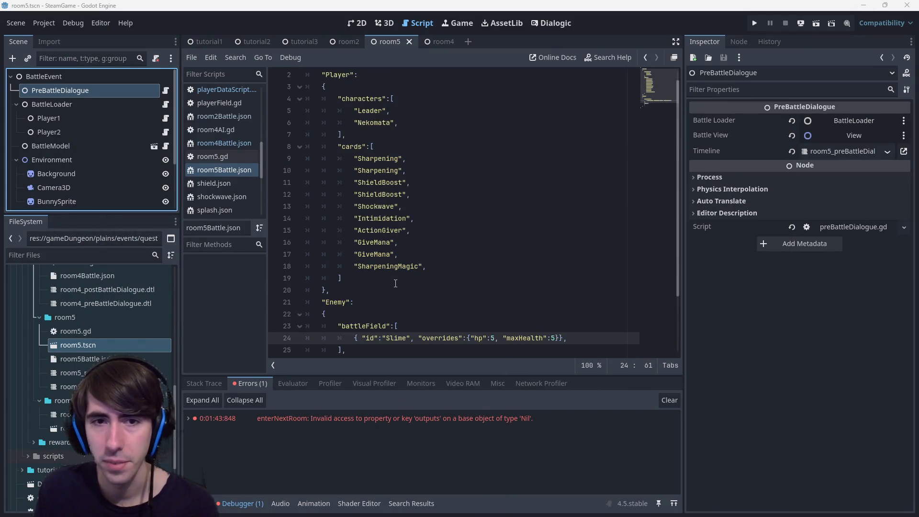
scroll(395, 282, "down", 2)
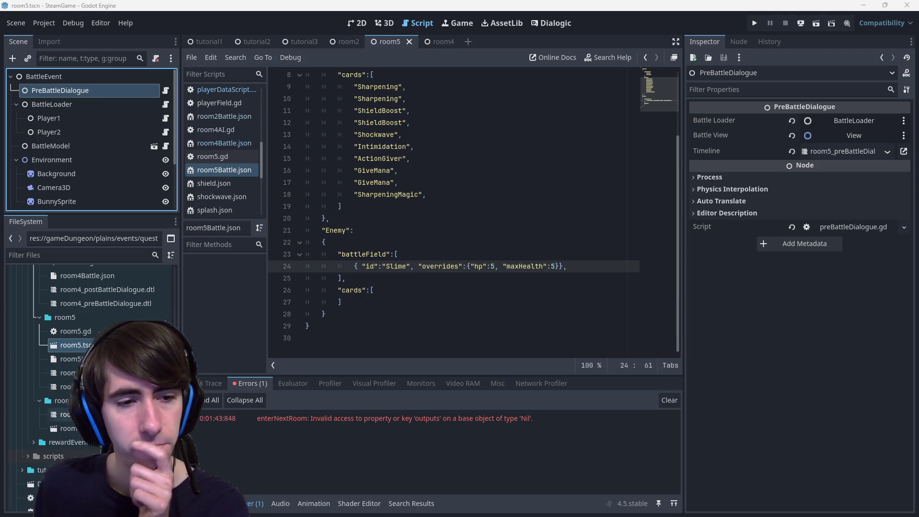
double_click(75, 331)
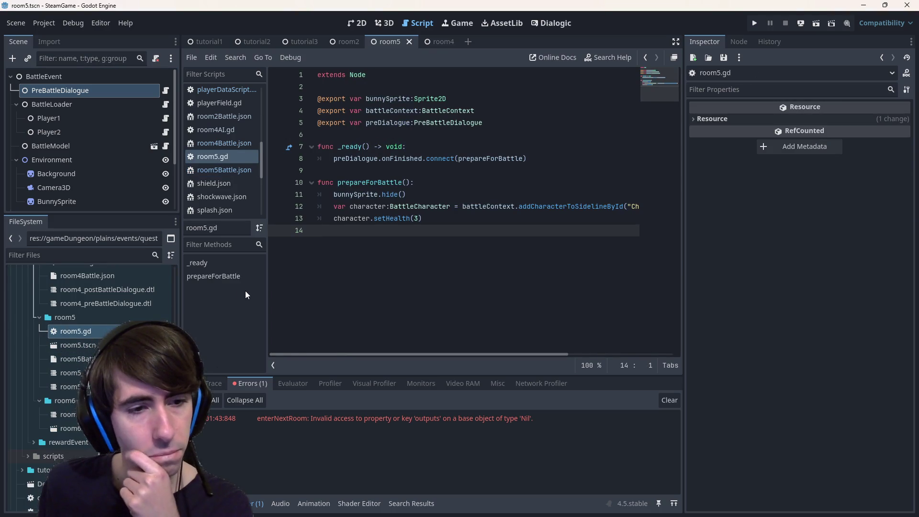
left_click(433, 245)
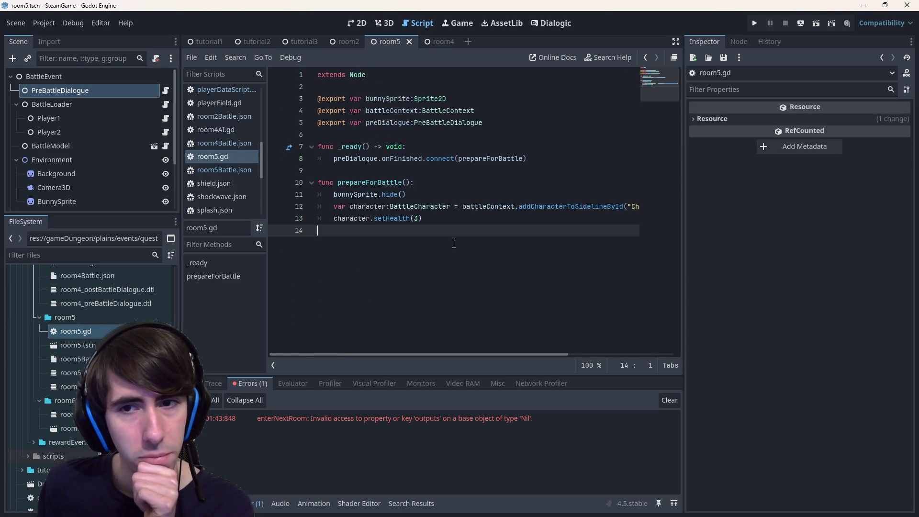
left_click_drag(496, 242, 190, 137)
left_click(365, 254)
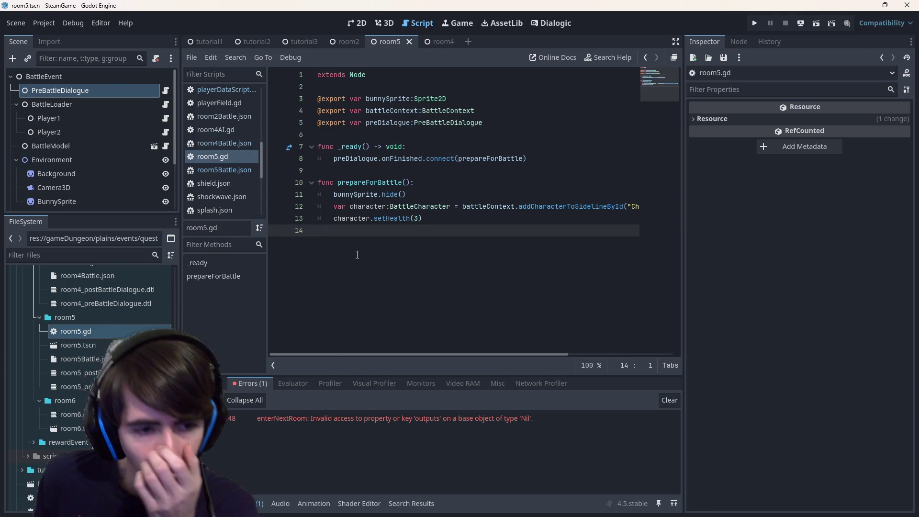
mouse_move(409, 354)
left_mouse_down()
mouse_move(593, 346)
mouse_move(530, 337)
mouse_move(219, 340)
left_mouse_up()
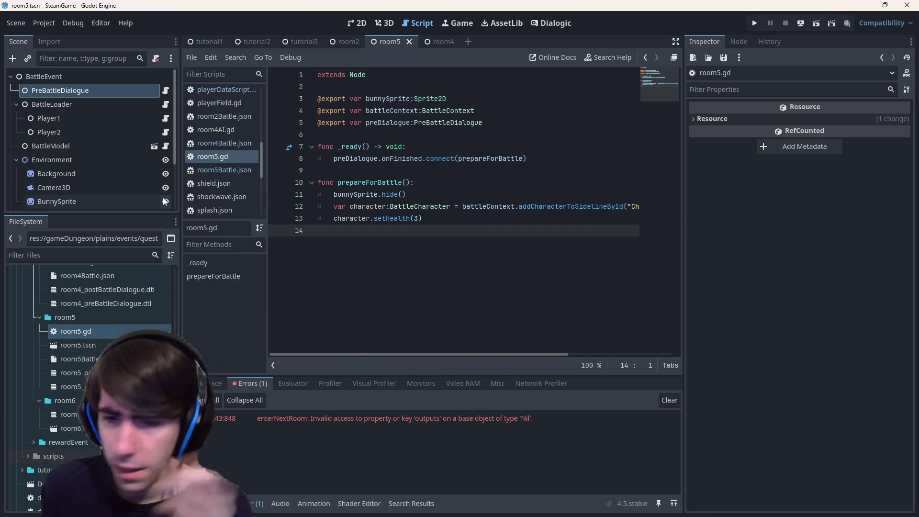
mouse_move(503, 512)
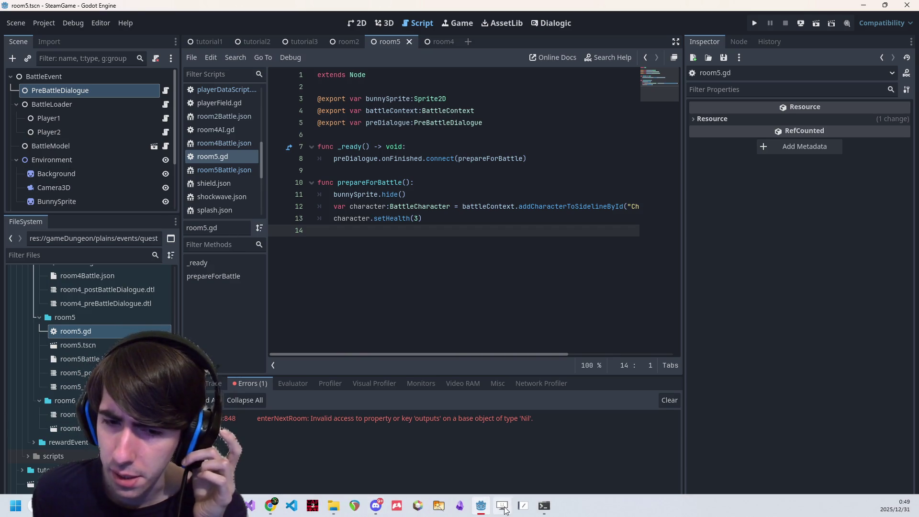
- Change the new label below Nekomata from 'Battle 2:' to 'Battle 3:' and minimize Chrome
mouse_move(271, 505)
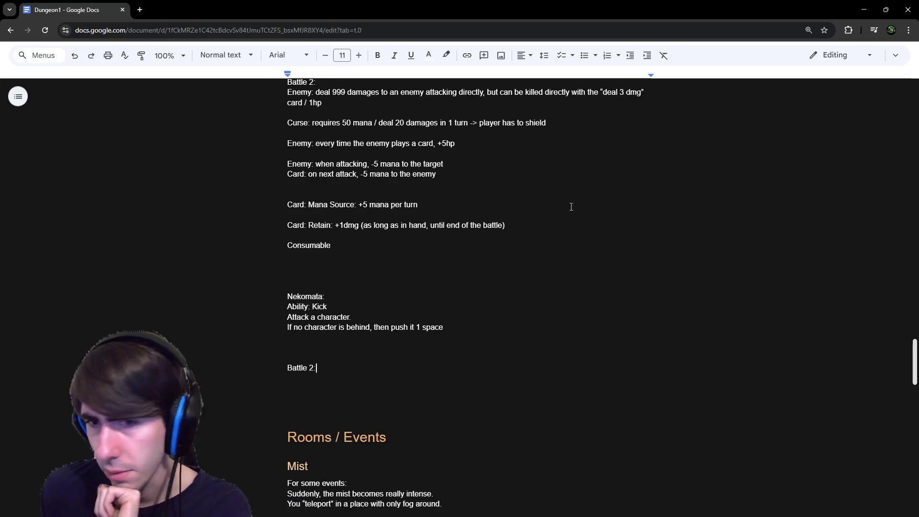
left_click(331, 383)
key("Left")
key("Left")
key("BackSpace")
type("3")
key("Down")
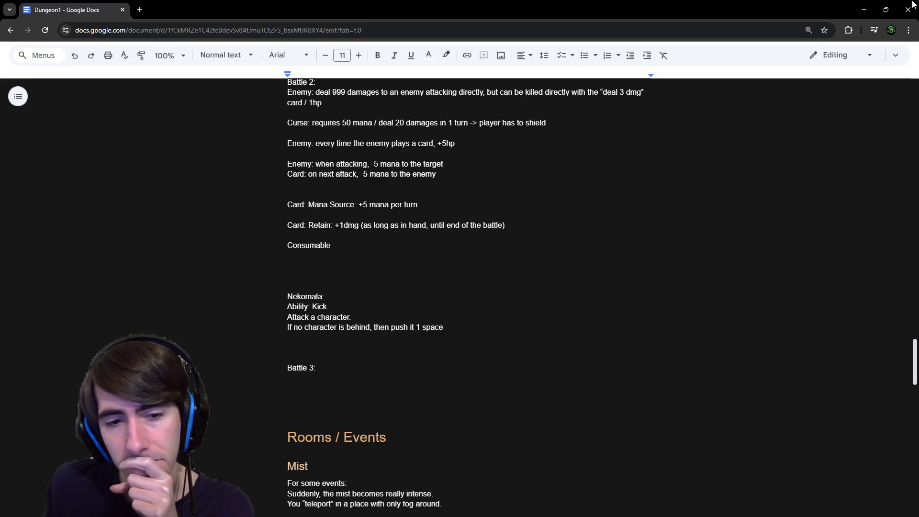
left_click(864, 10)
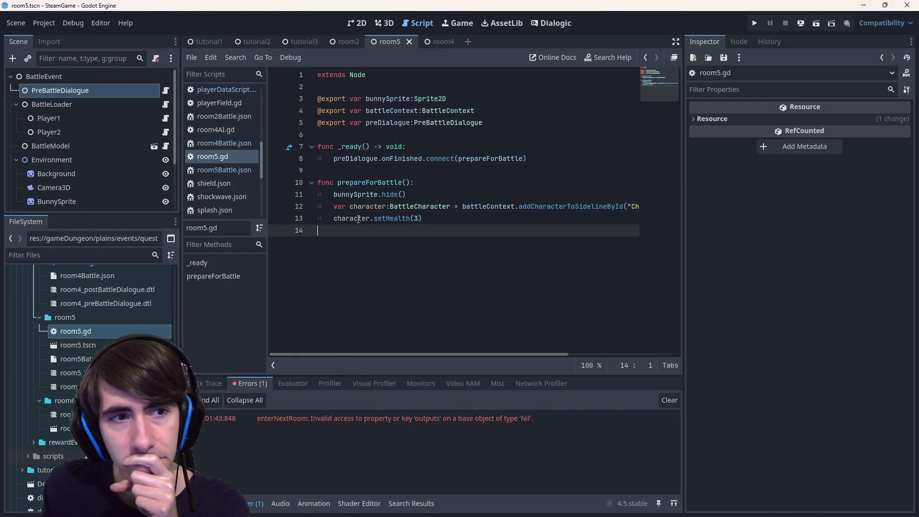
- Switch to the 2D view and zoom around the room5 battle scene canvas
scroll(101, 195, "down", 1)
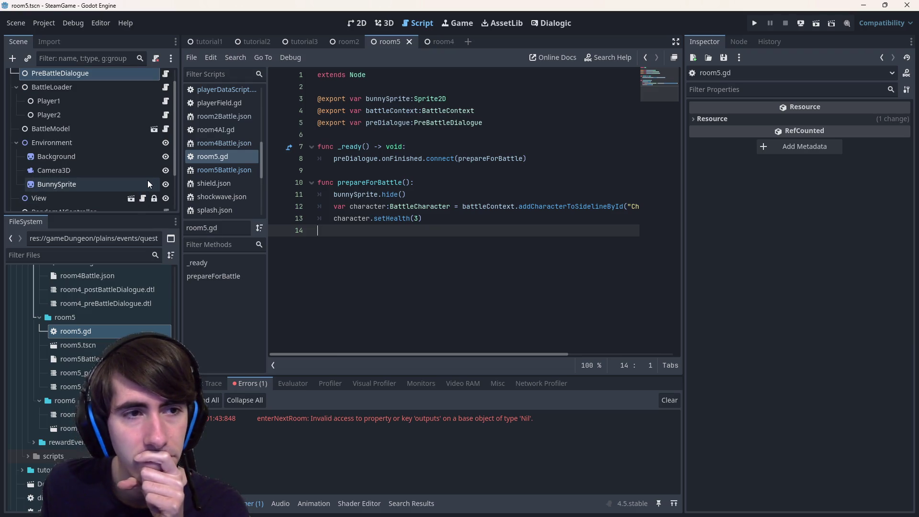
scroll(147, 180, "down", 3)
left_click(356, 23)
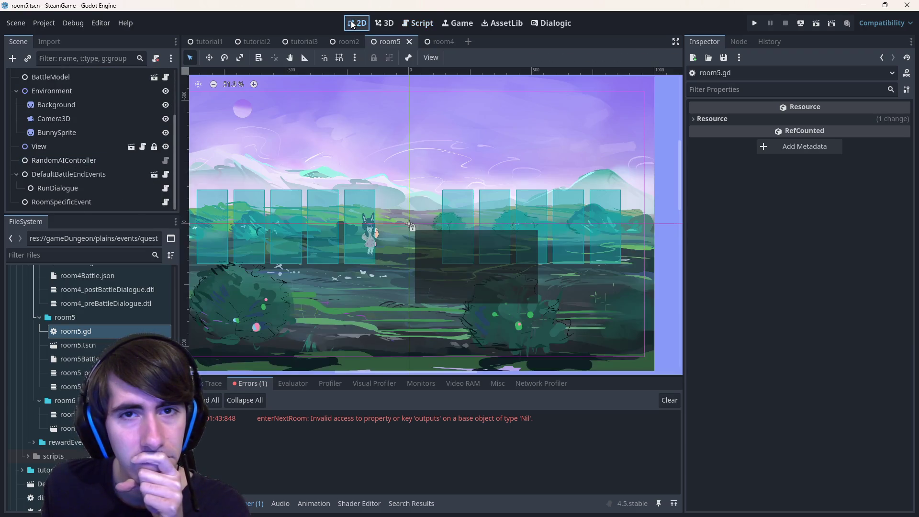
scroll(388, 222, "down", 2)
scroll(415, 257, "down", 1)
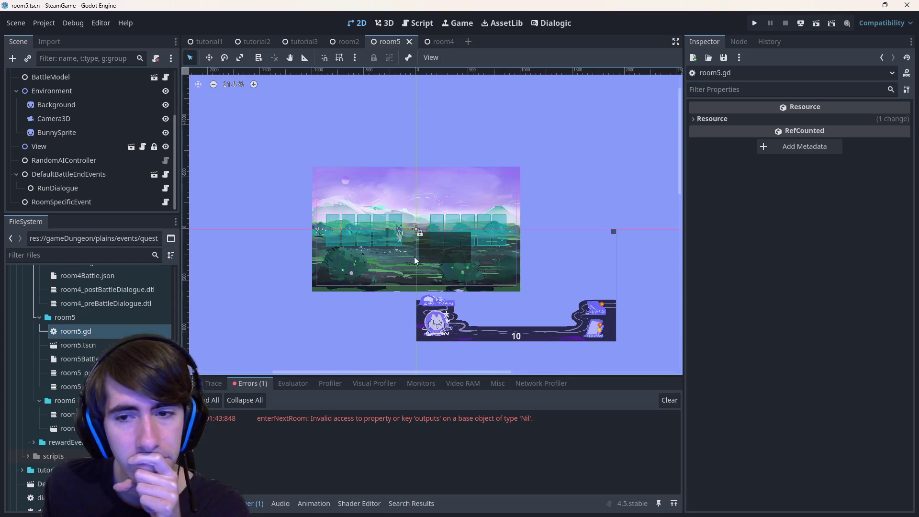
scroll(414, 258, "up", 2)
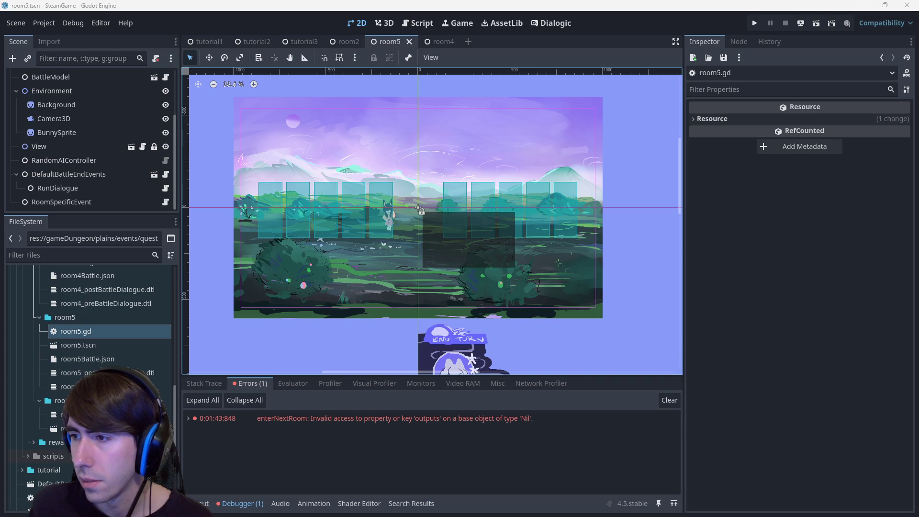
scroll(648, 267, "up", 3)
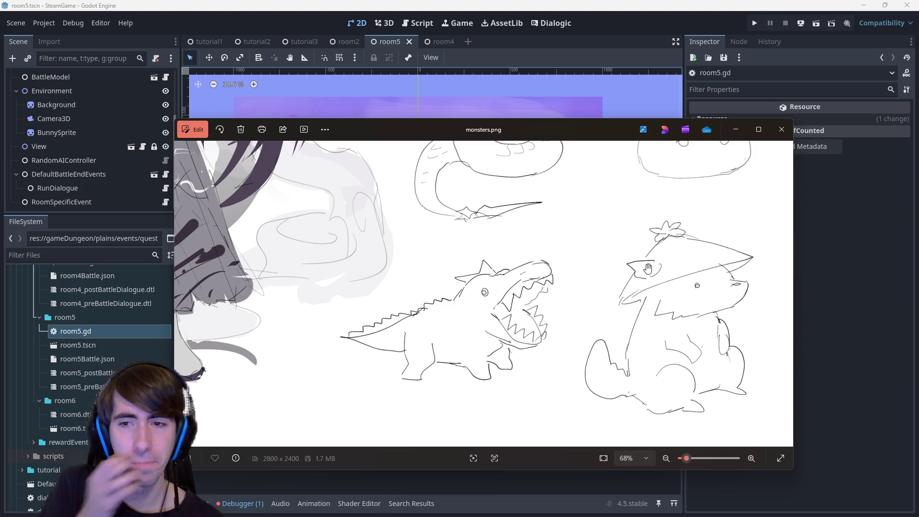
scroll(584, 307, "up", 5)
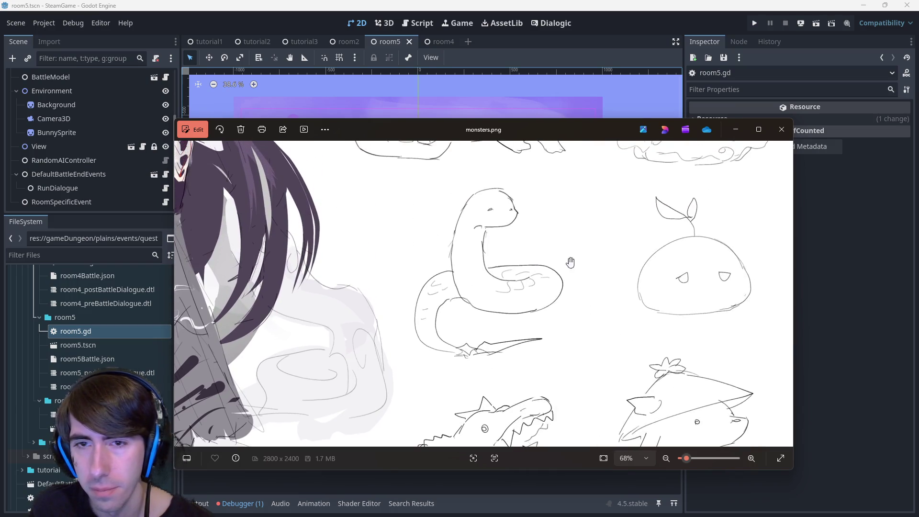
scroll(435, 377, "down", 3)
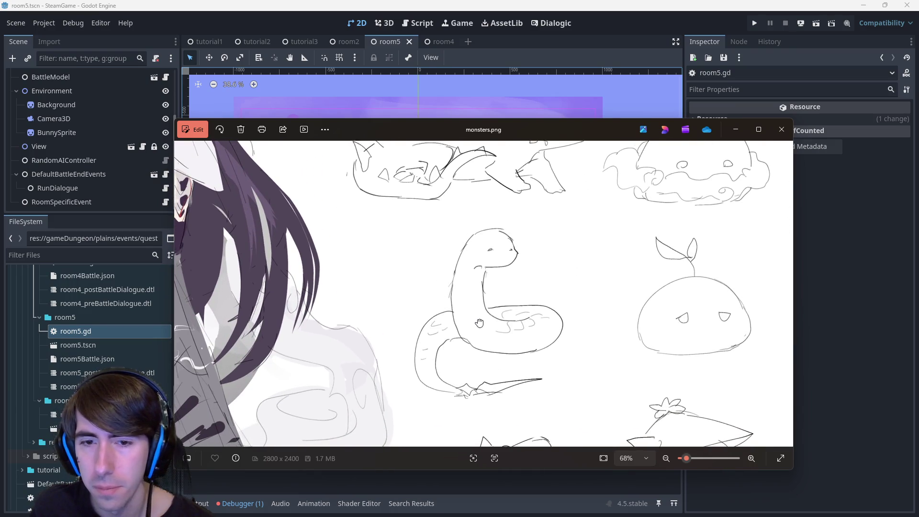
scroll(507, 327, "up", 8)
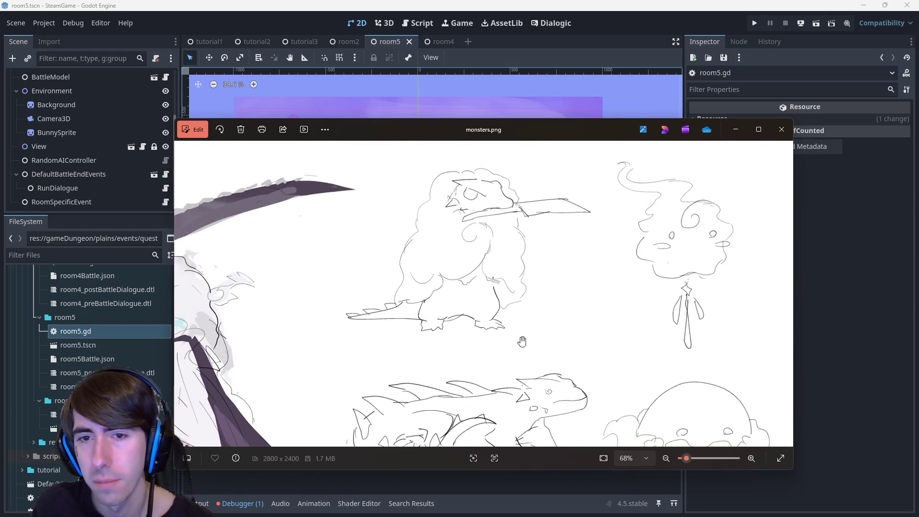
scroll(558, 318, "down", 1)
scroll(556, 316, "up", 2)
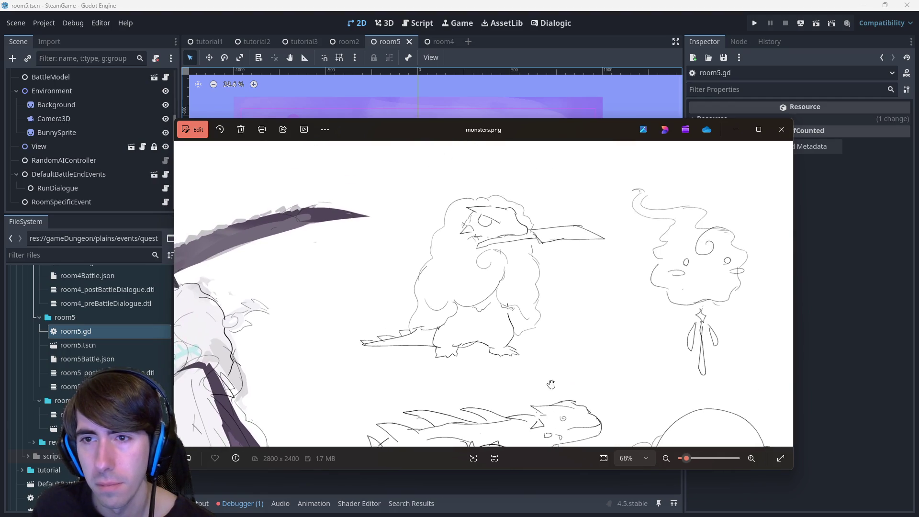
scroll(556, 310, "down", 4)
scroll(556, 311, "down", 1)
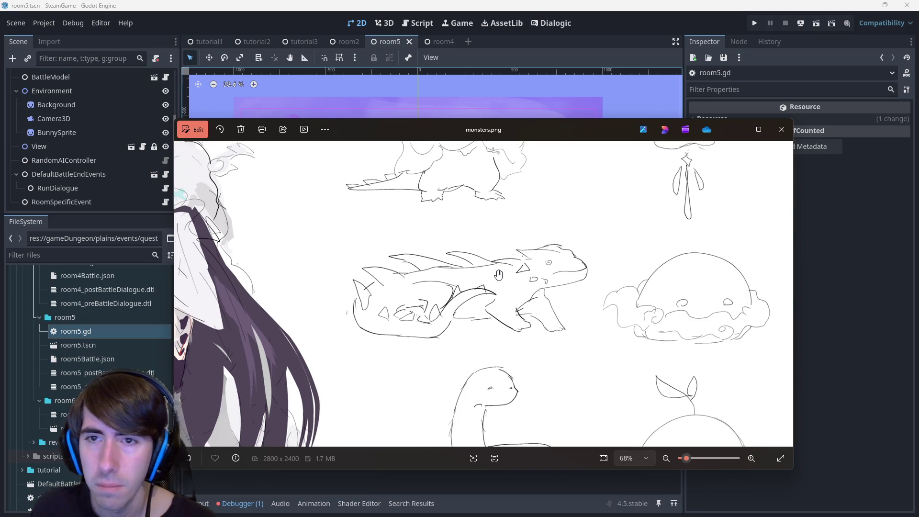
scroll(498, 373, "up", 3)
left_click_drag(498, 372, 497, 352)
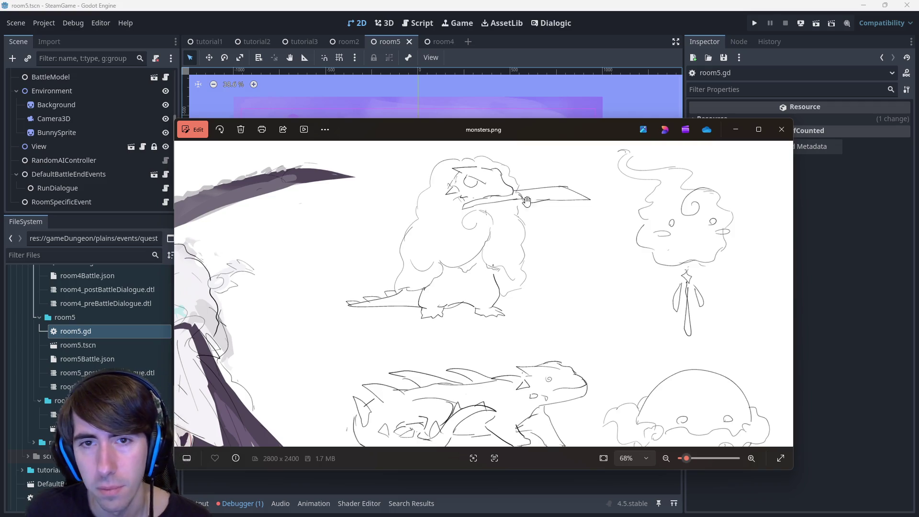
scroll(567, 329, "down", 3)
scroll(581, 361, "up", 4)
- Return to Godot and open the room5_postBattleDialogue timeline, then room5Battle.json
mouse_move(510, 123)
left_mouse_down()
mouse_move(918, 172)
mouse_move(437, 146)
mouse_move(494, 128)
left_mouse_up()
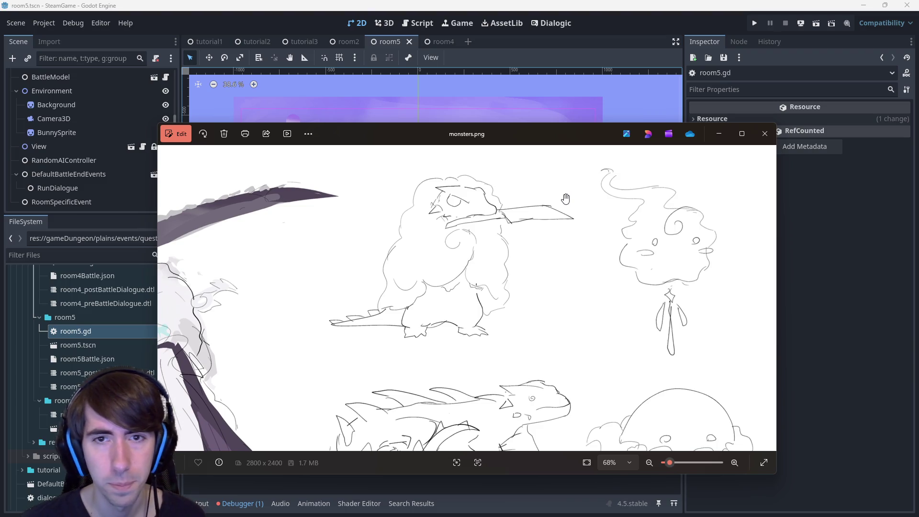
scroll(565, 198, "down", 5)
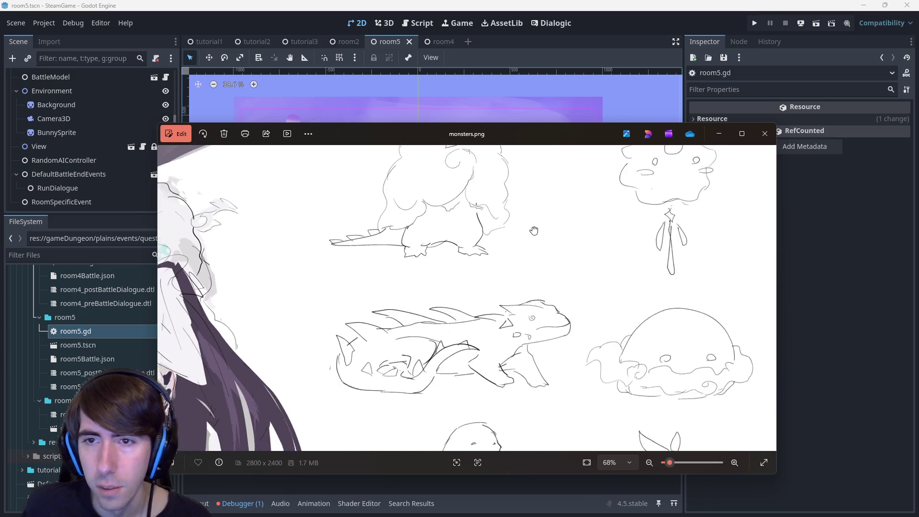
scroll(524, 181, "up", 7)
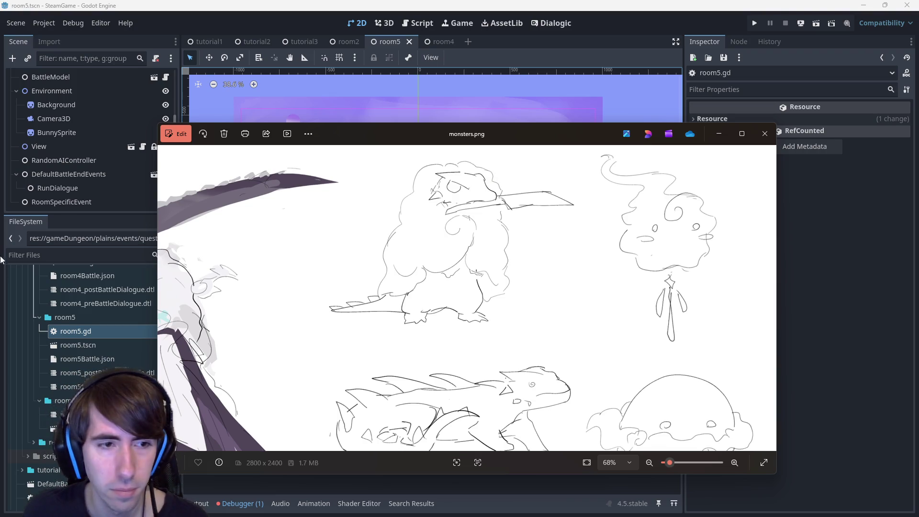
left_click(95, 372)
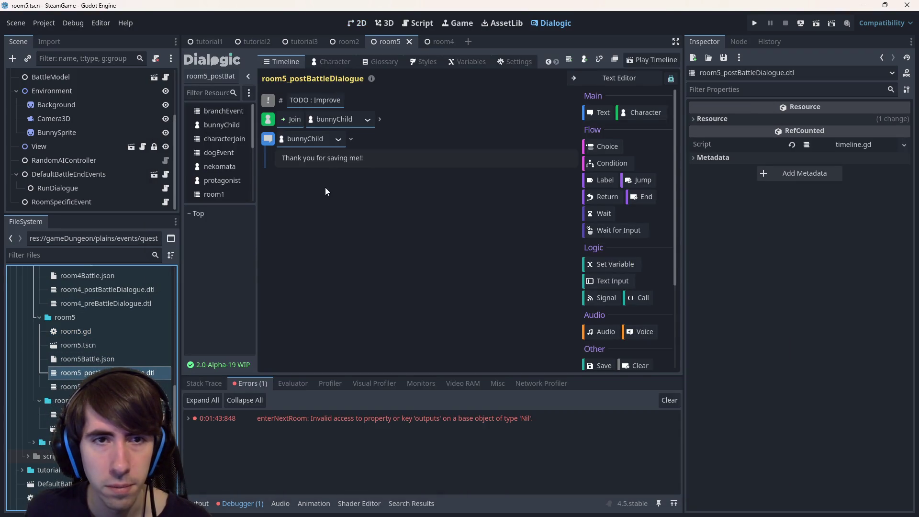
left_click(122, 349)
double_click(122, 359)
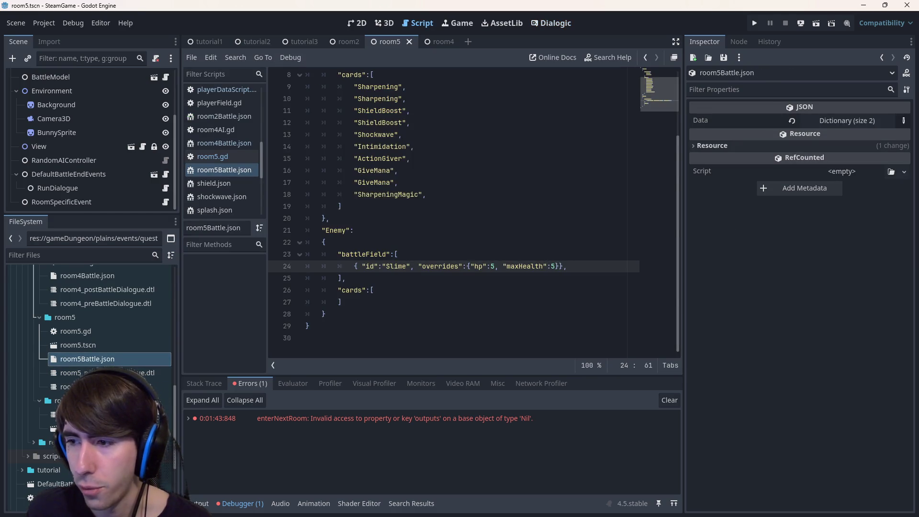
- Bring monsters.png back up and pan across the creature sketches
key("alt+Tab")
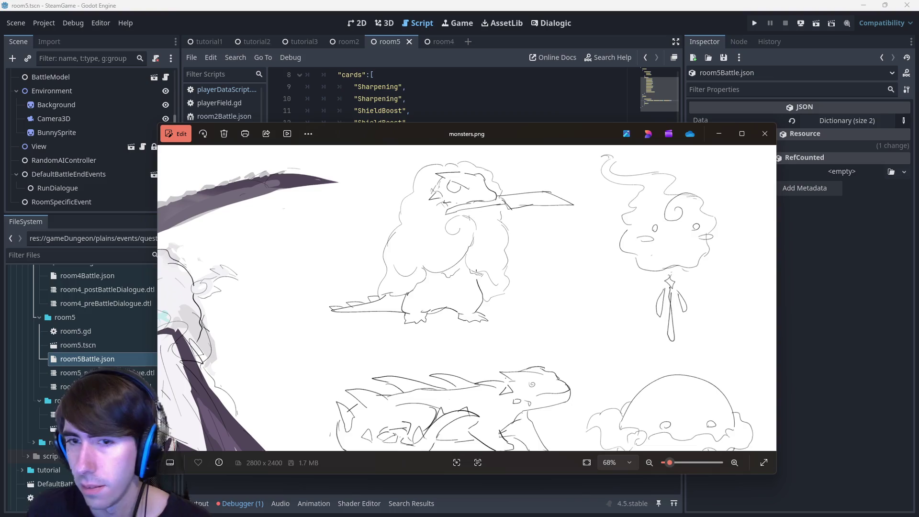
mouse_move(577, 236)
left_mouse_down()
mouse_move(580, 250)
mouse_move(556, 224)
left_mouse_up()
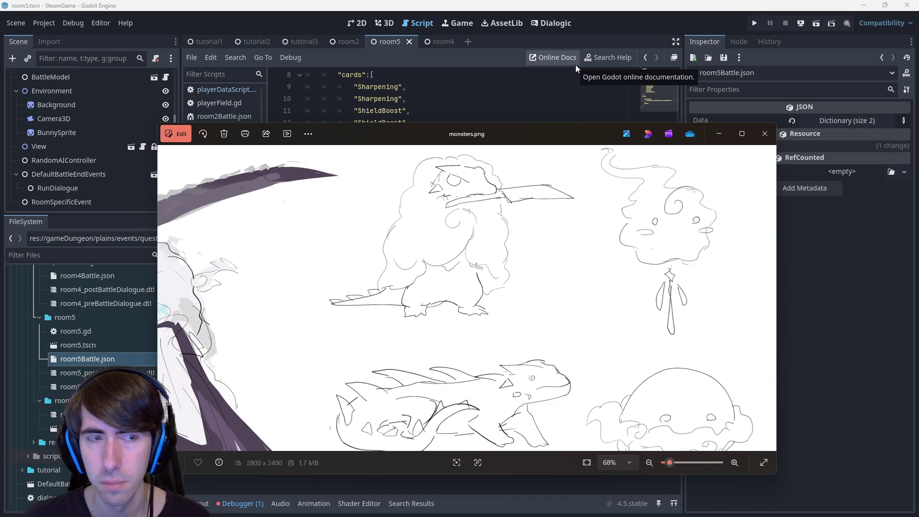
scroll(544, 278, "down", 3)
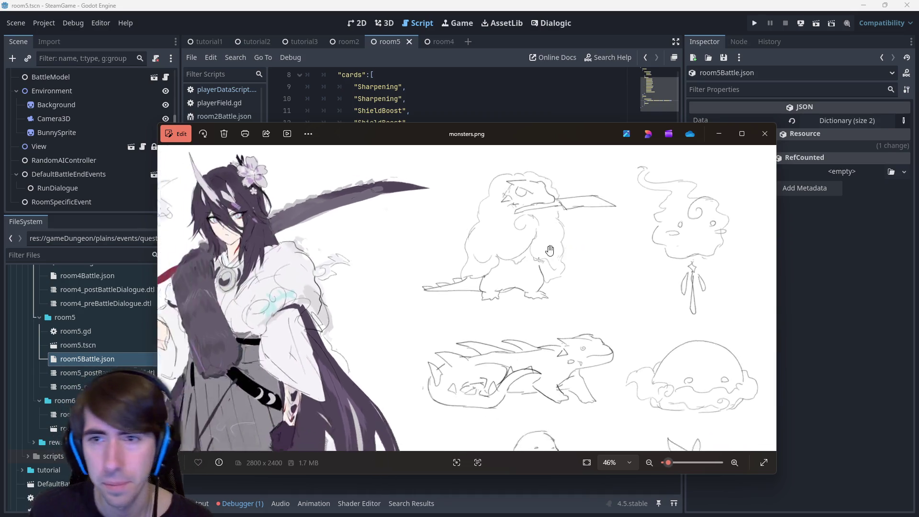
scroll(544, 278, "up", 2)
scroll(544, 277, "up", 2)
mouse_move(544, 278)
left_mouse_down()
mouse_move(488, 332)
mouse_move(478, 376)
mouse_move(488, 120)
mouse_move(508, 406)
left_mouse_up()
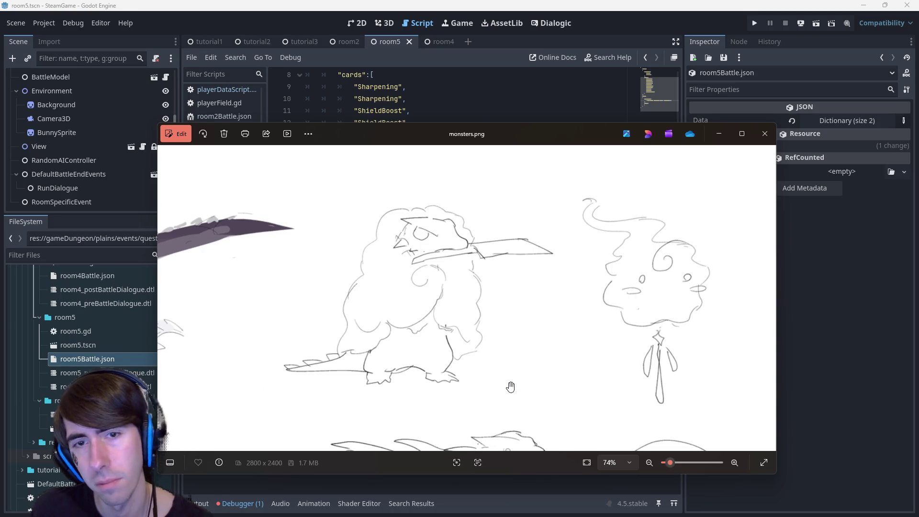
left_click_drag(512, 375, 487, 268)
mouse_move(526, 411)
left_mouse_down()
mouse_move(531, 307)
mouse_move(565, 210)
left_mouse_up()
scroll(567, 220, "down", 6)
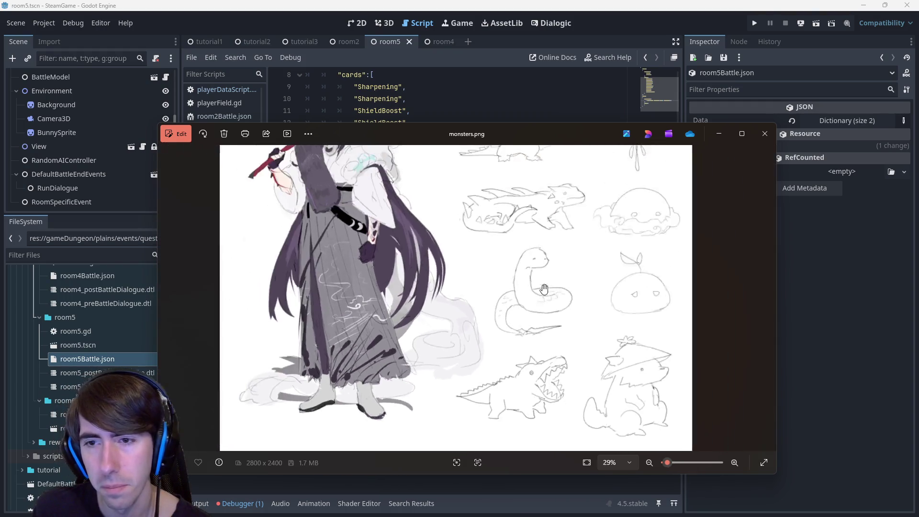
scroll(572, 237, "up", 5)
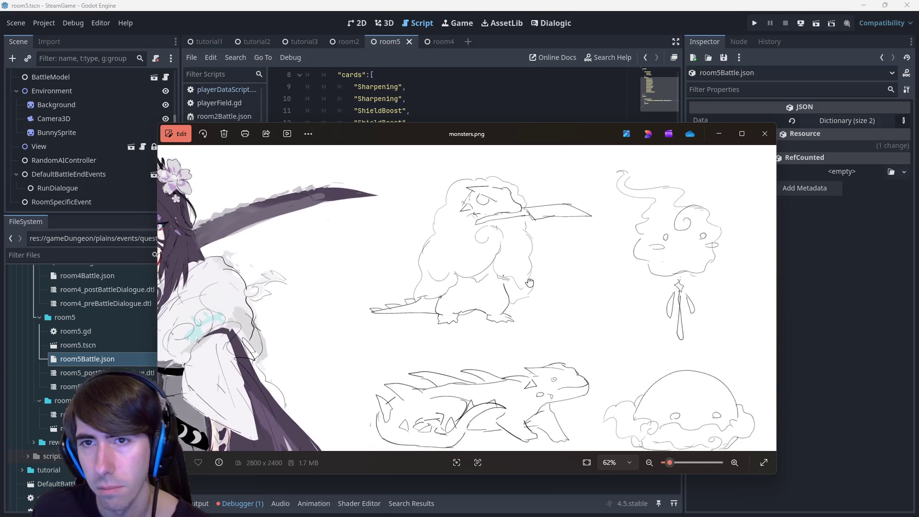
scroll(495, 277, "up", 2)
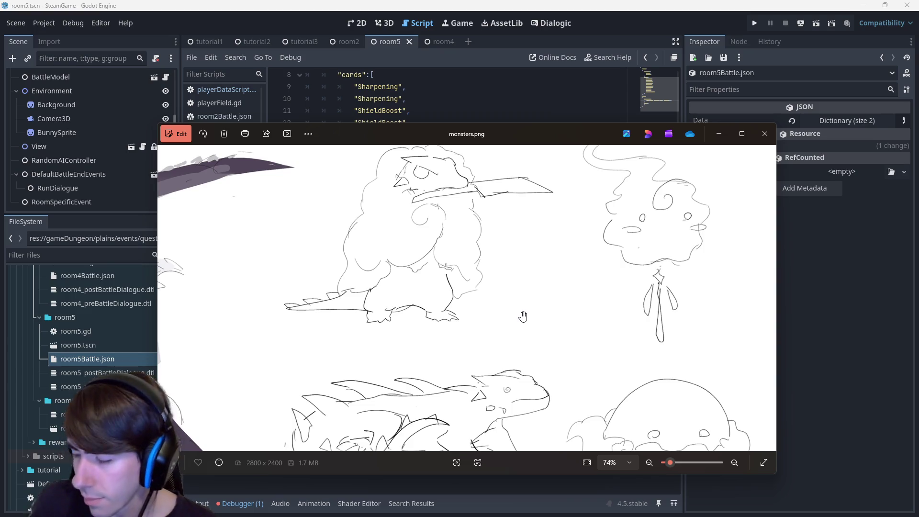
scroll(526, 321, "down", 5)
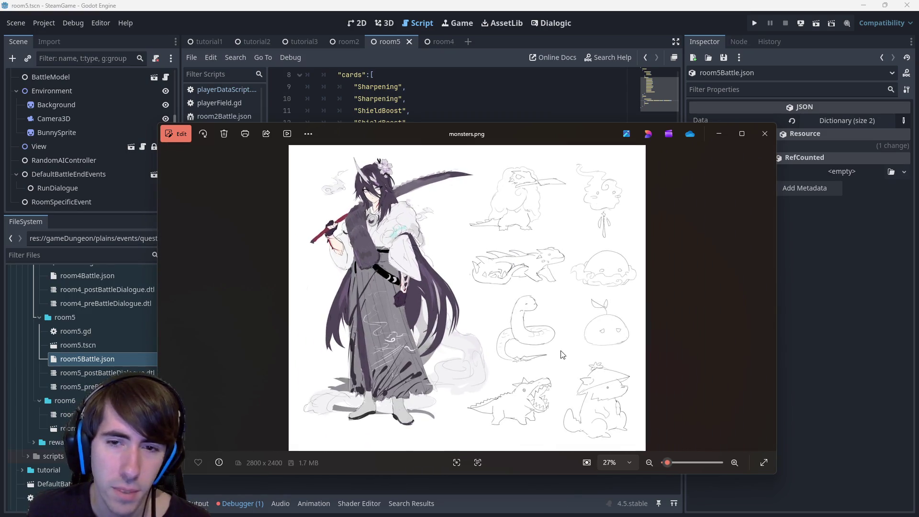
scroll(606, 364, "up", 2)
scroll(605, 365, "up", 2)
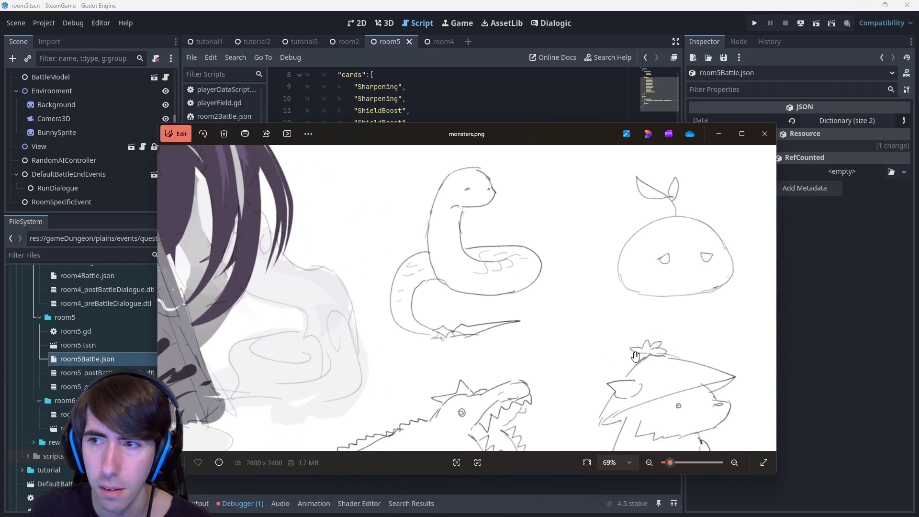
scroll(622, 315, "up", 1)
scroll(580, 298, "down", 1)
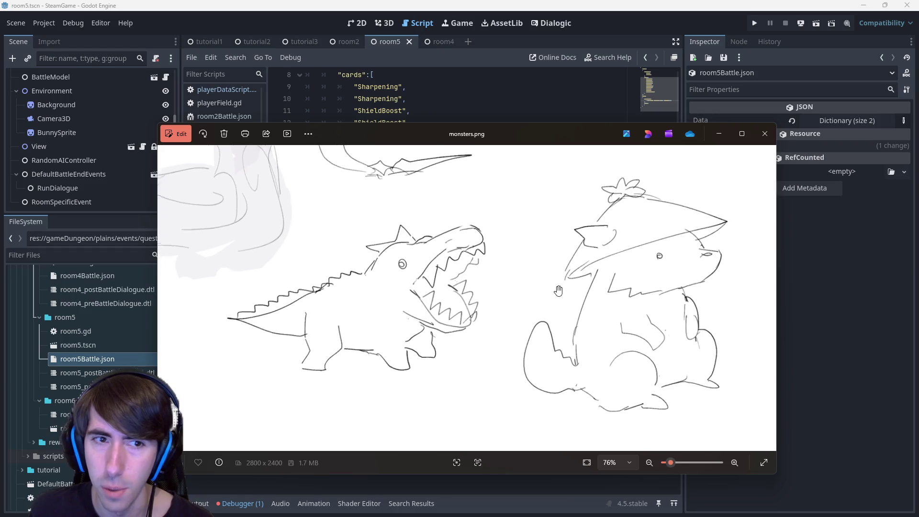
scroll(549, 286, "up", 3)
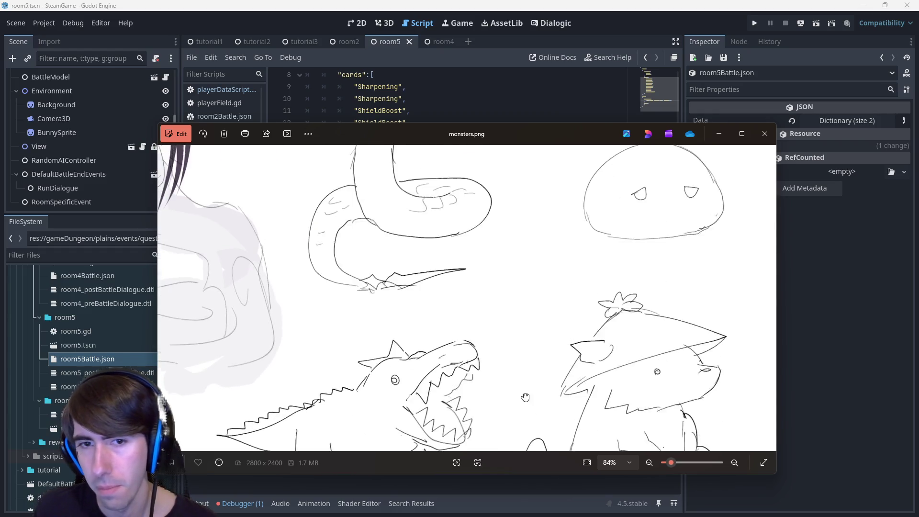
scroll(533, 345, "down", 2)
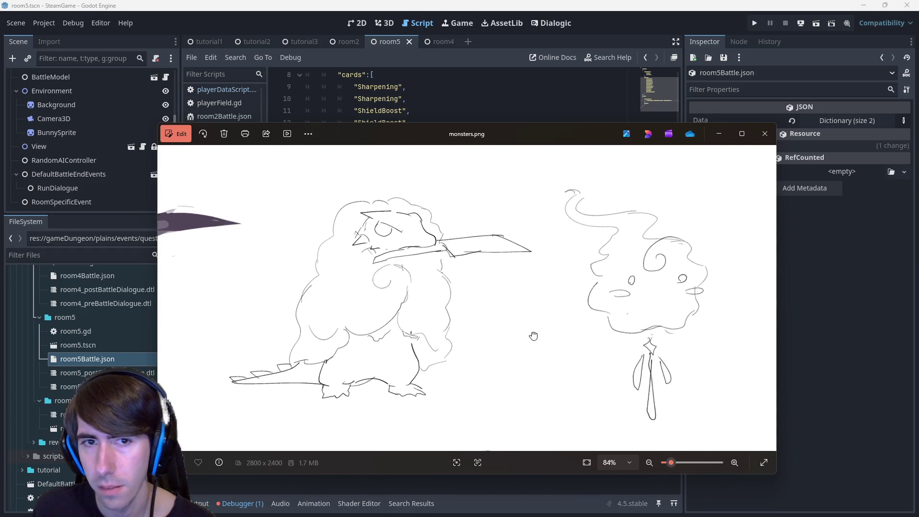
- Back in Godot, recheck room5Battle.json, then select BunnySprite in the room5.tscn canvas
left_click(349, 26)
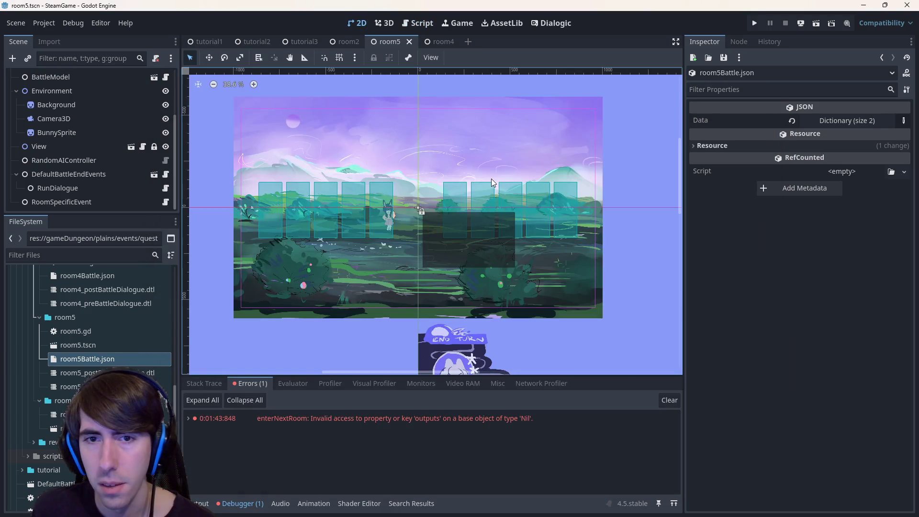
scroll(526, 263, "up", 4)
double_click(120, 360)
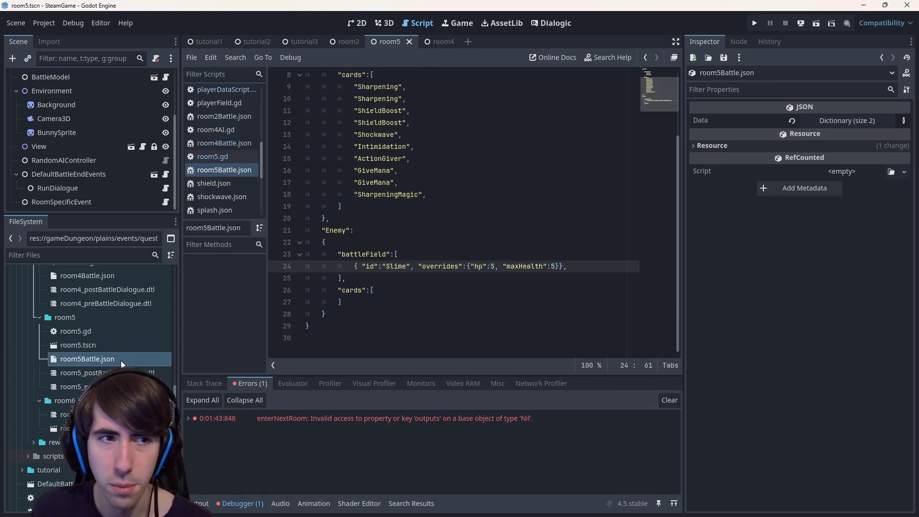
left_click(355, 24)
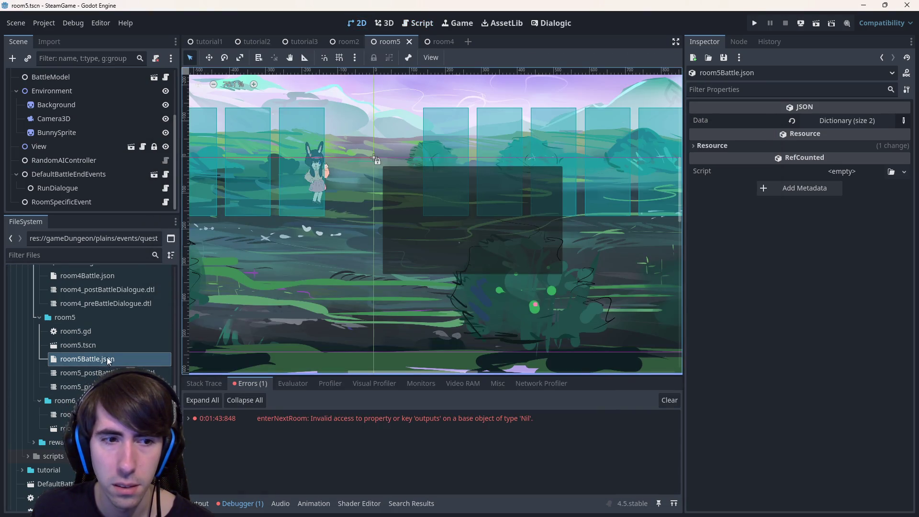
left_click(78, 345)
scroll(461, 168, "down", 1)
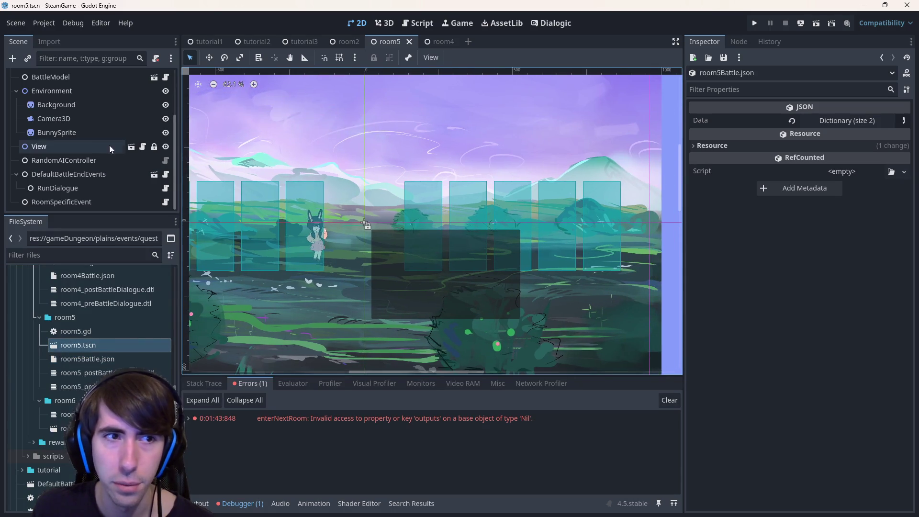
left_click(78, 132)
- Duplicate BunnySprite as BunnySprite2 and give it the purple blob bossIconPlaceholder texture
key("ctrl+d")
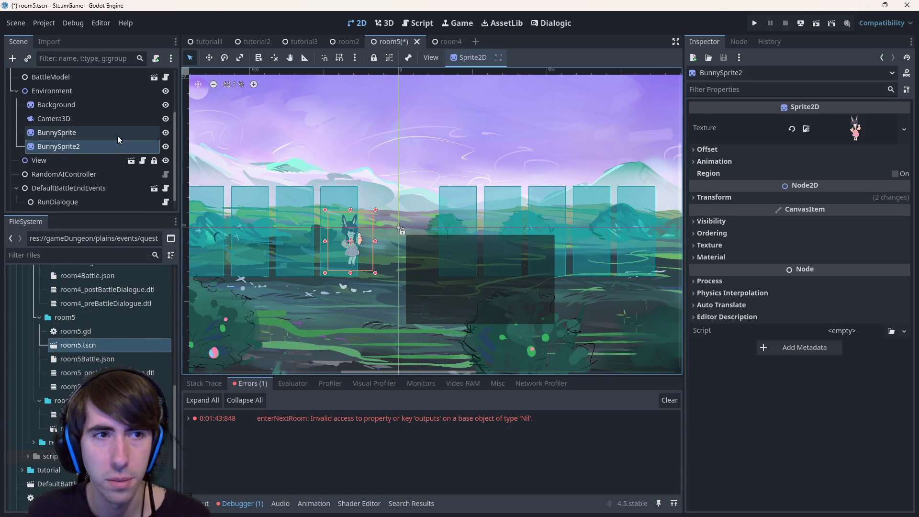
left_click(902, 128)
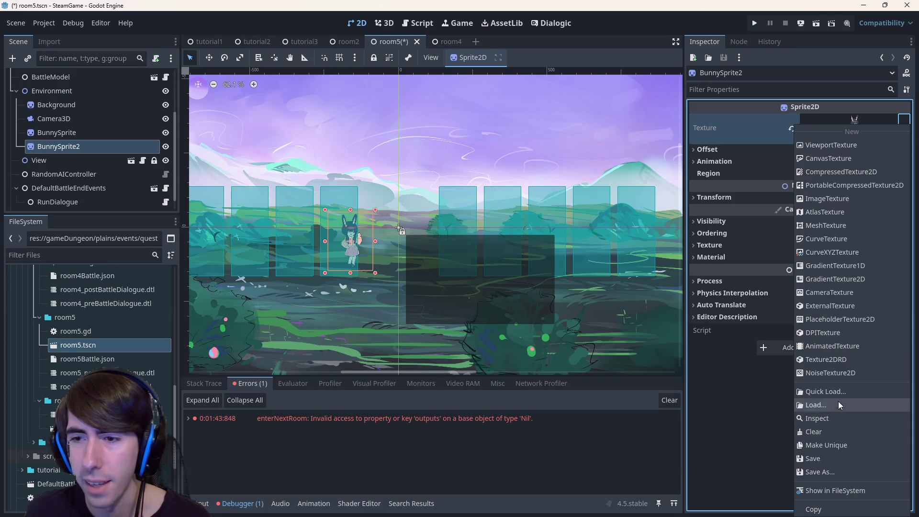
left_click(833, 391)
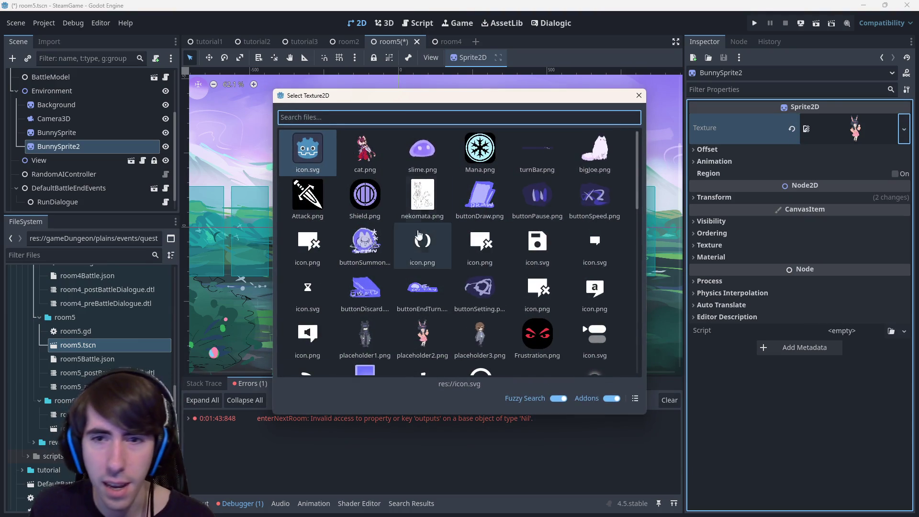
scroll(450, 267, "down", 10)
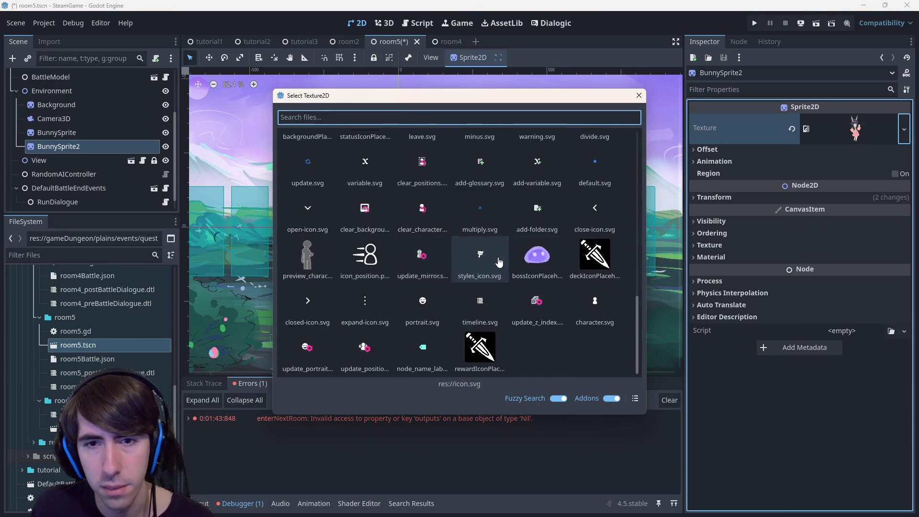
double_click(536, 258)
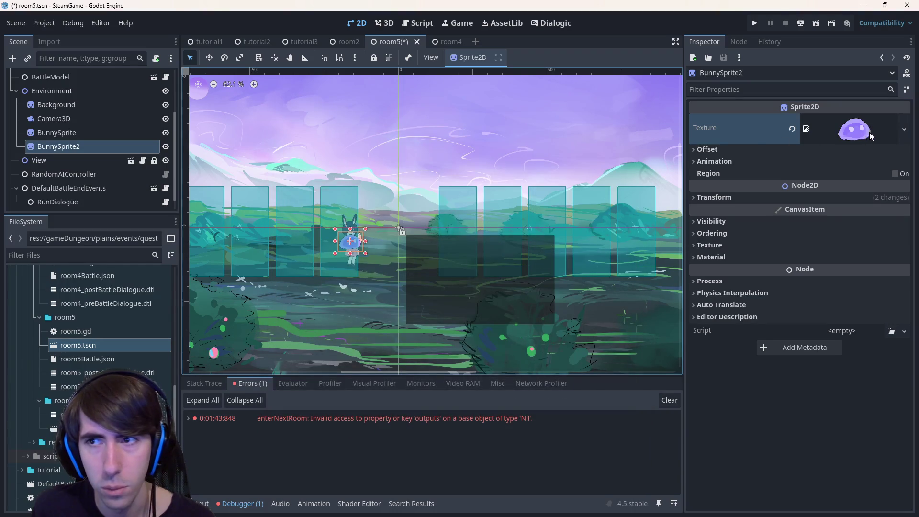
left_click(903, 130)
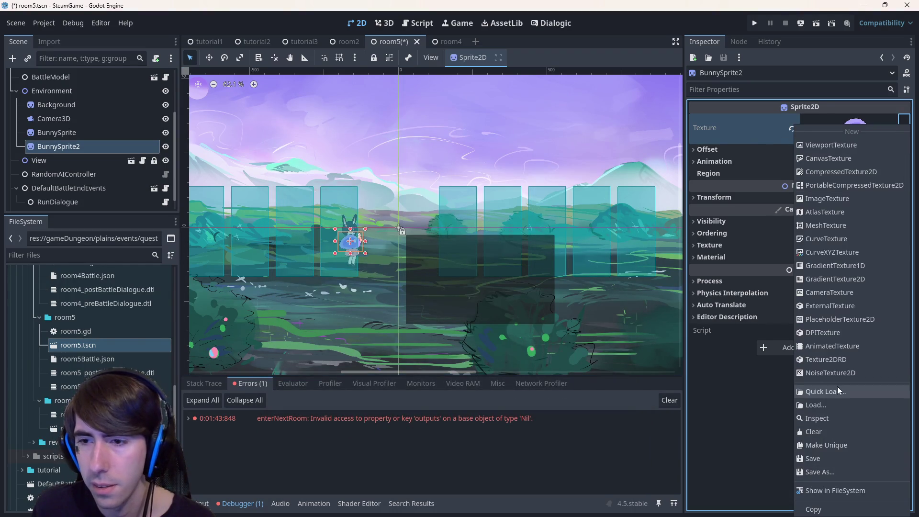
left_click(814, 391)
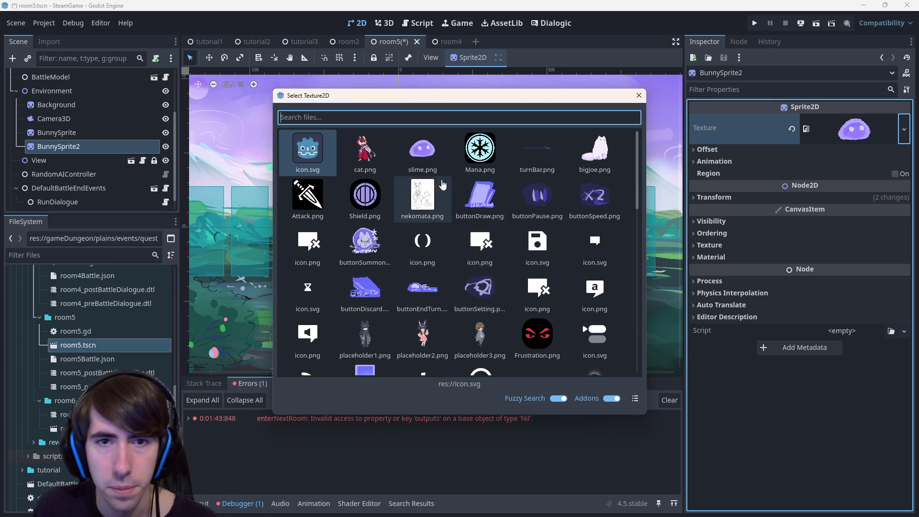
key("Escape")
left_click(429, 159)
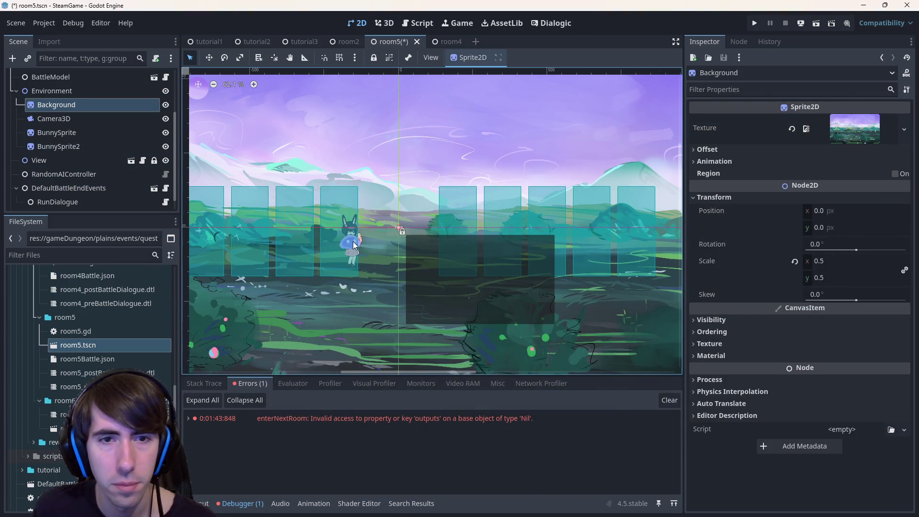
- Move BunnySprite2 right, enable Flip H, save room5, and drag it to the right edge
left_click(354, 243)
mouse_move(360, 246)
left_mouse_down()
mouse_move(554, 258)
mouse_move(532, 263)
left_mouse_up()
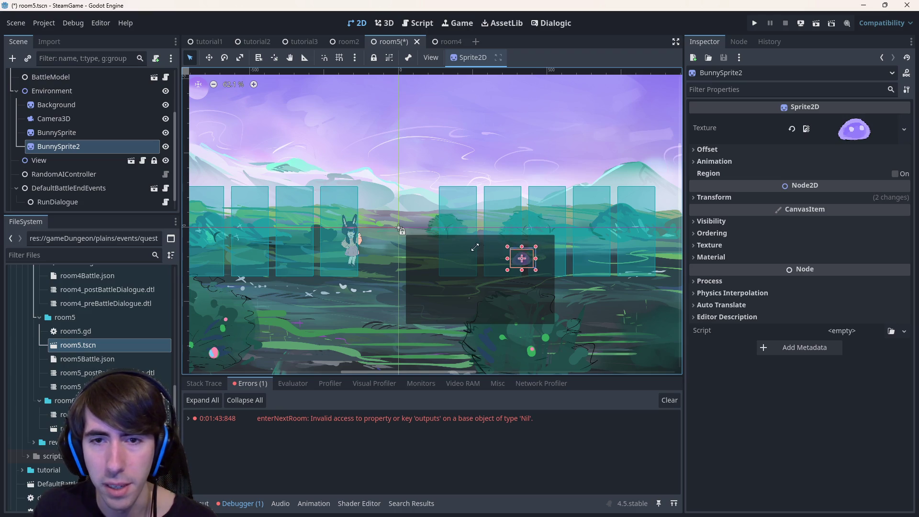
left_click(828, 128)
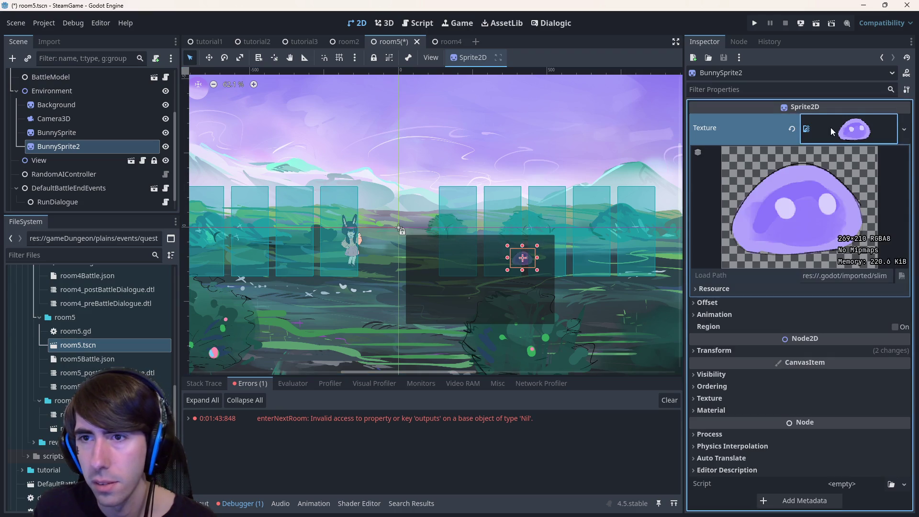
left_click(750, 163)
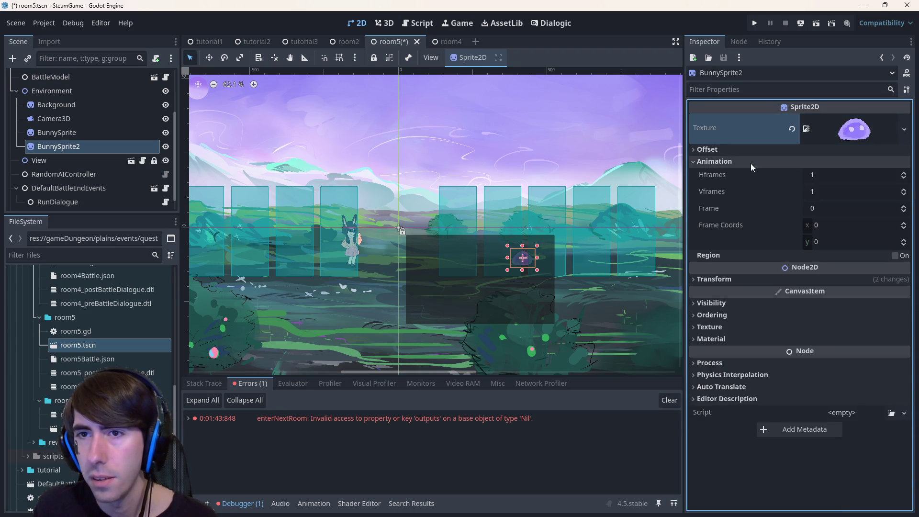
left_click(750, 163)
left_click(743, 150)
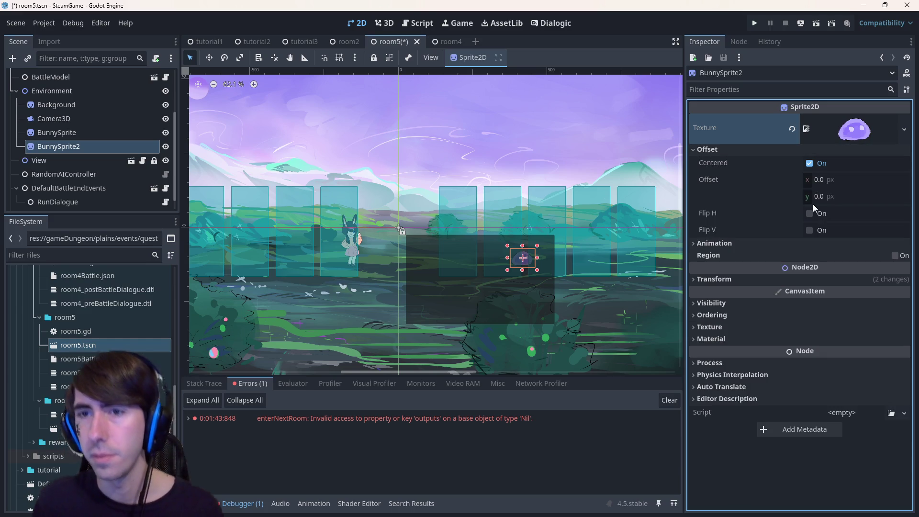
left_click(822, 213)
key("ctrl+s")
mouse_move(526, 259)
left_mouse_down()
mouse_move(525, 273)
mouse_move(531, 265)
mouse_move(651, 301)
mouse_move(659, 248)
left_mouse_up()
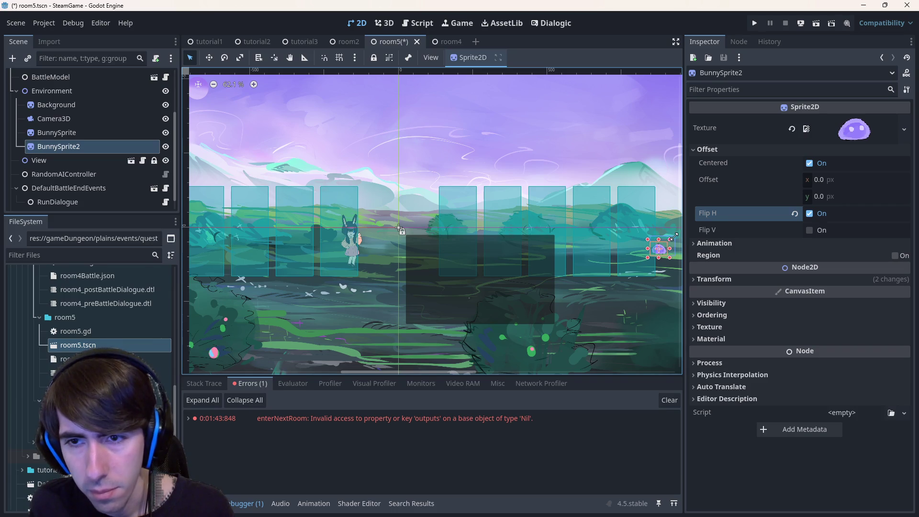
- Rename BunnySprite2 to Slime, duplicate it, and delete the leftover BunnySprite3
key("ctrl+d")
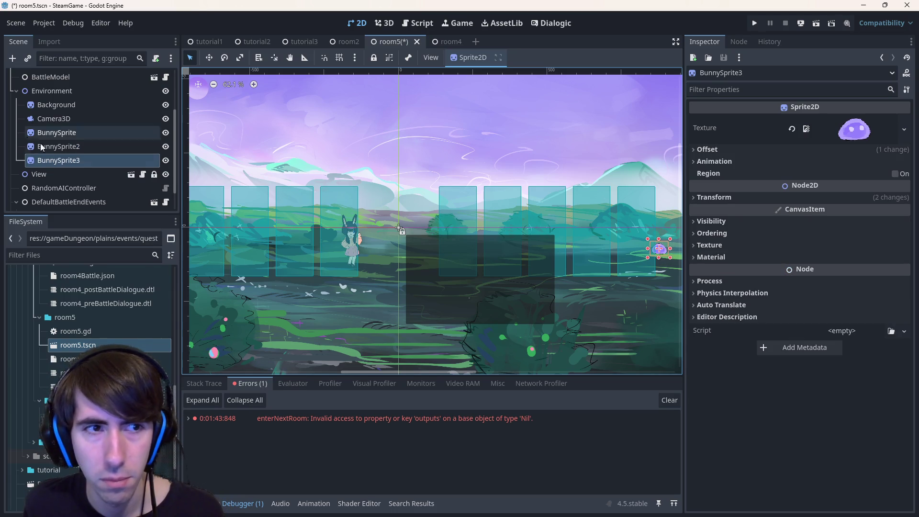
left_click(61, 148)
key("F2")
type("Slime")
key("Return")
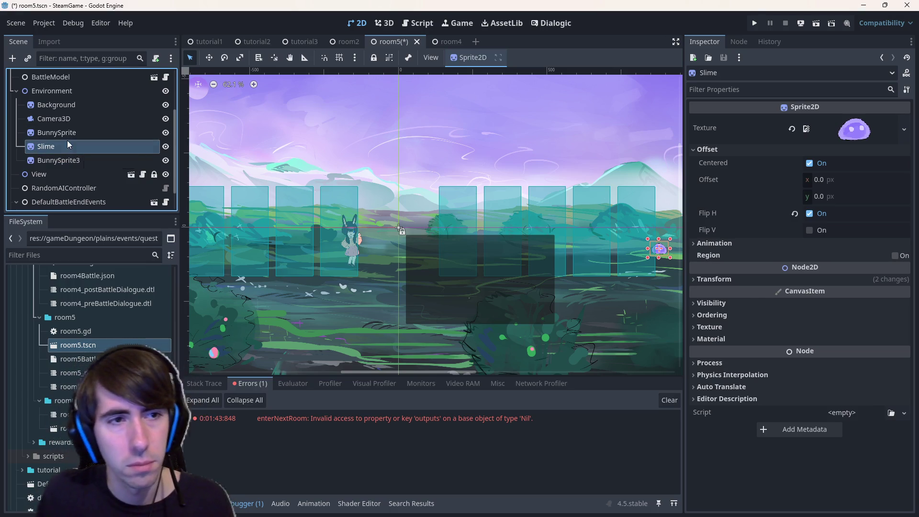
key("ctrl+d")
left_click(76, 171)
key("Delete")
key("Return")
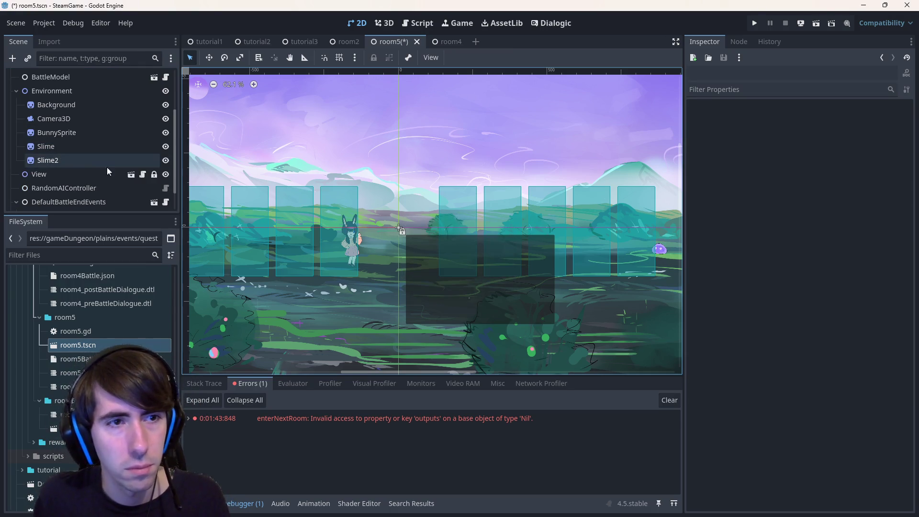
- Add Slime3 and Slime4, arranging them with Slime2 in the right-edge group and node order
left_click(87, 161)
key("ctrl+d")
left_click_drag(671, 251, 677, 258)
mouse_move(105, 174)
left_mouse_down()
mouse_move(79, 166)
mouse_move(68, 139)
left_mouse_up()
left_click_drag(672, 258, 673, 250)
mouse_move(70, 173)
left_mouse_down()
mouse_move(65, 139)
mouse_move(77, 179)
left_mouse_up()
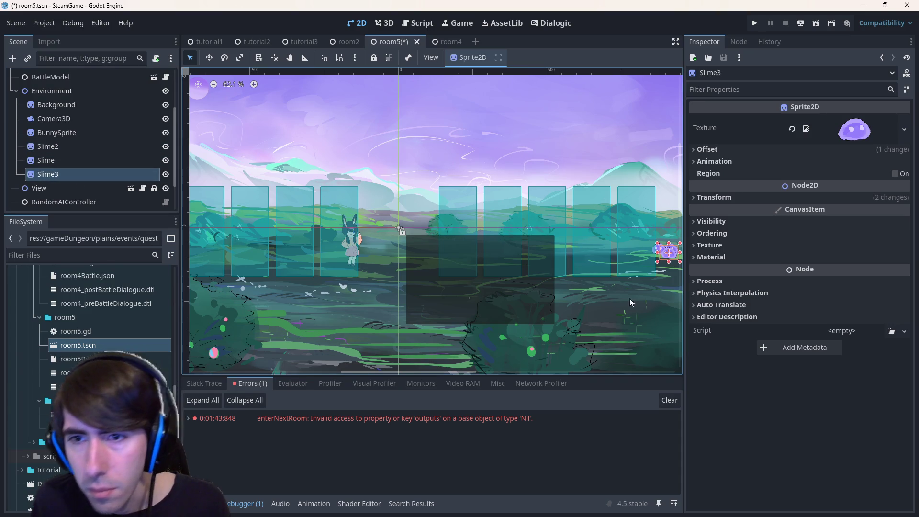
left_click(62, 161)
left_click(60, 171)
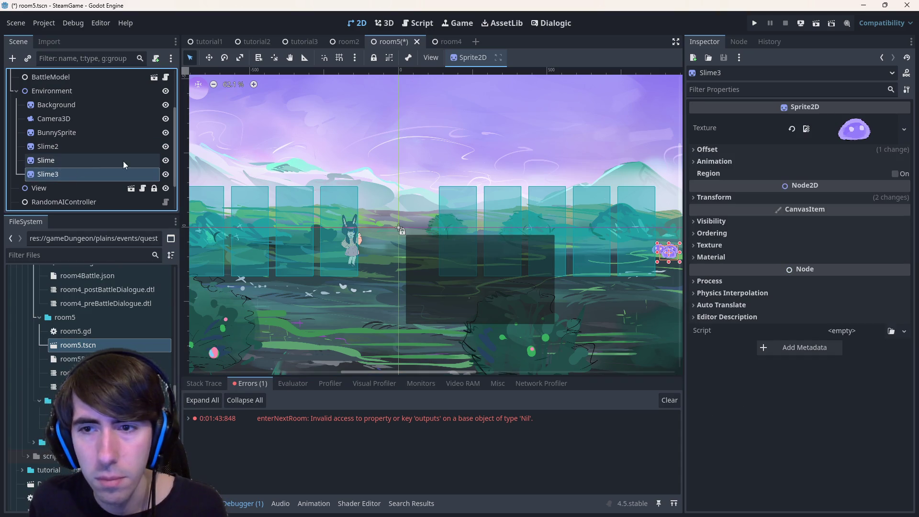
key("ctrl+d")
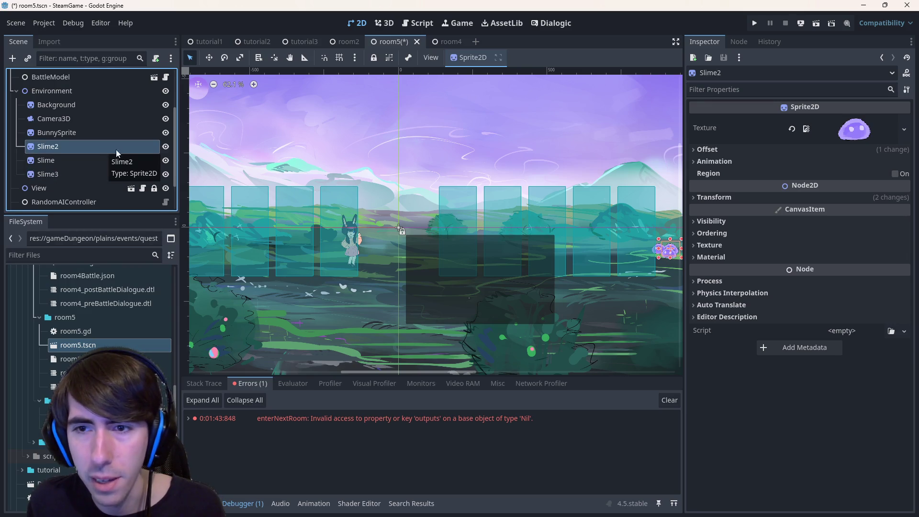
left_click_drag(674, 249, 670, 245)
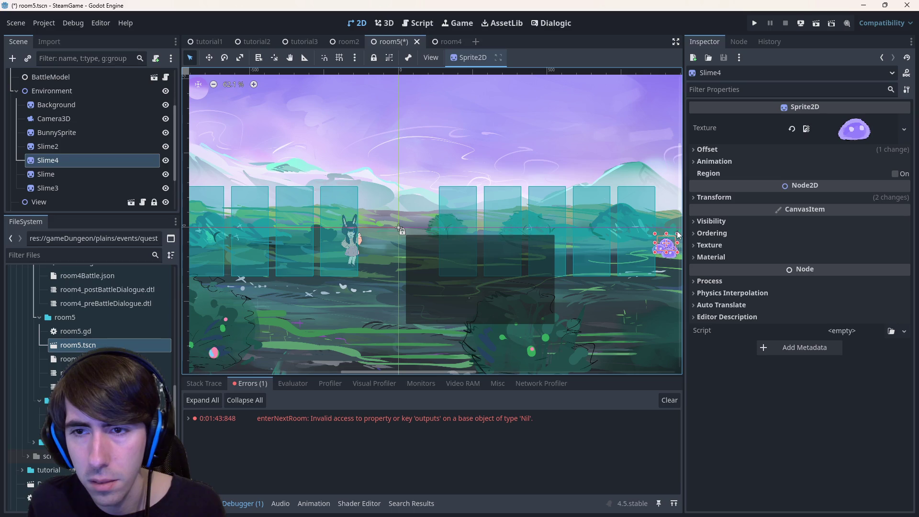
left_click_drag(52, 158, 51, 140)
- Add Slime5, Slime6 and Slime7 to the cluster, then save and run the scene with F6
key("ctrl+d")
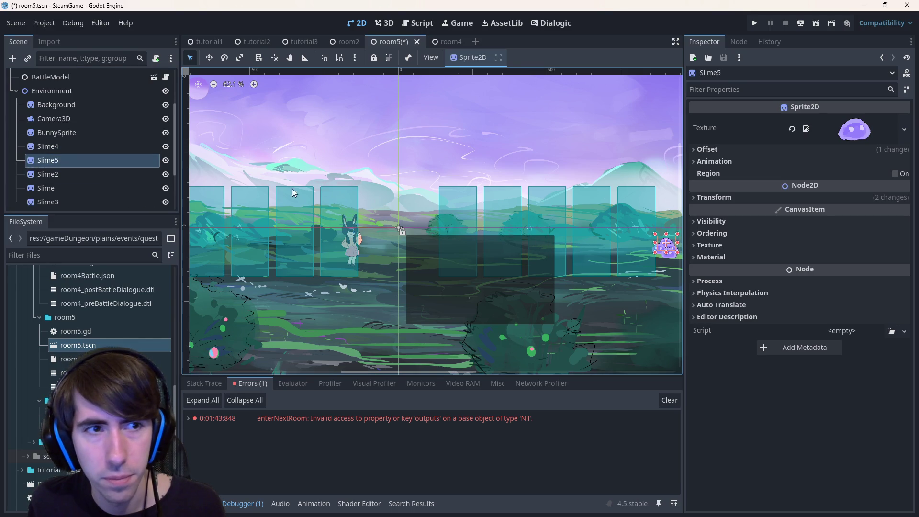
left_click_drag(673, 247, 660, 247)
key("ctrl+d")
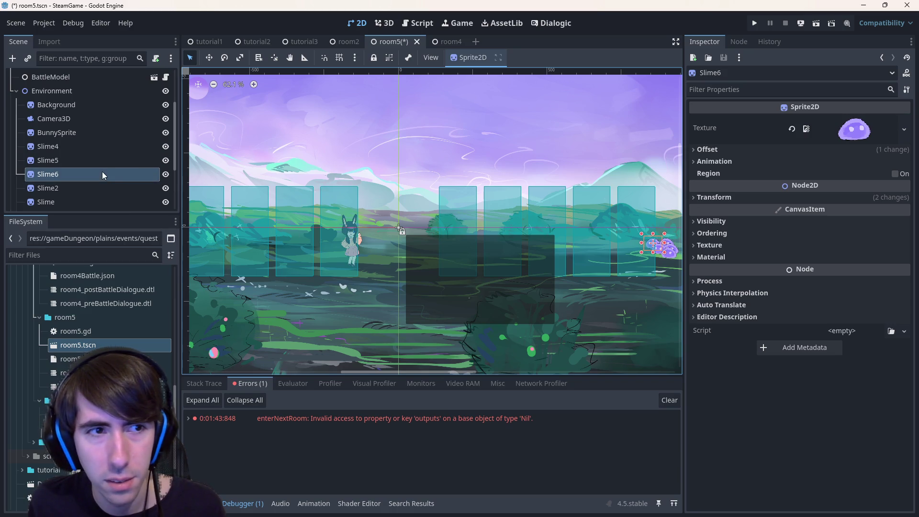
mouse_move(656, 244)
left_mouse_down()
mouse_move(668, 233)
mouse_move(646, 243)
left_mouse_up()
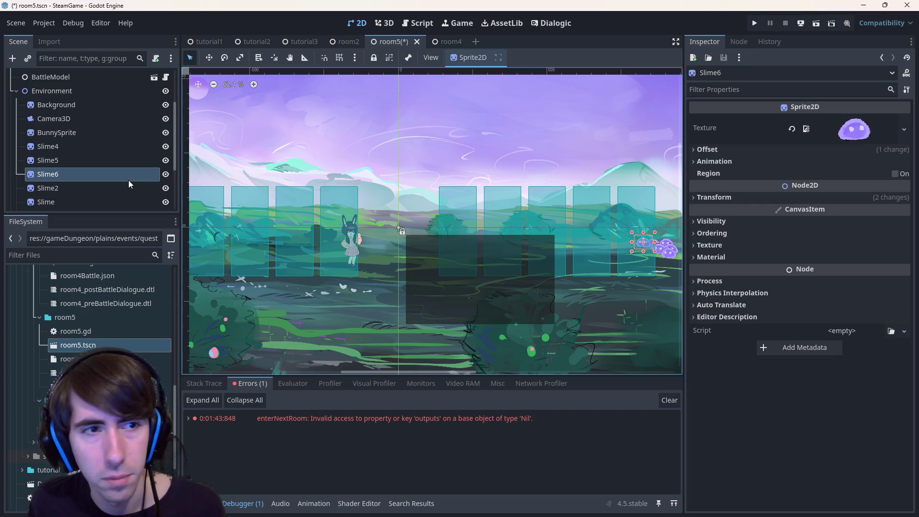
left_click_drag(105, 179, 72, 142)
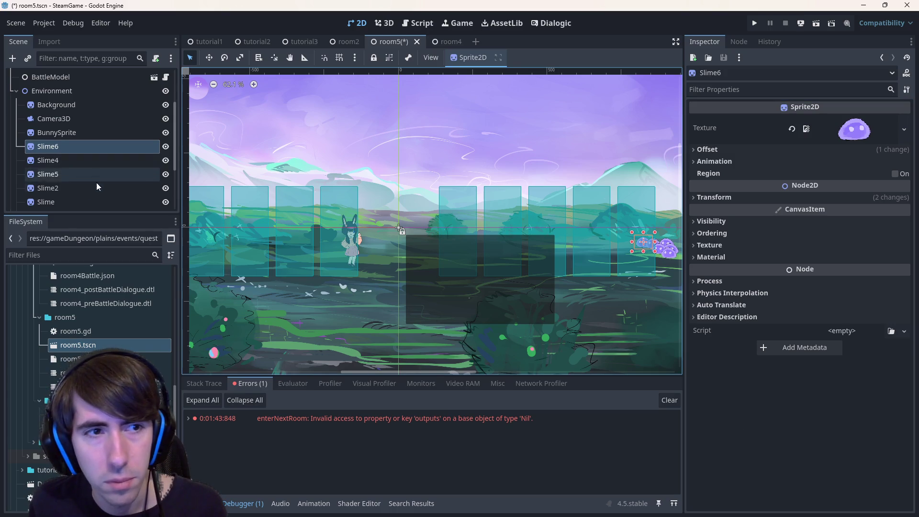
scroll(130, 159, "down", 1)
key("ctrl+d")
left_click_drag(61, 143, 63, 178)
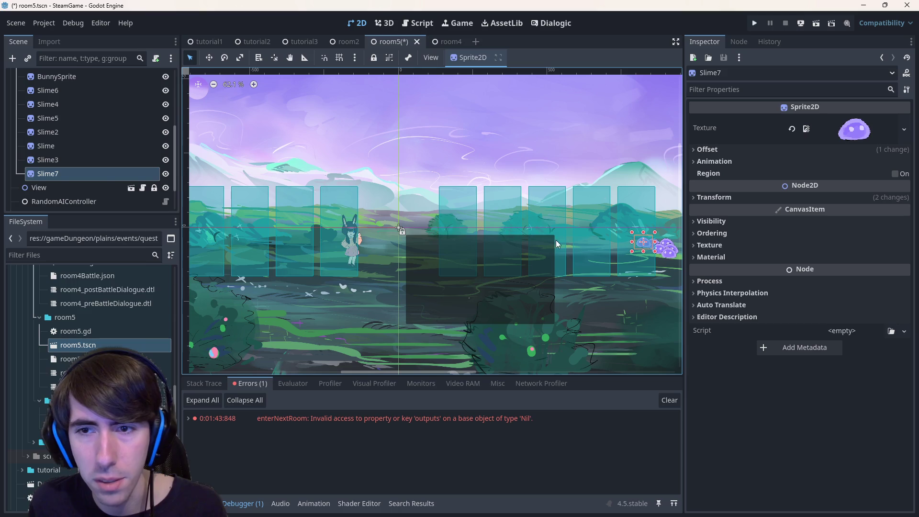
left_click_drag(645, 244, 670, 263)
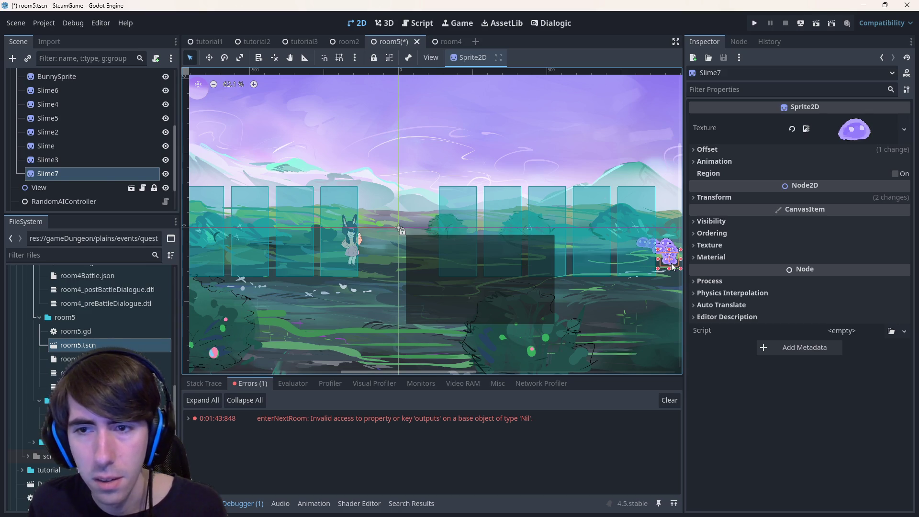
key("F6")
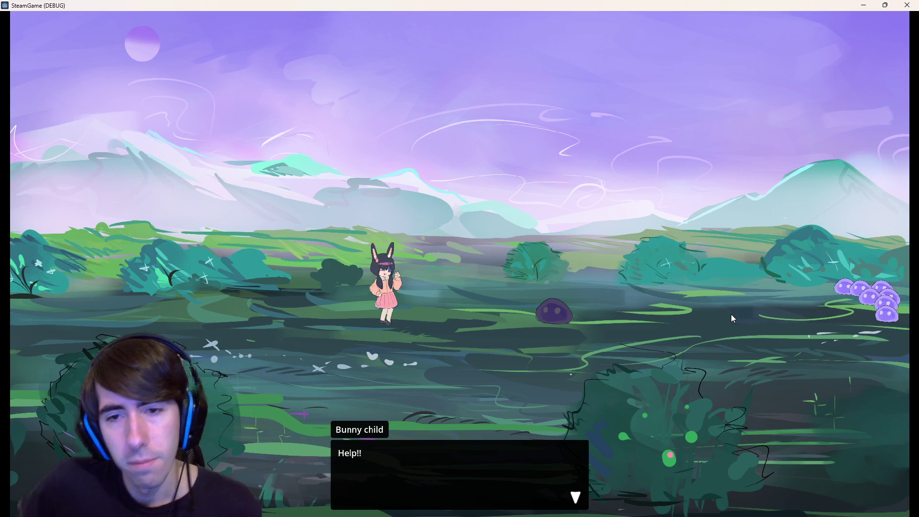
- Get through the Help!! dialogue, place two party members on the battlefield, then close the game
left_click(265, 261)
left_click(326, 251)
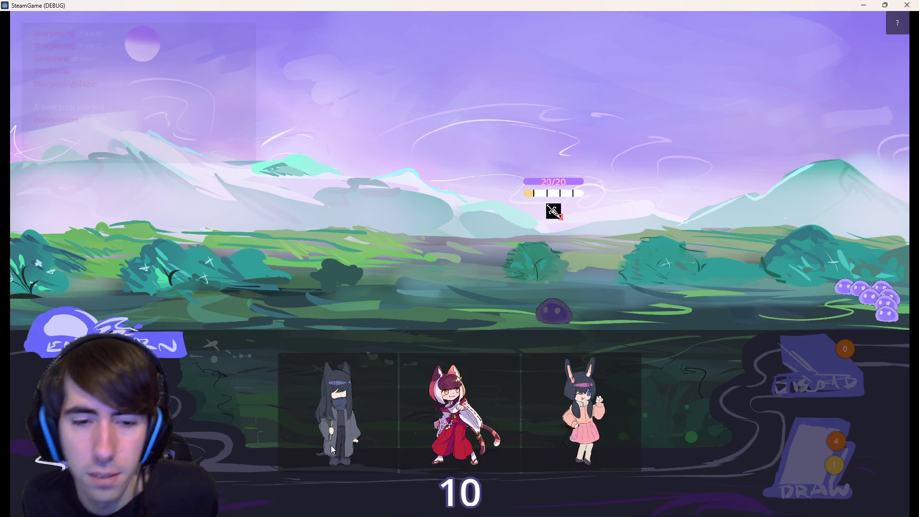
mouse_move(333, 449)
left_mouse_down()
mouse_move(349, 255)
mouse_move(363, 263)
left_mouse_up()
left_click_drag(402, 416, 294, 266)
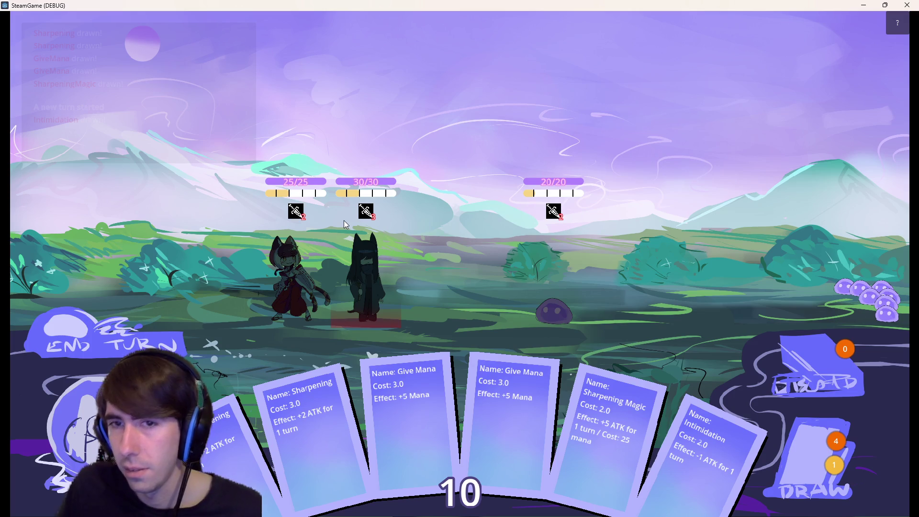
left_click(907, 5)
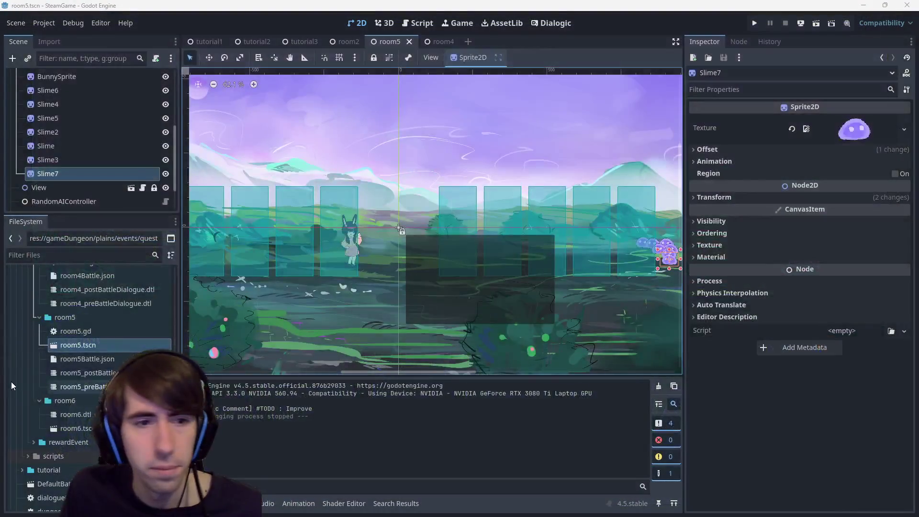
- Open room5Battle.json, rerun the battle scene past its dialogue, and close the game window
double_click(111, 359)
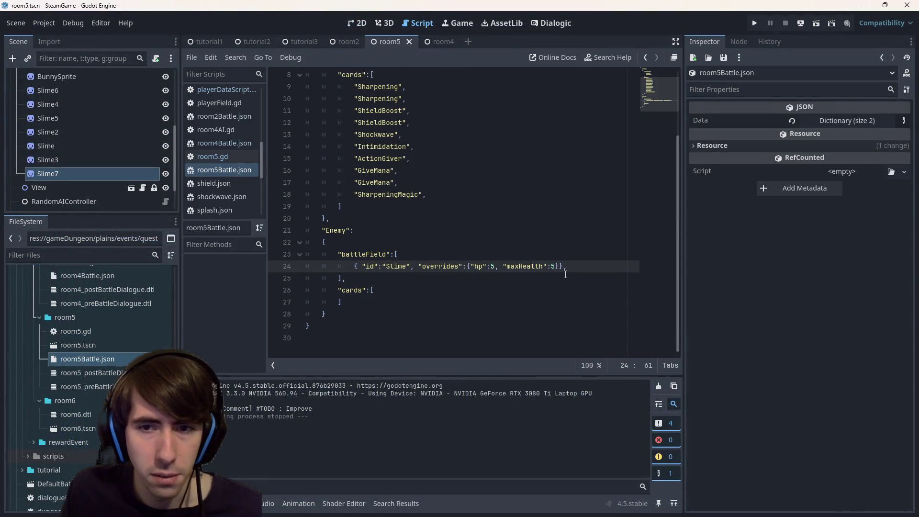
left_click(815, 23)
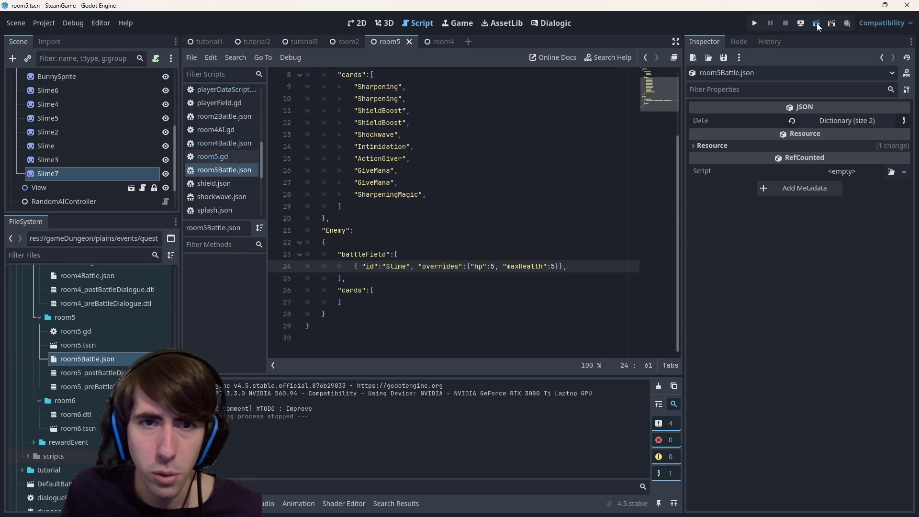
scroll(587, 249, "down", 2)
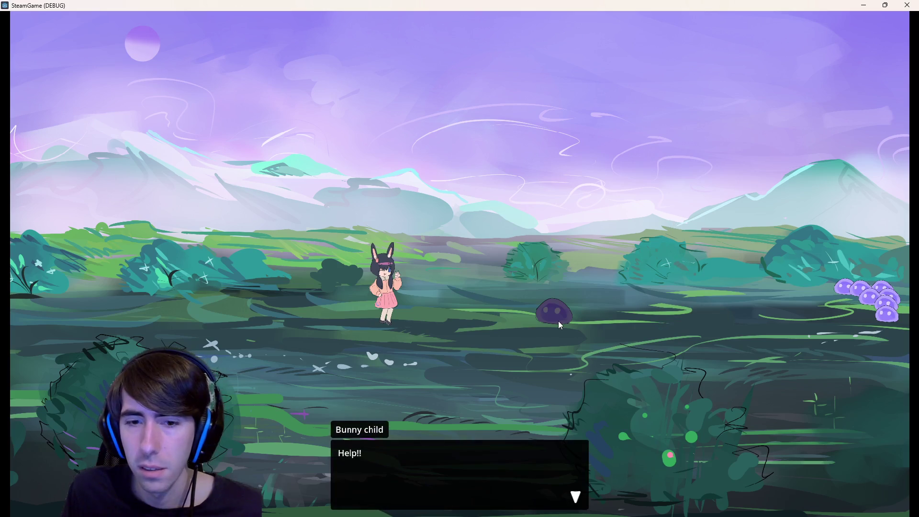
left_click(344, 252)
left_click(334, 248)
left_click(337, 235)
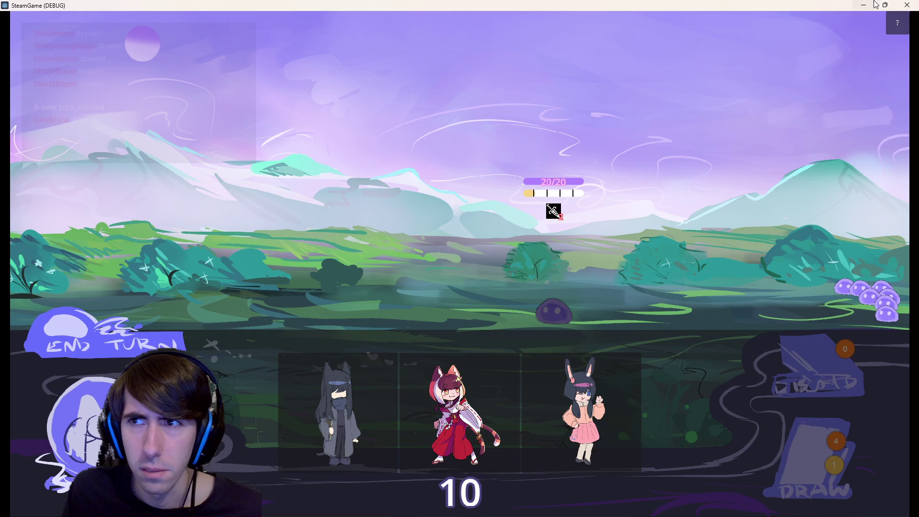
left_click(907, 5)
scroll(117, 194, "up", 5)
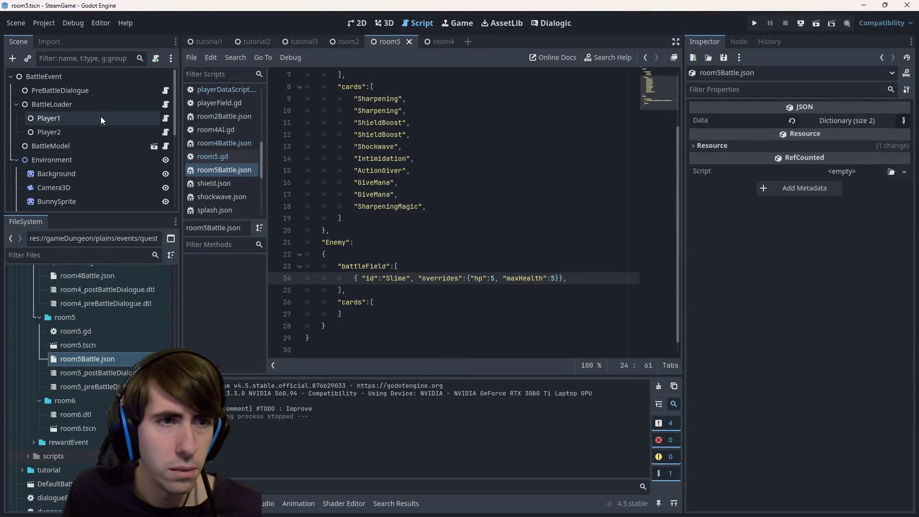
- Compare the Player1 and Player2 loaders' Settings File paths, then open room4Battle.json
left_click(102, 118)
left_click_drag(683, 124, 465, 131)
left_click(84, 135)
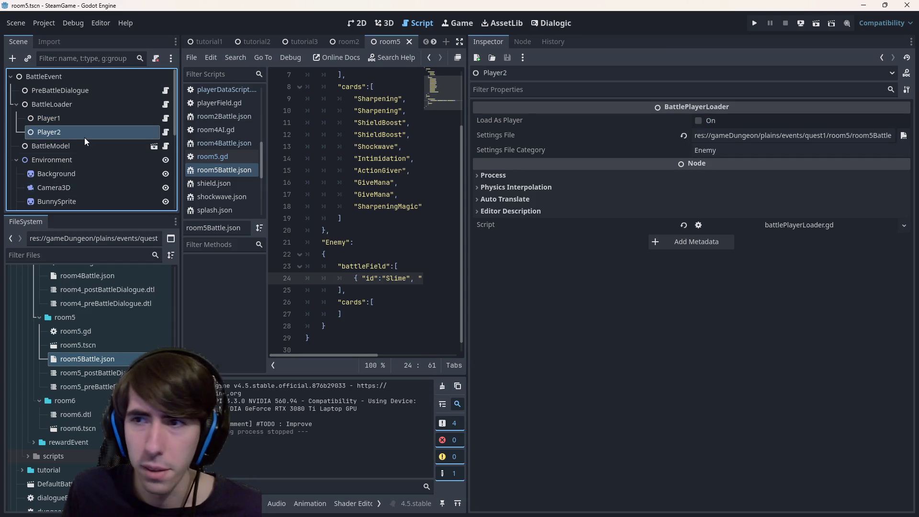
left_click(69, 120)
left_click(70, 129)
left_click(67, 119)
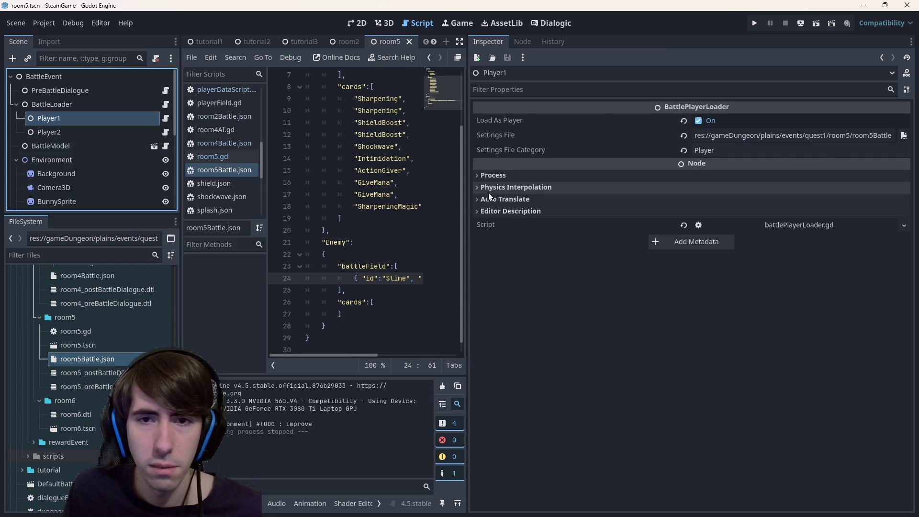
left_click_drag(468, 189, 712, 200)
double_click(478, 278)
scroll(105, 312, "up", 4)
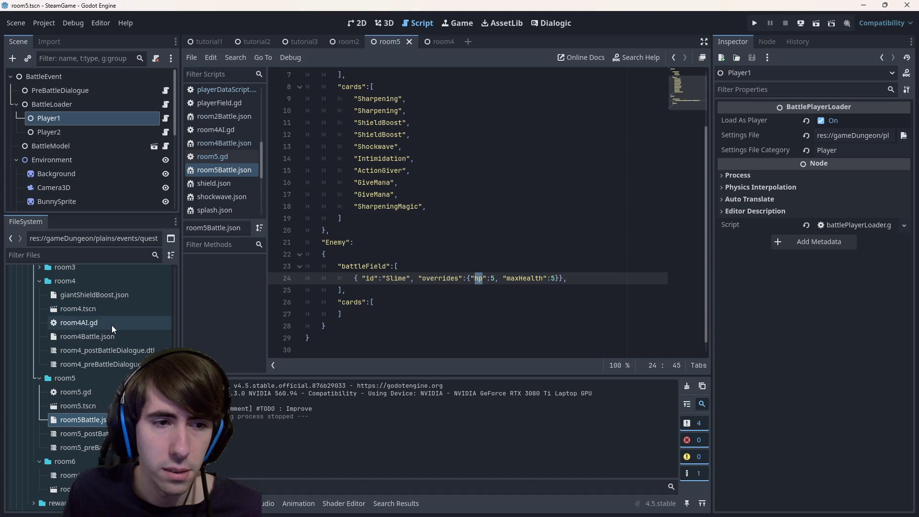
double_click(123, 338)
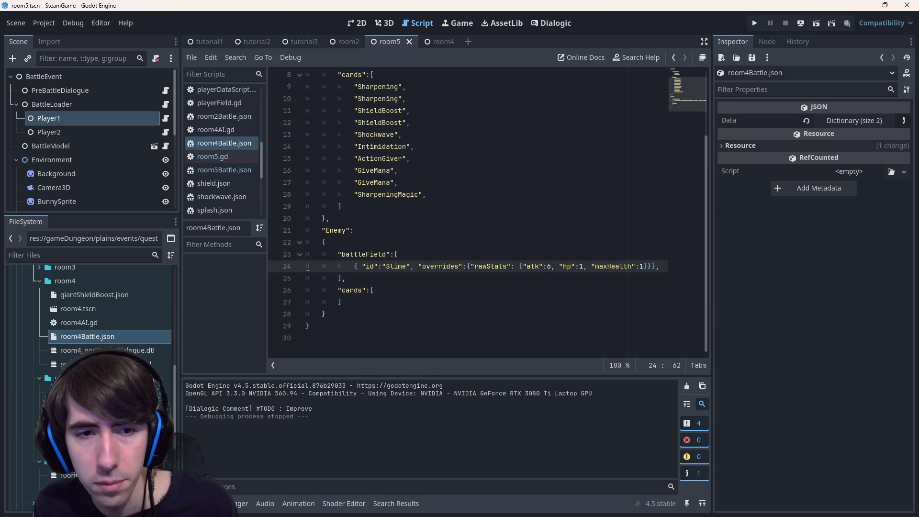
- Copy the Slime enemy entry and paste it into room5Battle.json's enemy battle field
left_click_drag(302, 266, 307, 282)
key("ctrl+c")
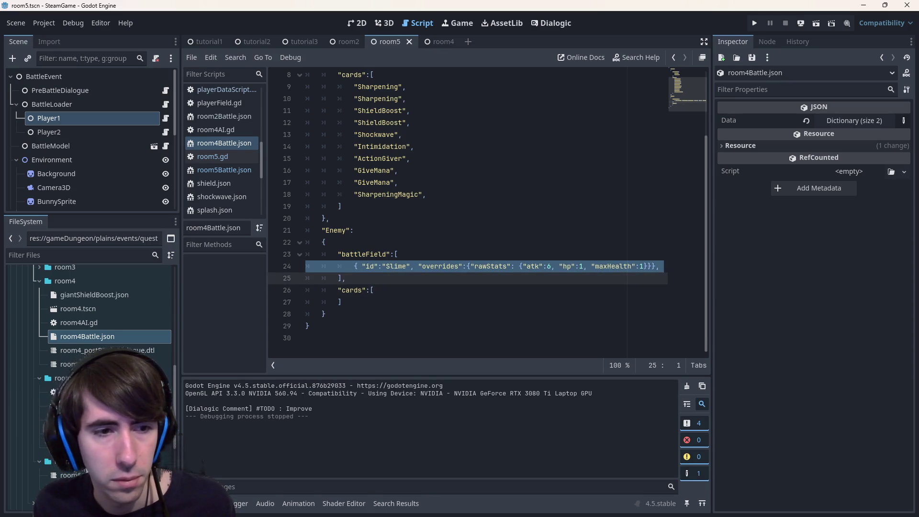
key("alt+Left")
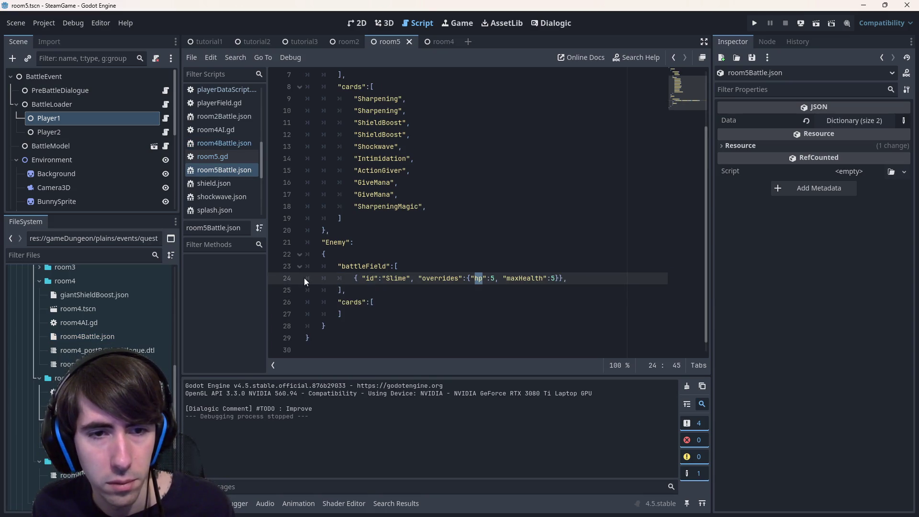
left_click_drag(305, 280, 303, 300)
key("shift+Up")
key("ctrl+v")
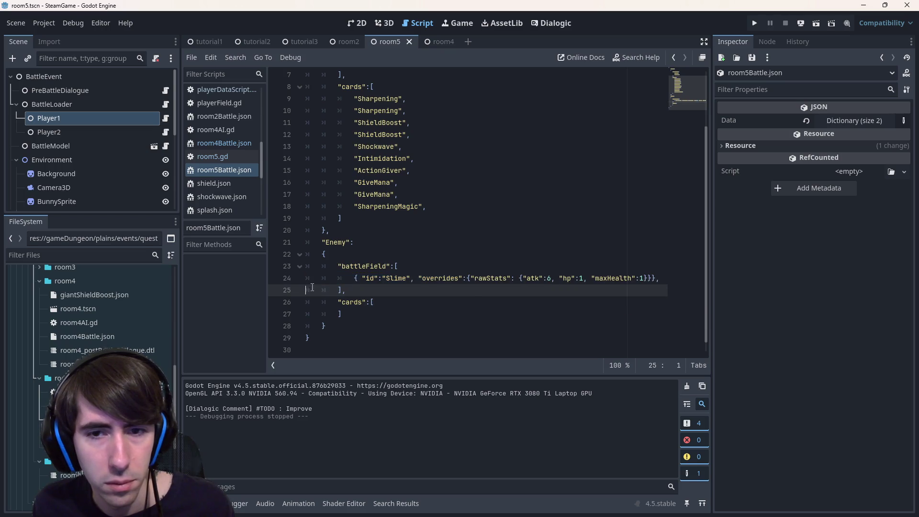
- Try several atk values (3, 5, 6) for the pasted Slime, settling on 10 for now
left_click(553, 278)
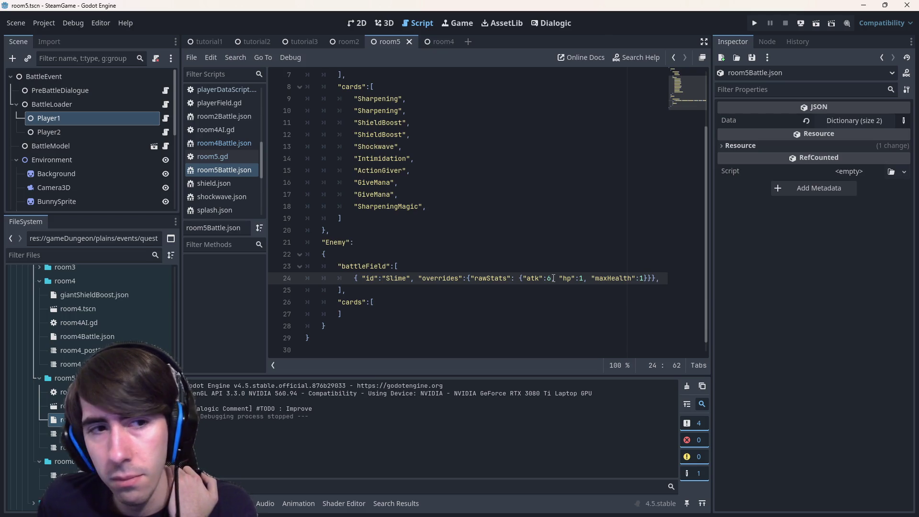
key("BackSpace")
type("3")
key("BackSpace")
type("5")
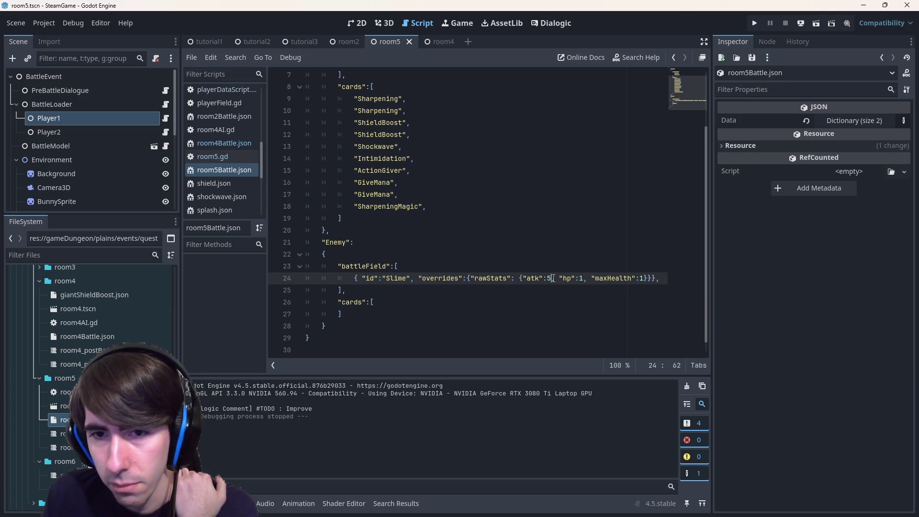
key("BackSpace")
type("6")
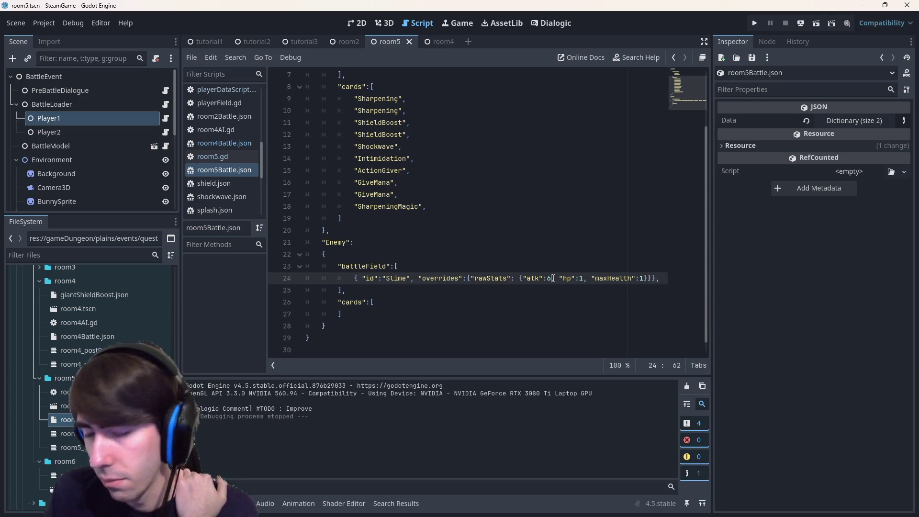
key("BackSpace")
type("10")
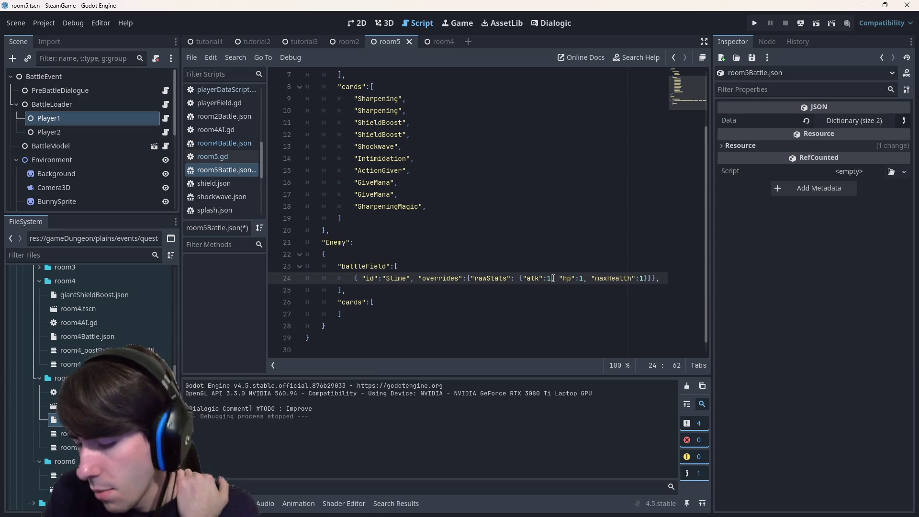
- Set the Slime's hp to 15 and atk to 4, then save and test-run the scene
key("BackSpace")
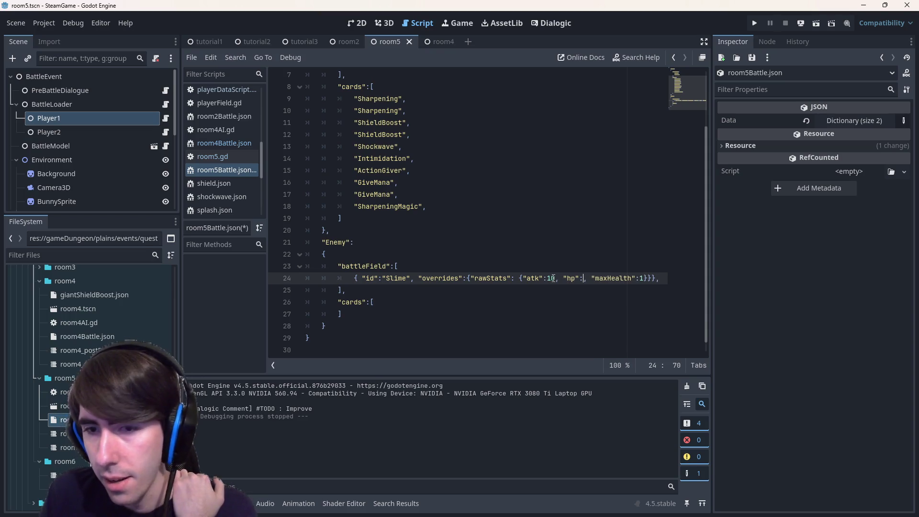
type("15")
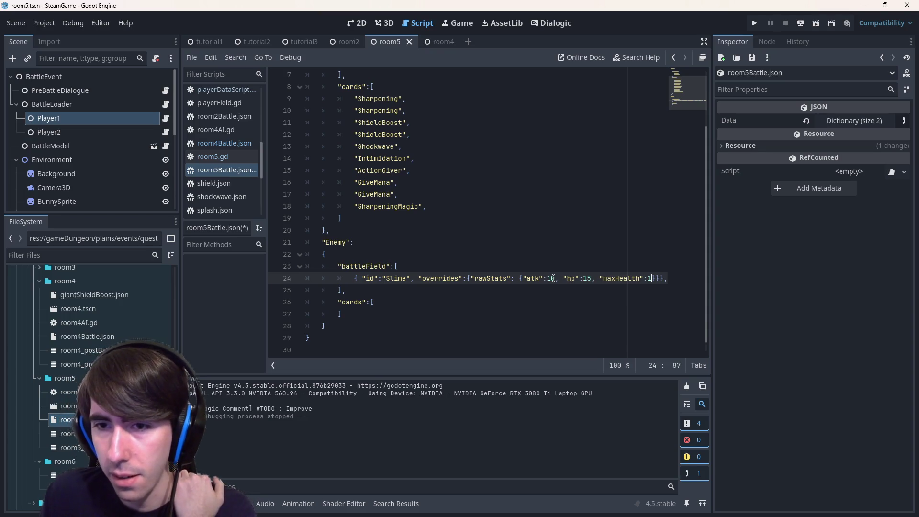
type("5")
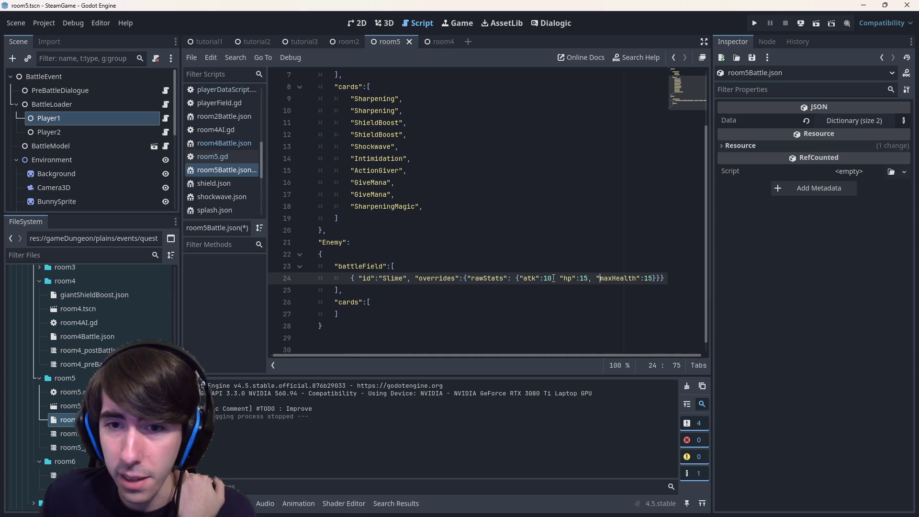
key("BackSpace")
key("BackSpace")
type("5")
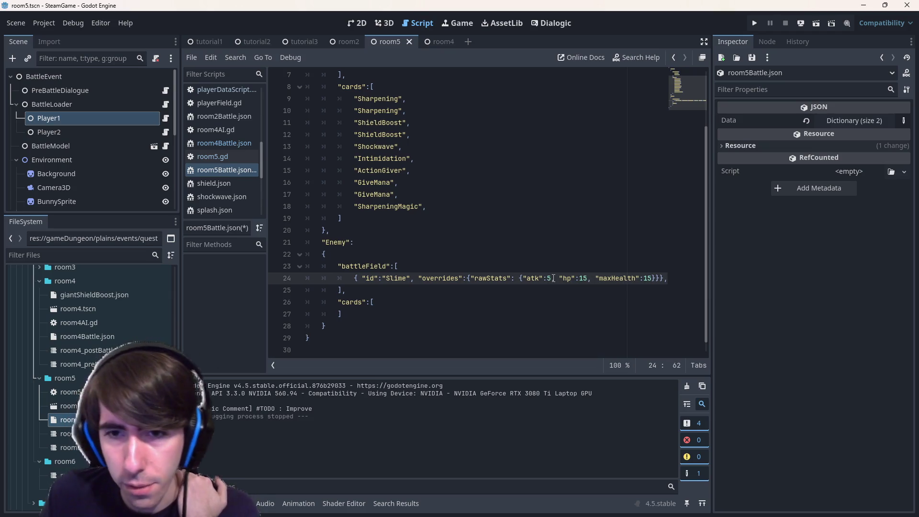
key("BackSpace")
type("4")
key("ctrl+s")
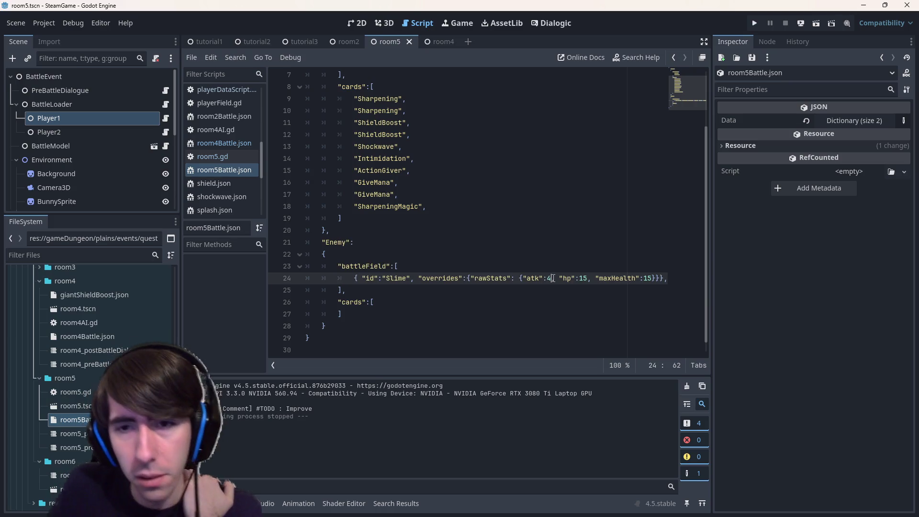
left_click(817, 28)
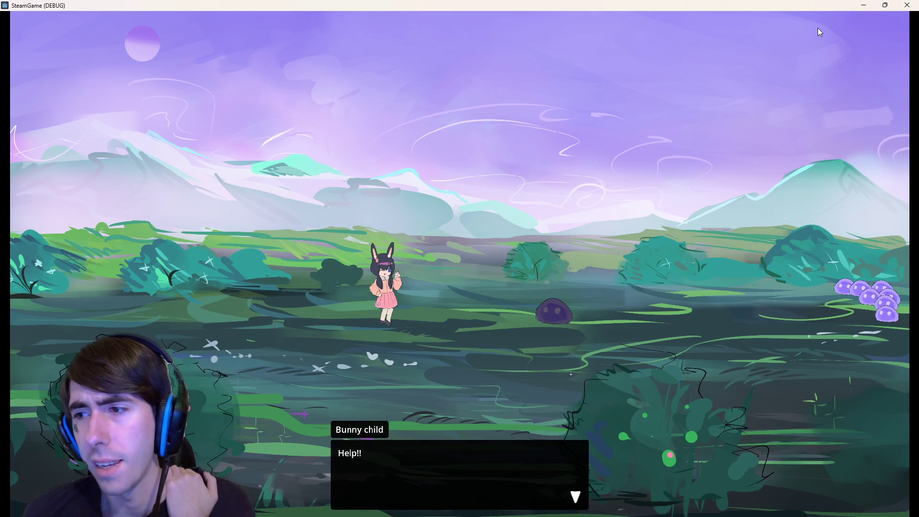
left_click(906, 5)
scroll(668, 280, "down", 1)
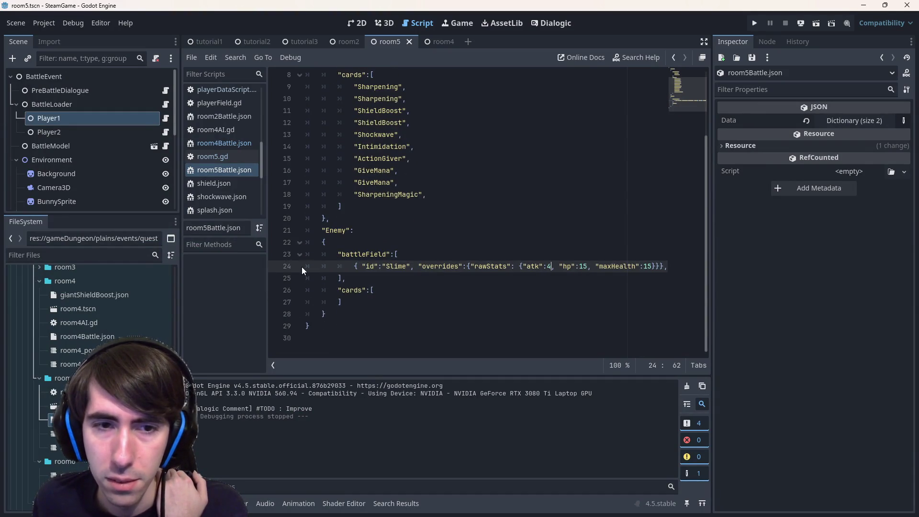
left_click_drag(306, 267, 295, 279)
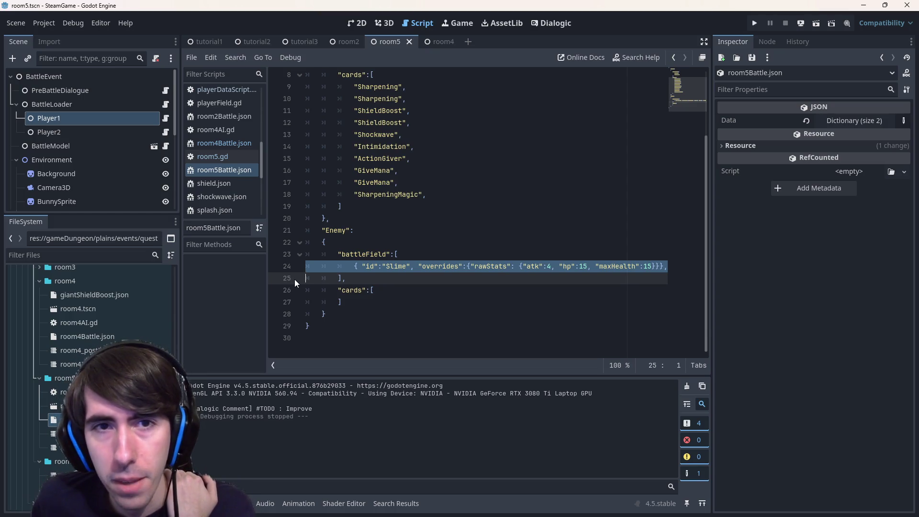
left_click_drag(407, 98, 195, 85)
- Paste two Sharpening entries into the enemy's empty cards list and duplicate them into more, then save
key("ctrl+c")
left_click(384, 285)
key("Return")
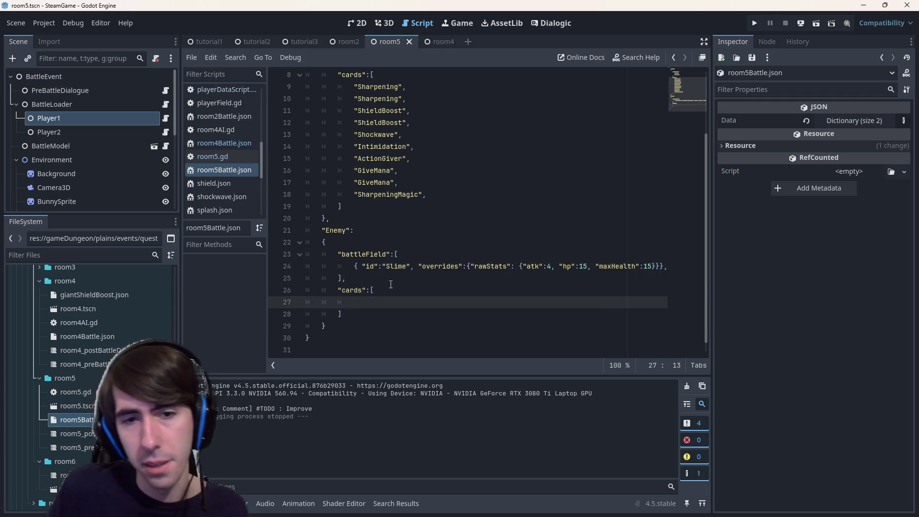
key("ctrl+v")
key("ctrl+shift+d")
key("ctrl+shift+d")
key("ctrl+shift+d")
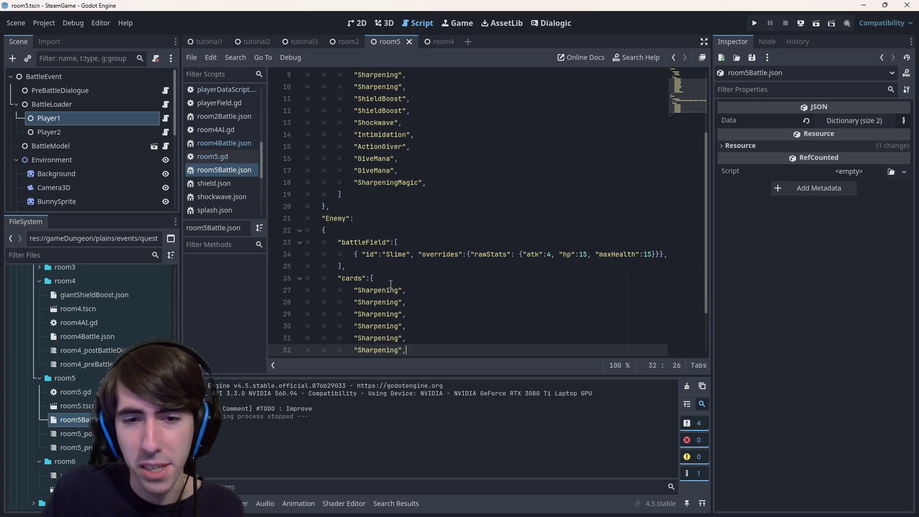
key("ctrl+s")
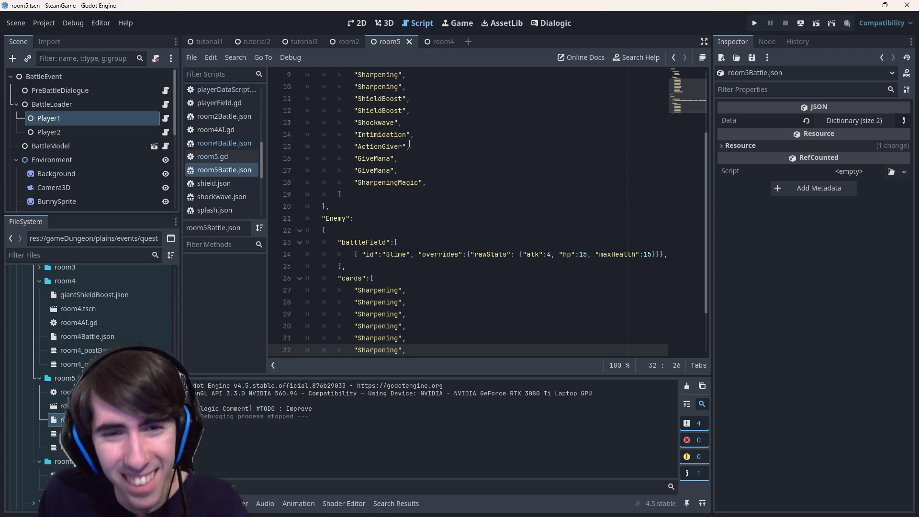
- Add the ActionGiver line from the player cards to the enemy cards, undoing the extra paste
left_click_drag(417, 149, 254, 147)
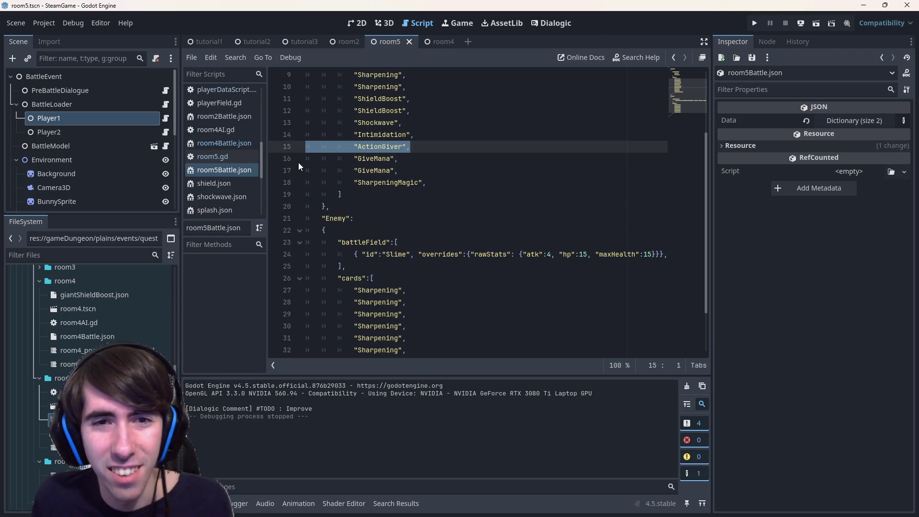
left_click(435, 326)
key("Return")
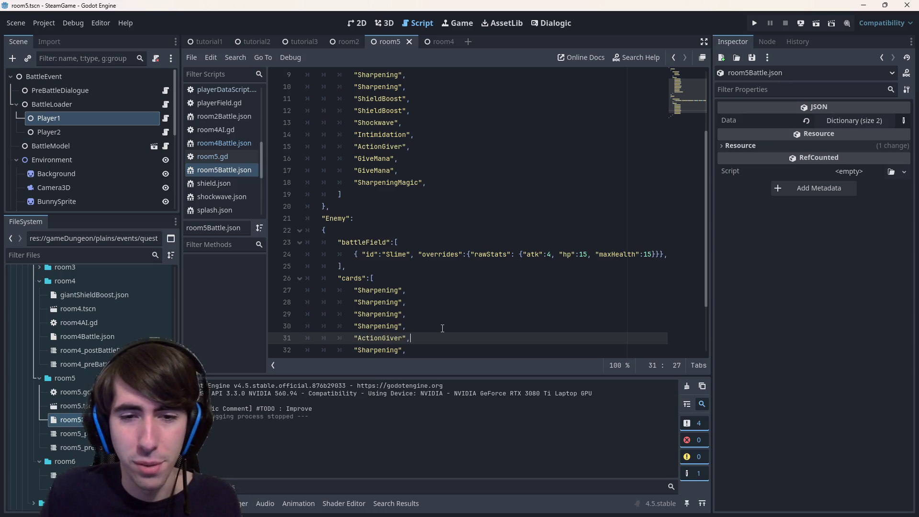
key("Up")
key("Up")
key("Return")
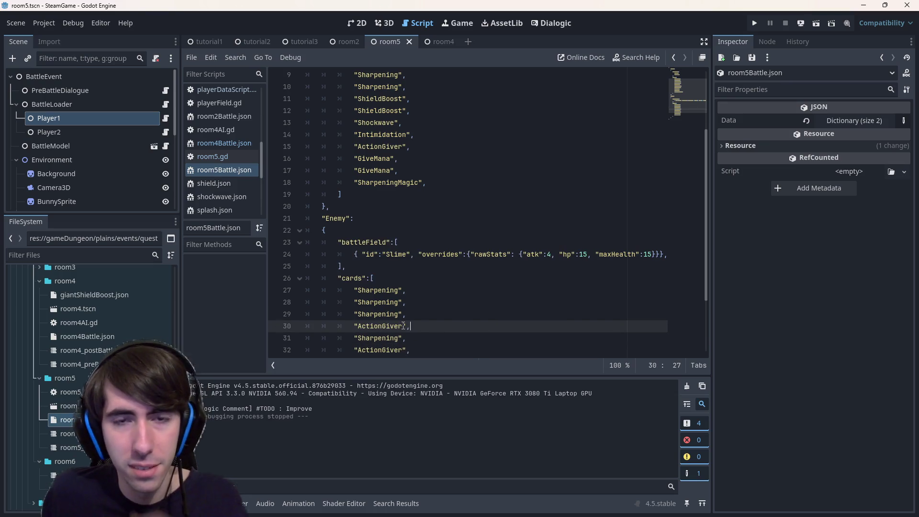
key("ctrl+shift+k")
left_click(423, 288)
key("Return")
key("ctrl+v")
key("ctrl+s")
key("ctrl+z")
scroll(415, 292, "down", 2)
key("ctrl+z")
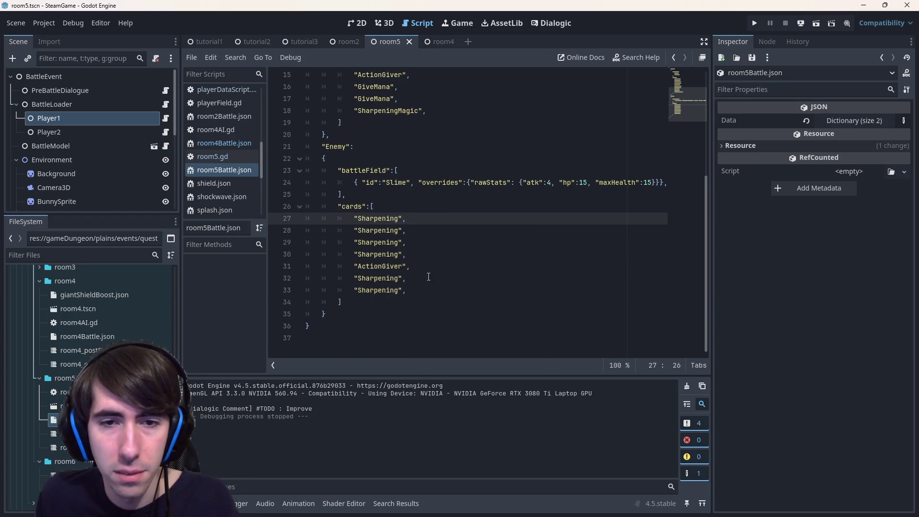
- Adjust the enemy's Sharpening entries, removing a surplus one and duplicating another, then save
key("ctrl+shift+k")
left_click_drag(406, 277, 281, 242)
key("BackSpace")
key("BackSpace")
scroll(462, 253, "up", 3)
scroll(462, 253, "down", 1)
key("ctrl+s")
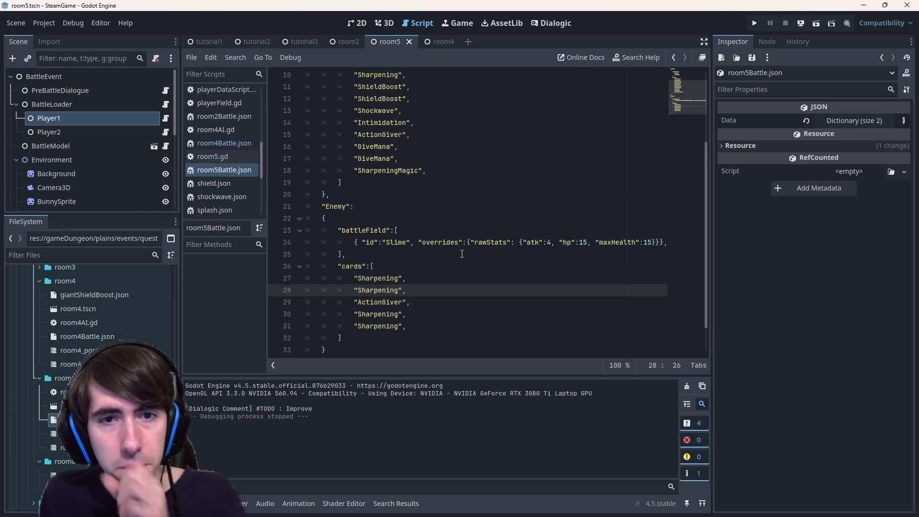
left_click_drag(411, 314, 233, 316)
key("ctrl+alt+Down")
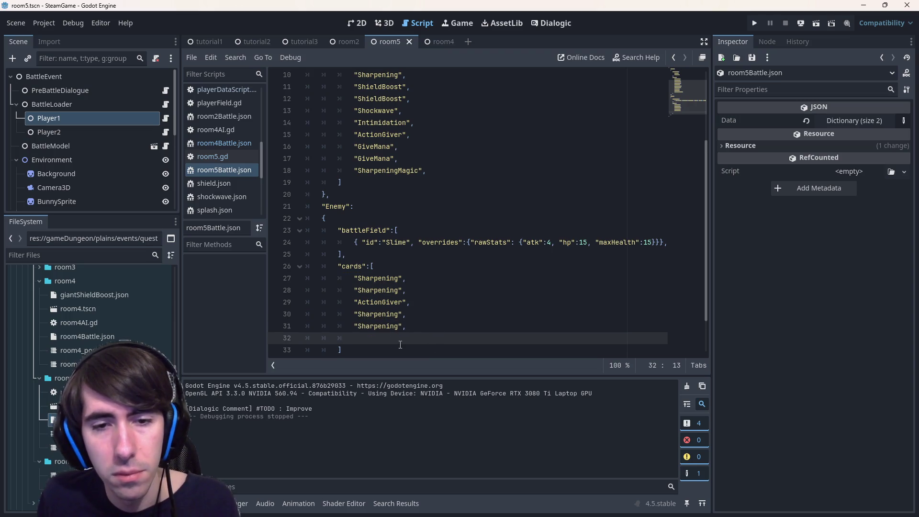
key("End")
key("ctrl+s")
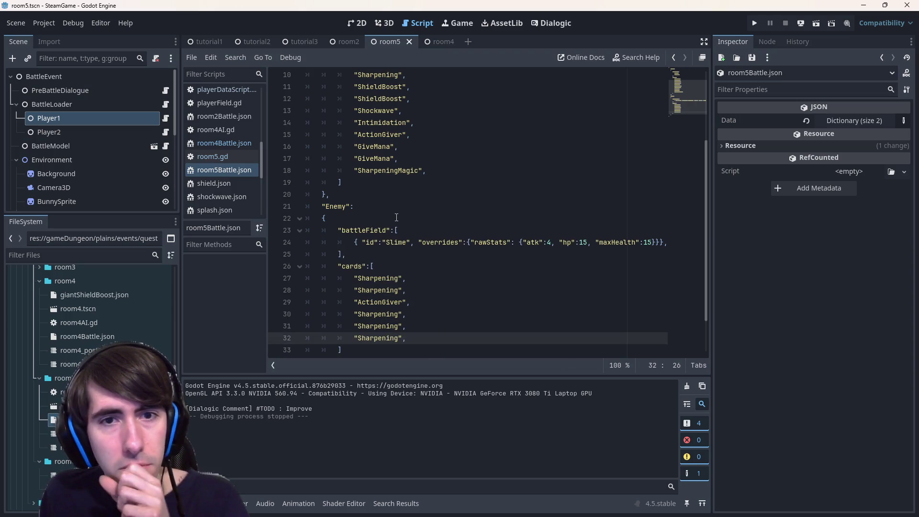
- Copy the Shockwave line from the player cards into the enemy cards and test-run the battle
scroll(397, 218, "up", 1)
double_click(385, 152)
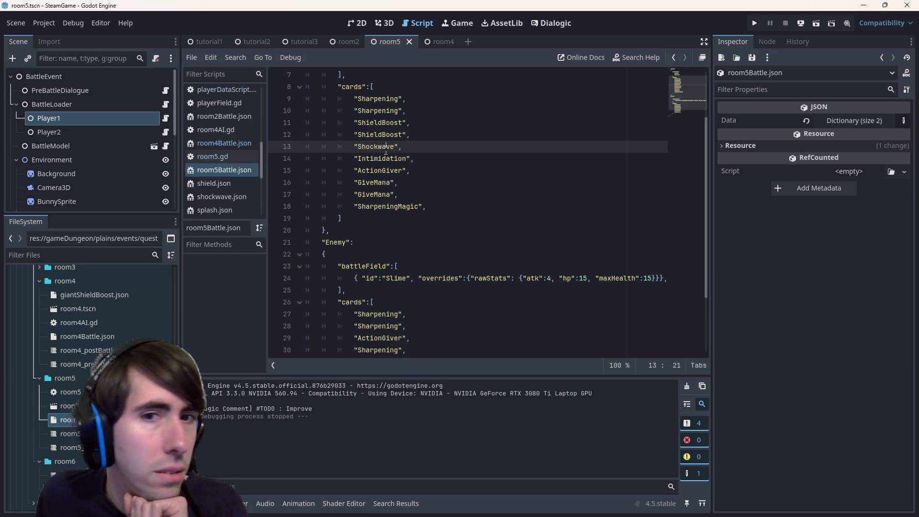
left_click_drag(412, 144, 251, 142)
scroll(431, 215, "down", 2)
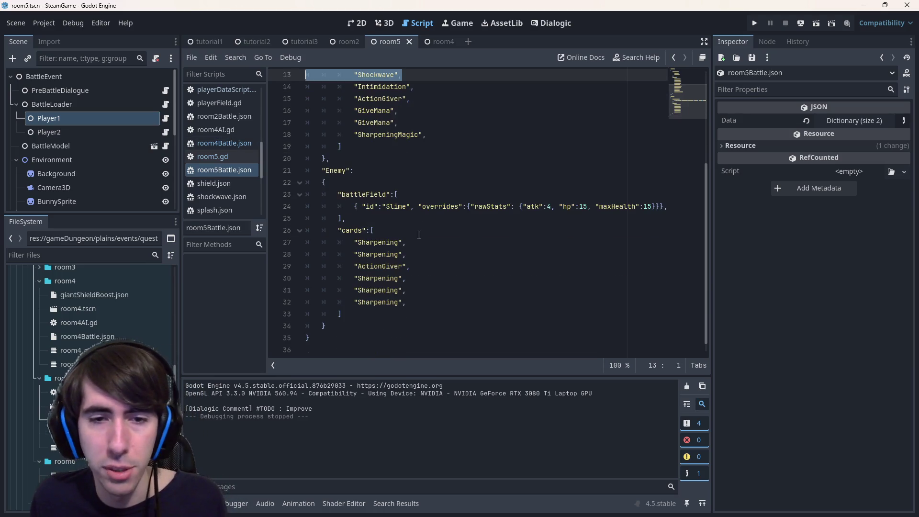
left_click(424, 301)
key("Return")
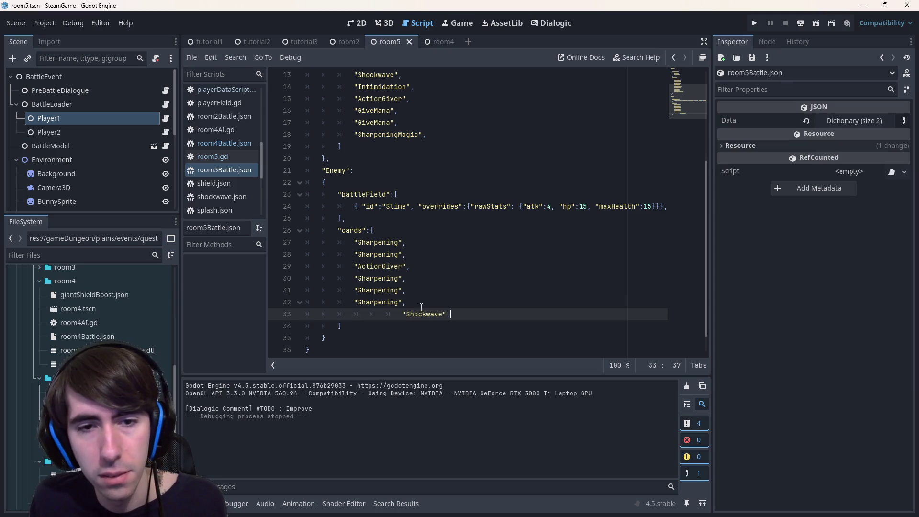
scroll(435, 278, "up", 2)
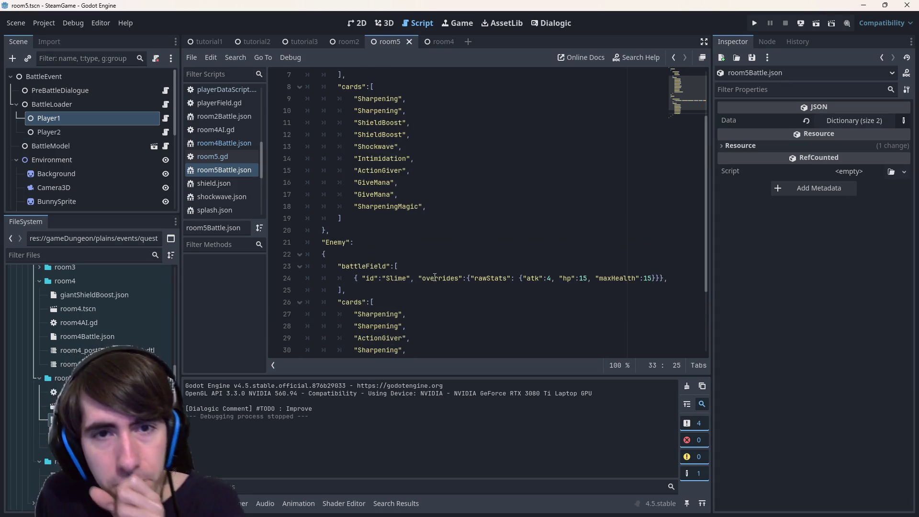
left_click(816, 21)
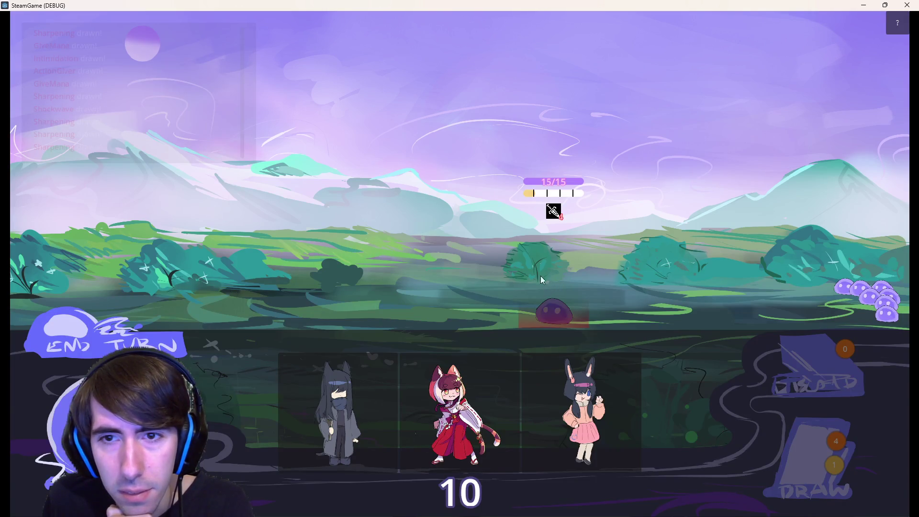
- Place the dark-haired, cat and bunny characters onto the battlefield
mouse_move(349, 405)
left_mouse_down()
mouse_move(340, 324)
mouse_move(307, 426)
mouse_move(380, 252)
mouse_move(377, 268)
left_mouse_up()
mouse_move(388, 411)
left_mouse_down()
mouse_move(296, 270)
mouse_move(276, 274)
left_mouse_up()
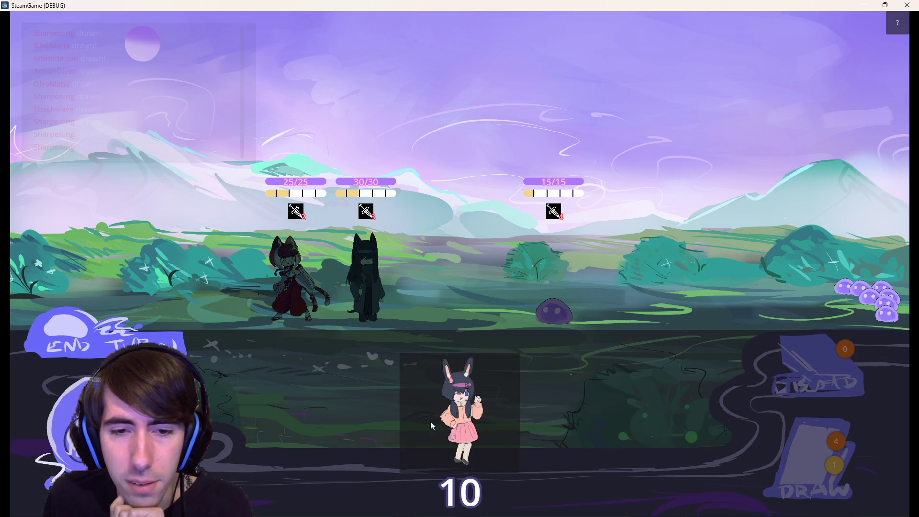
left_click_drag(459, 412, 223, 273)
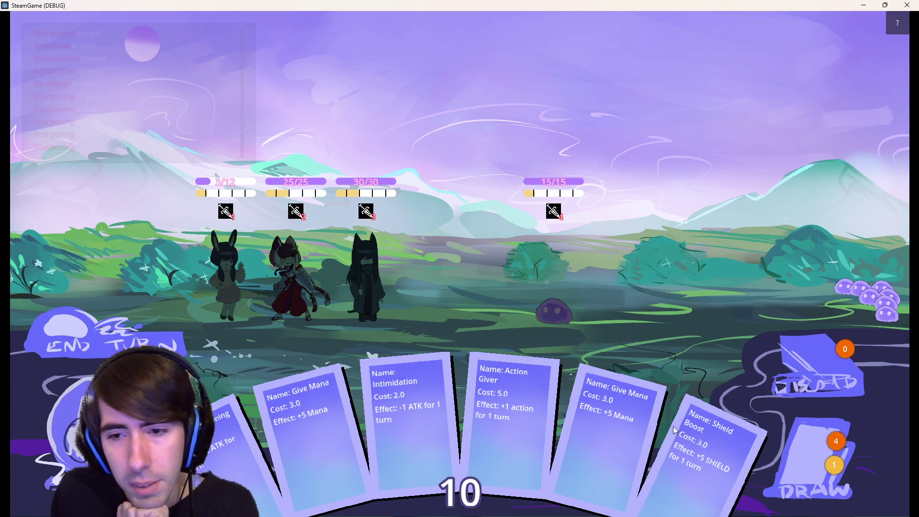
- Play Give Mana and Shield Boost, end the turn, then give the black-cat +5 mana and end again
left_click_drag(612, 421, 389, 308)
left_click_drag(643, 439, 368, 287)
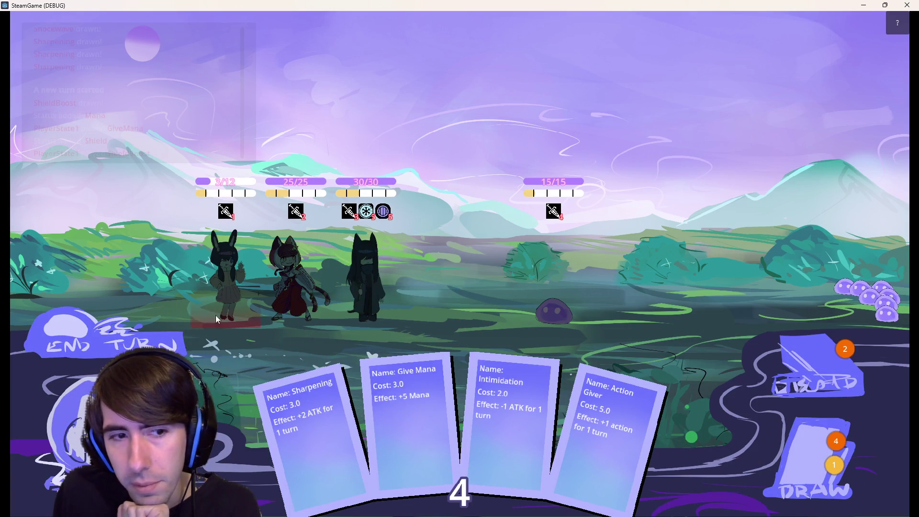
left_click(128, 337)
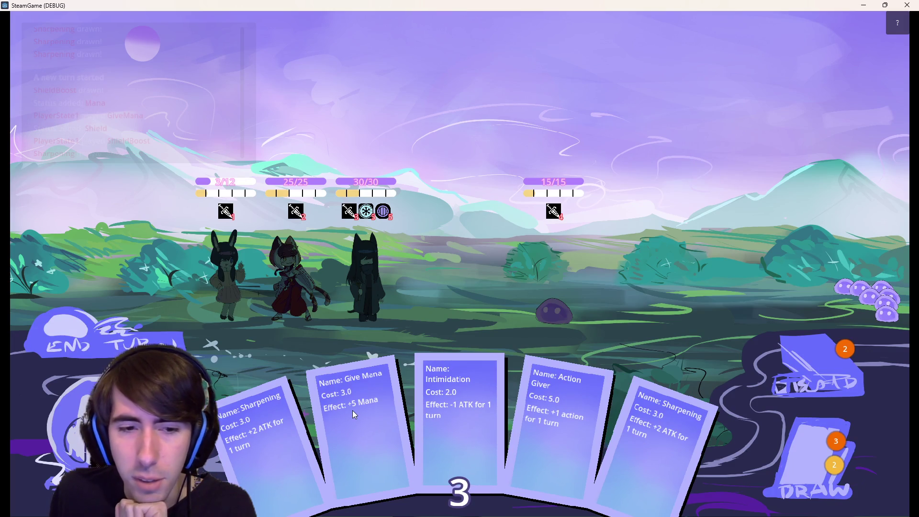
left_click_drag(376, 400, 378, 268)
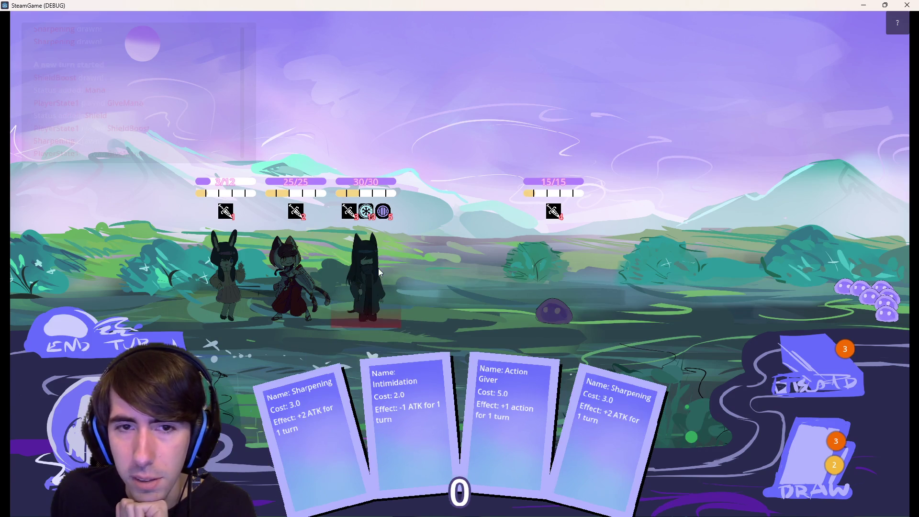
left_click(122, 321)
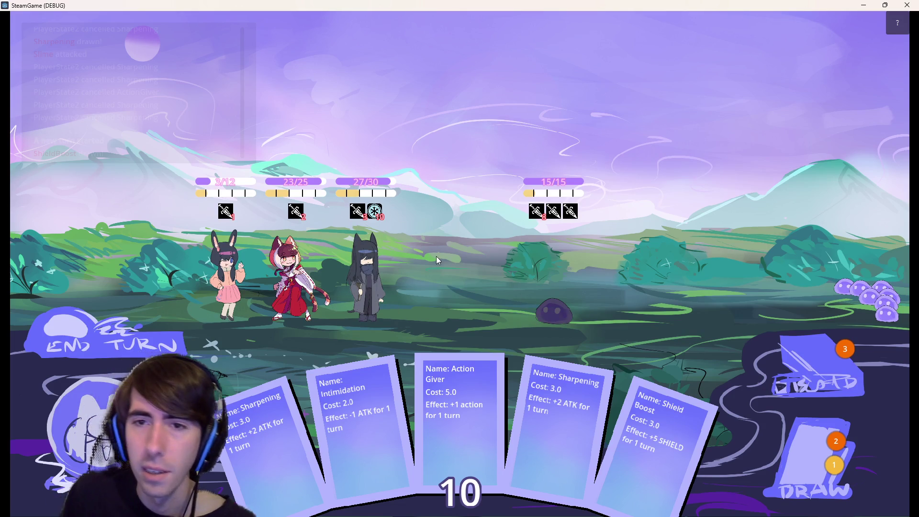
- Play Sharpening and Action Giver on the black-cat, knock the slime to 2 HP with Child Bunny, end turn
mouse_move(548, 215)
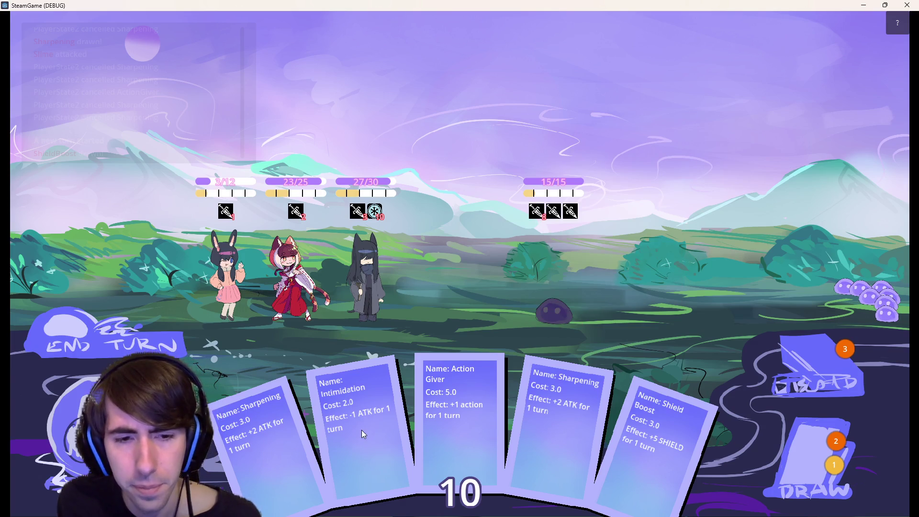
left_click_drag(300, 406, 386, 300)
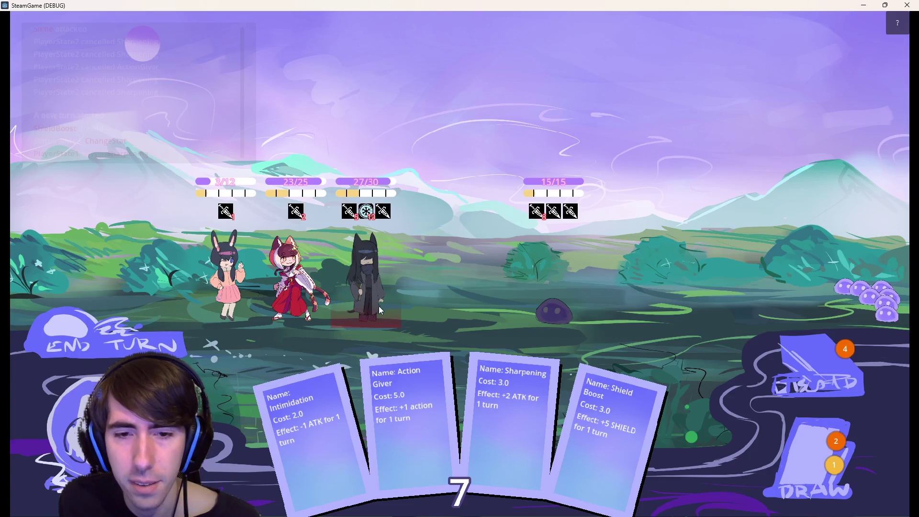
mouse_move(406, 402)
left_mouse_down()
mouse_move(380, 299)
mouse_move(544, 280)
left_mouse_up()
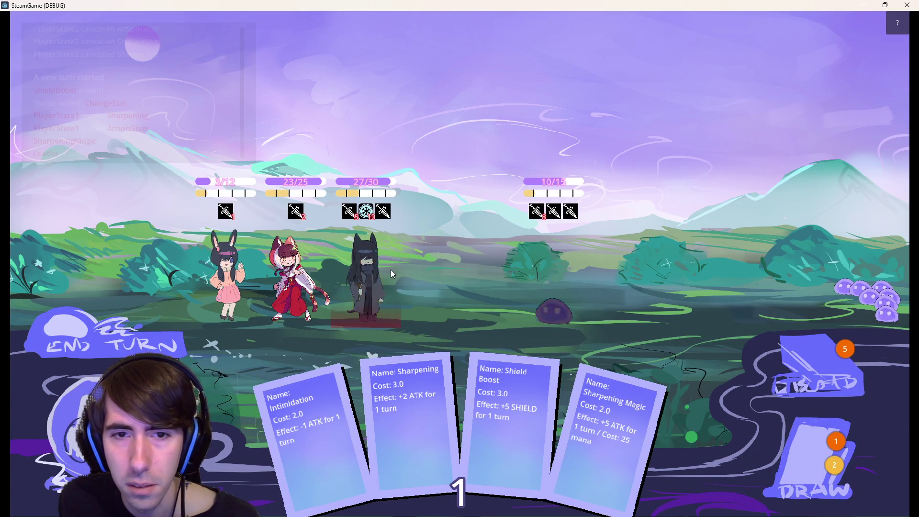
left_click_drag(244, 288, 553, 304)
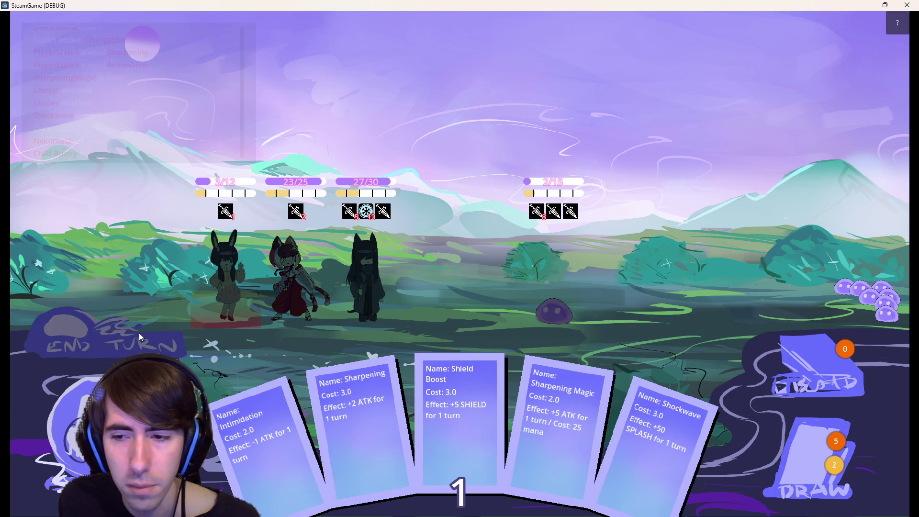
left_click(104, 337)
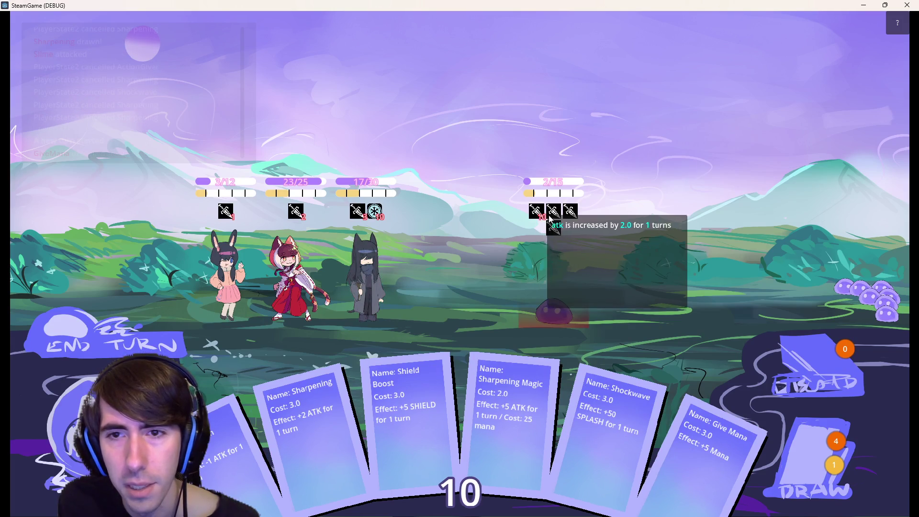
mouse_move(550, 235)
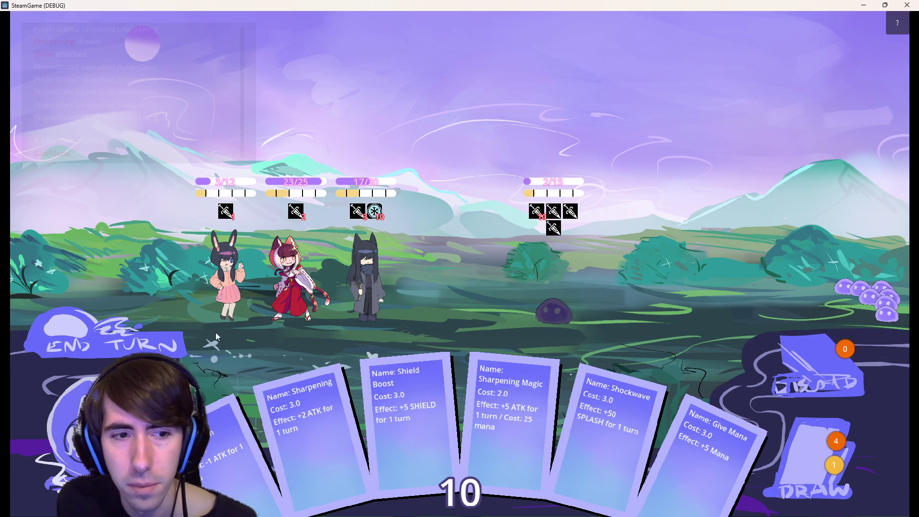
- Play Shield Boost on an ally, draw three cards from the pile, and end the turn
left_click_drag(407, 406, 393, 260)
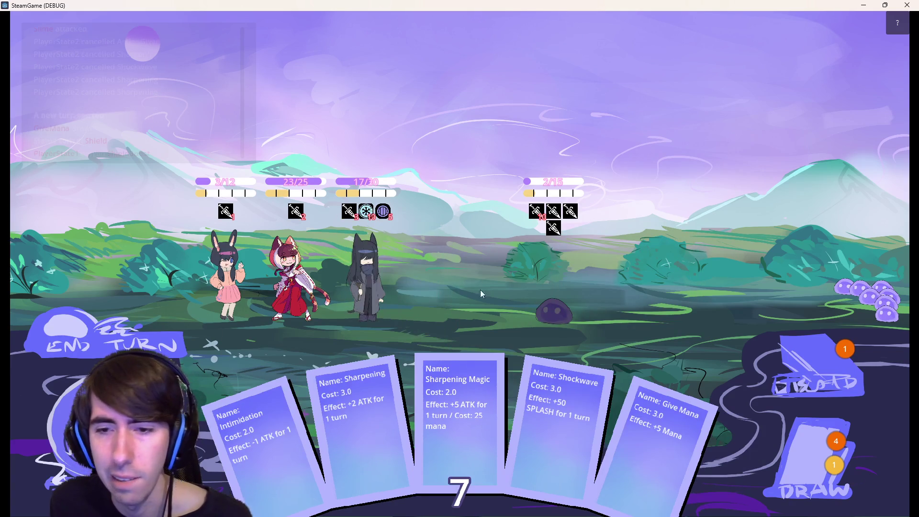
left_click(774, 458)
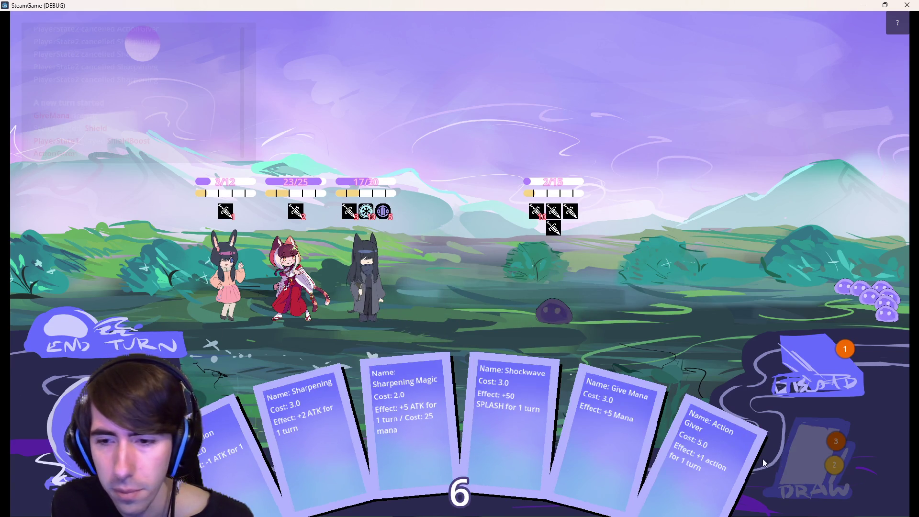
left_click(806, 452)
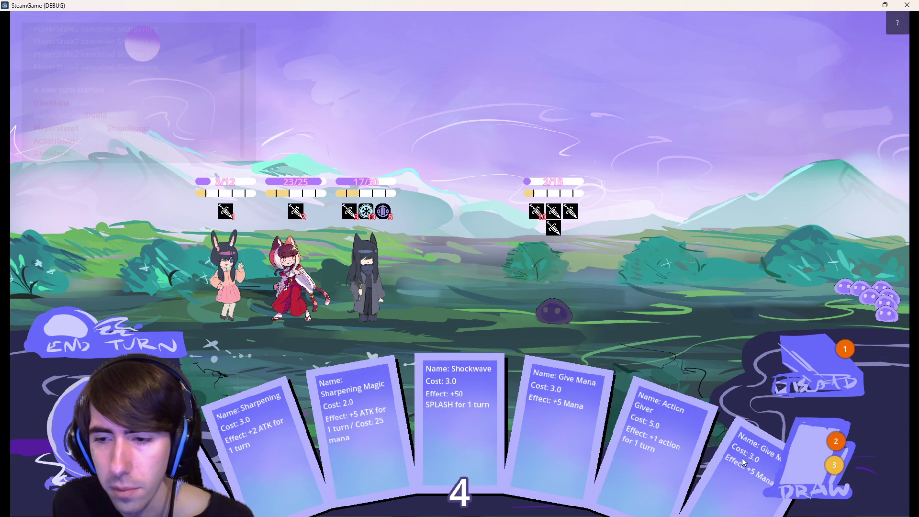
left_click(810, 432)
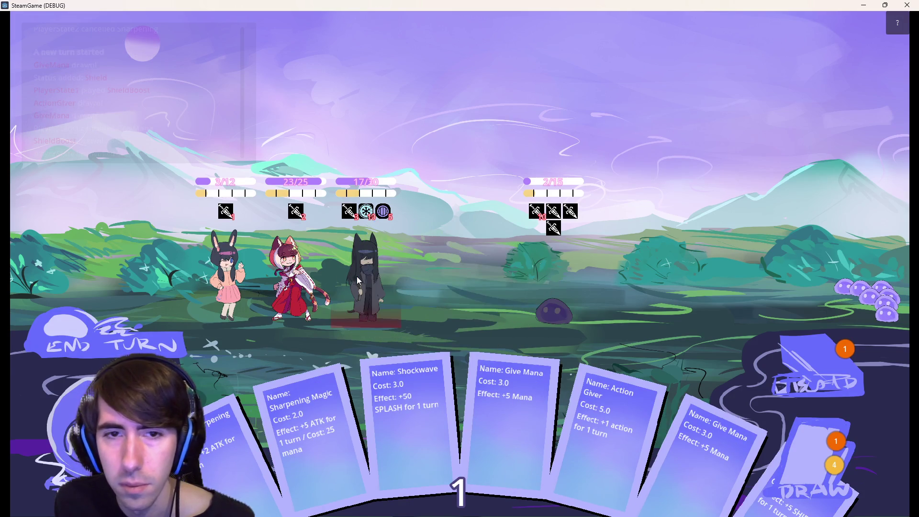
left_click(104, 340)
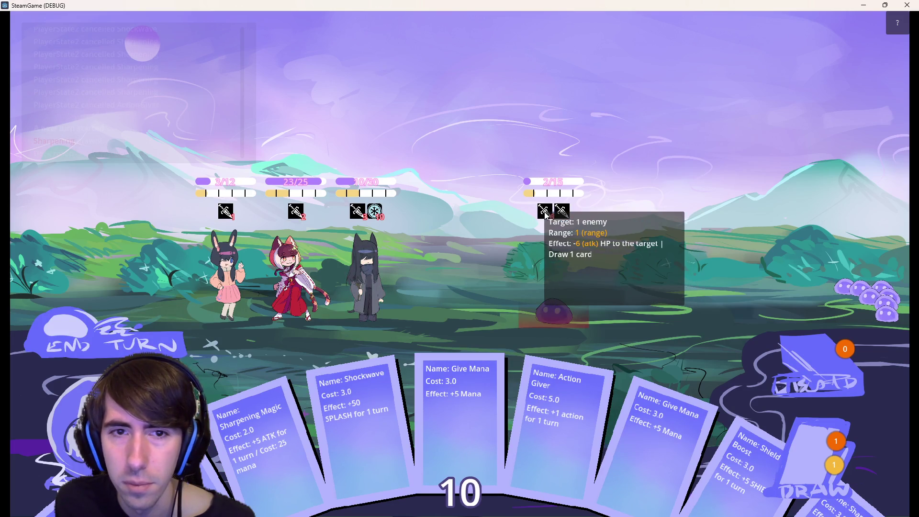
- Shield the black-cat ally twice more with Shield Boost, end the turn, and close the test game
left_click_drag(725, 510, 378, 275)
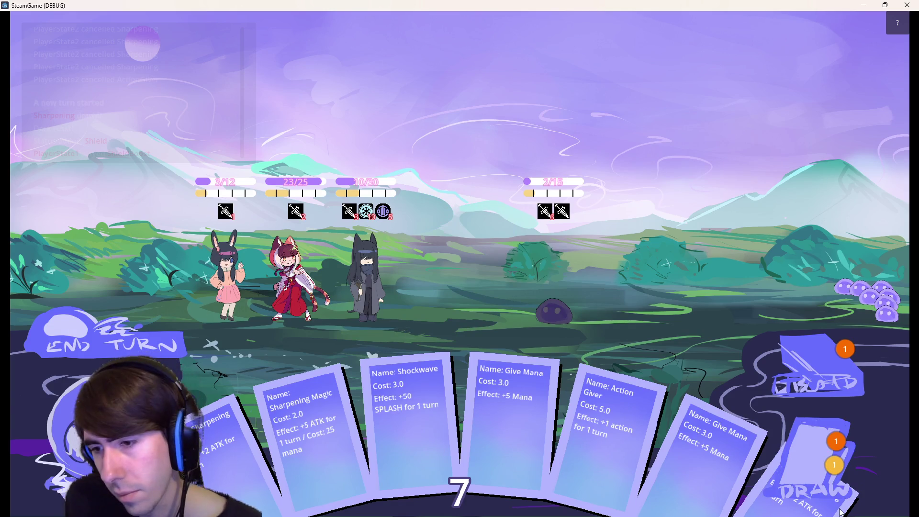
left_click(773, 509)
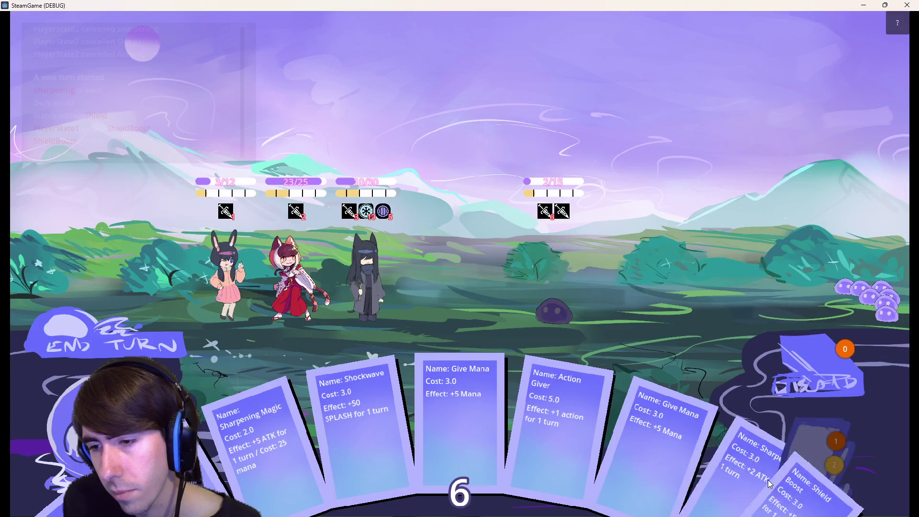
mouse_move(687, 430)
left_mouse_down()
mouse_move(376, 311)
mouse_move(368, 282)
left_mouse_up()
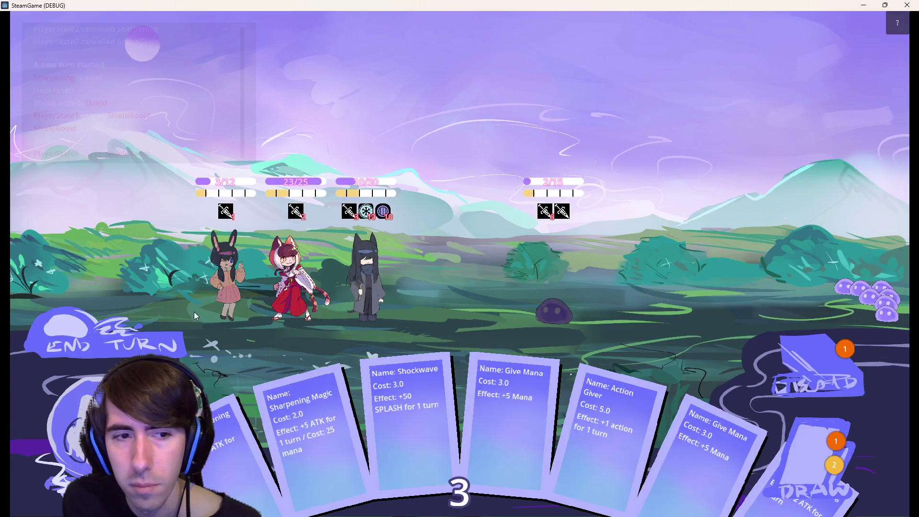
left_click(148, 338)
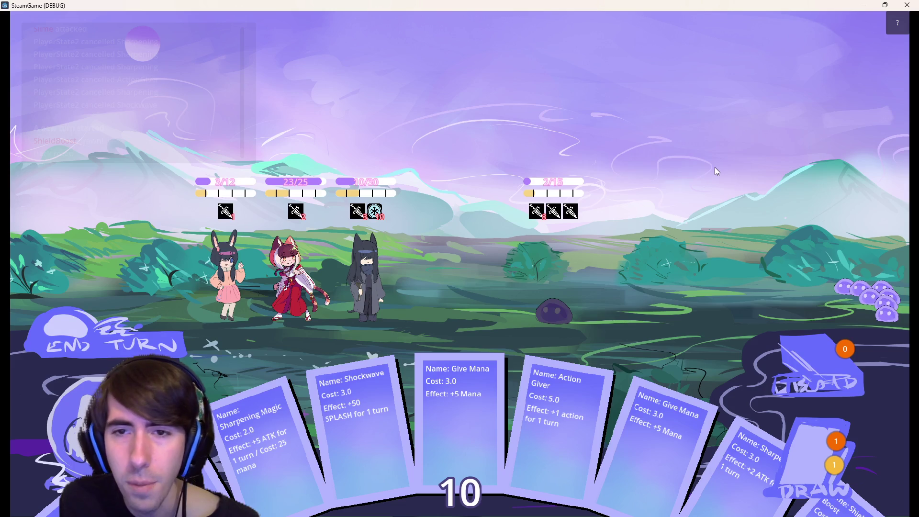
left_click(906, 5)
left_click_drag(664, 277, 253, 275)
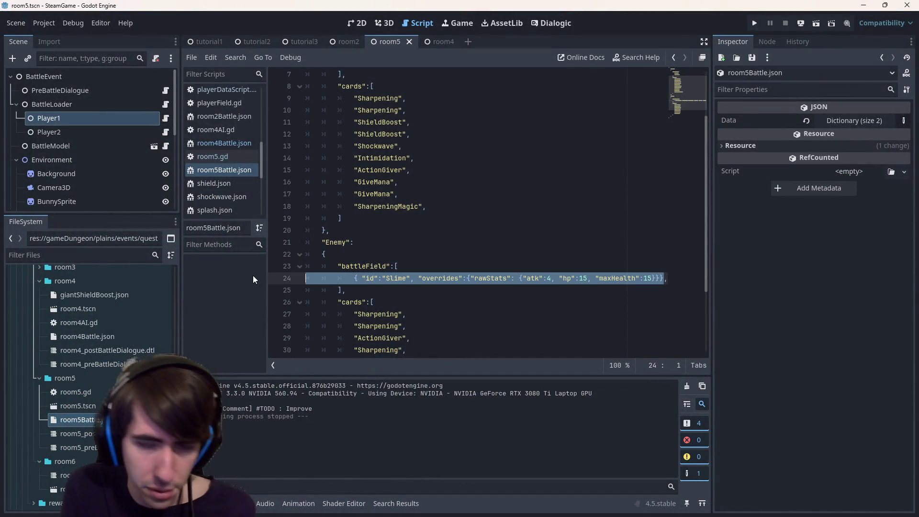
- Expand assets/gameplay/characters in FileSystem, select slime.json, and switch to the monsters.png sketch
key("Right")
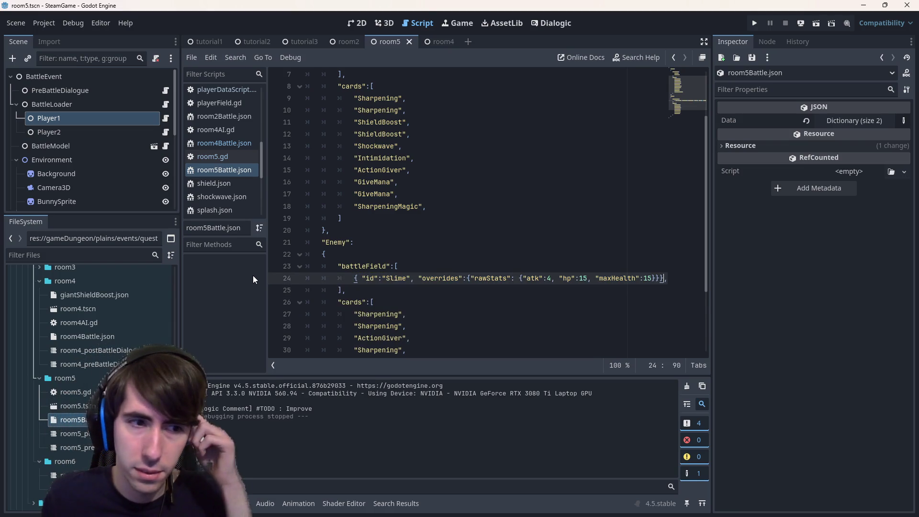
scroll(106, 340, "up", 5)
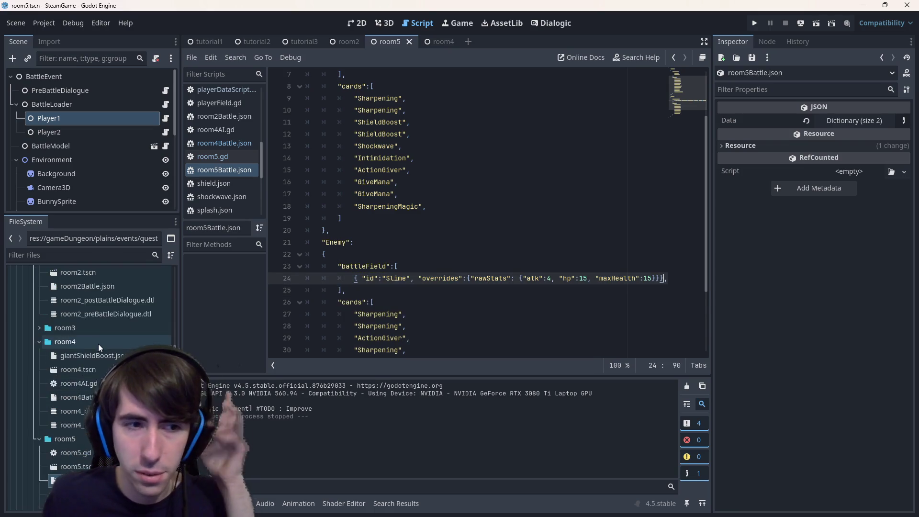
scroll(111, 330, "down", 5)
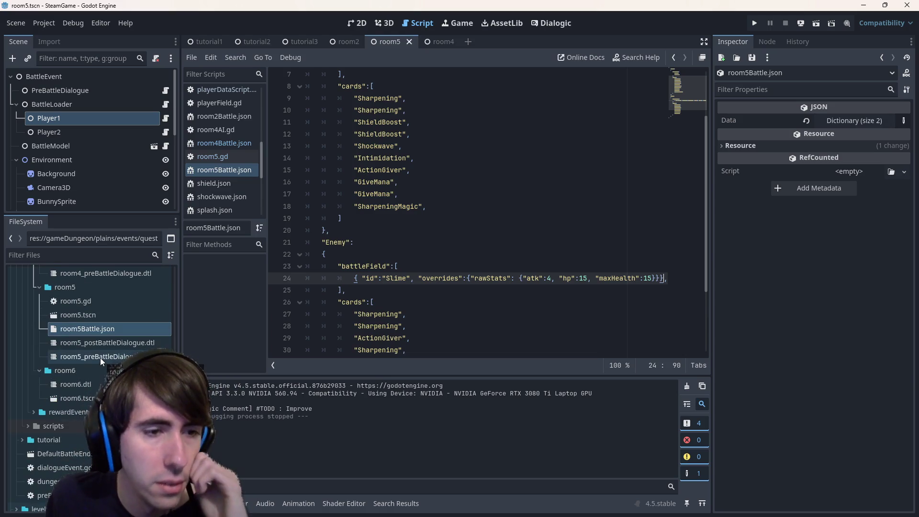
scroll(99, 358, "up", 15)
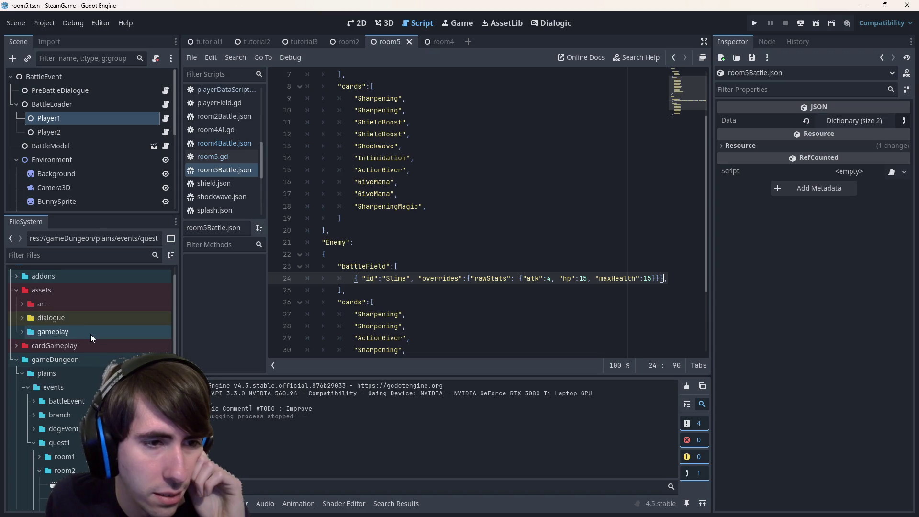
double_click(91, 334)
double_click(93, 374)
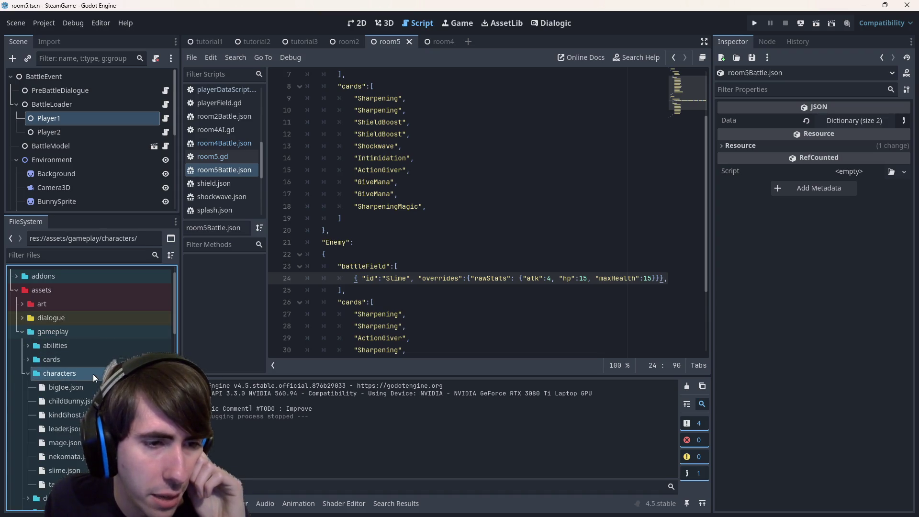
scroll(93, 374, "down", 2)
left_click(80, 410)
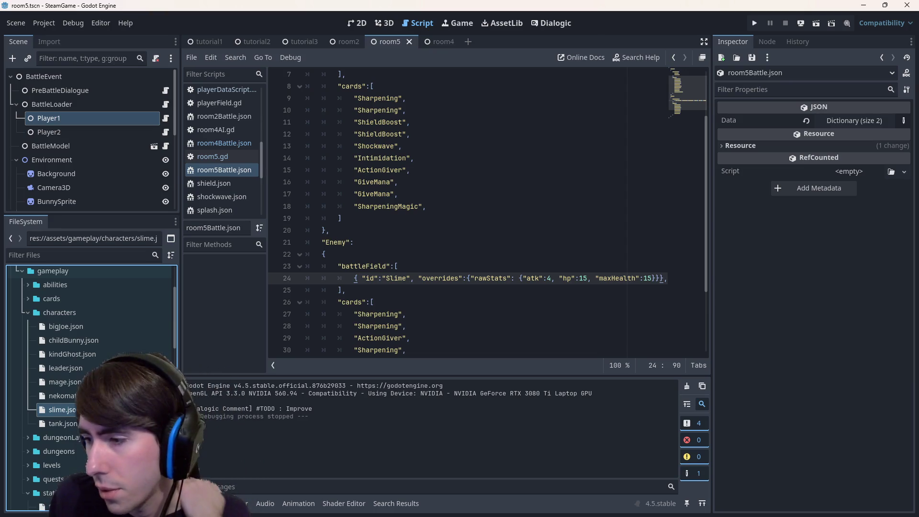
key("alt+Tab")
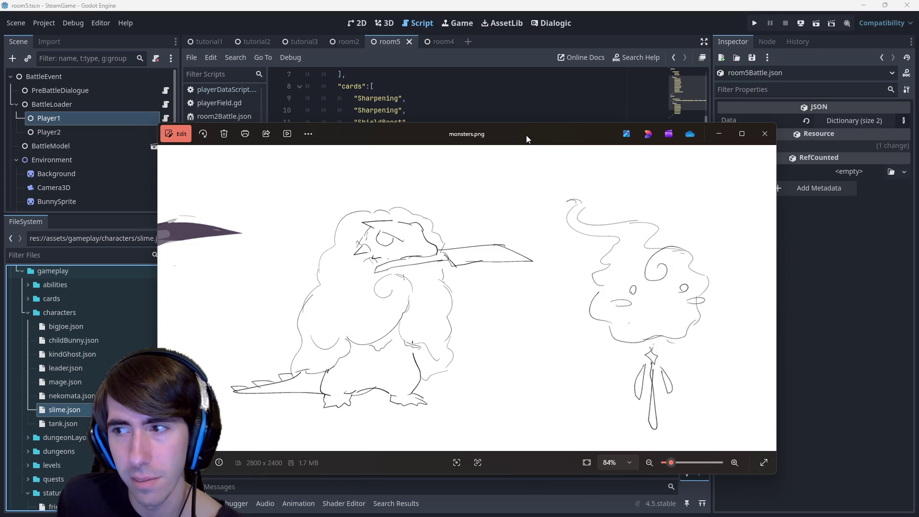
- Slide the Photos viewer showing monsters.png mostly off the right edge of the screen
mouse_move(526, 135)
left_mouse_down()
mouse_move(616, 131)
mouse_move(691, 145)
mouse_move(648, 139)
mouse_move(676, 140)
mouse_move(735, 115)
mouse_move(699, 111)
left_mouse_up()
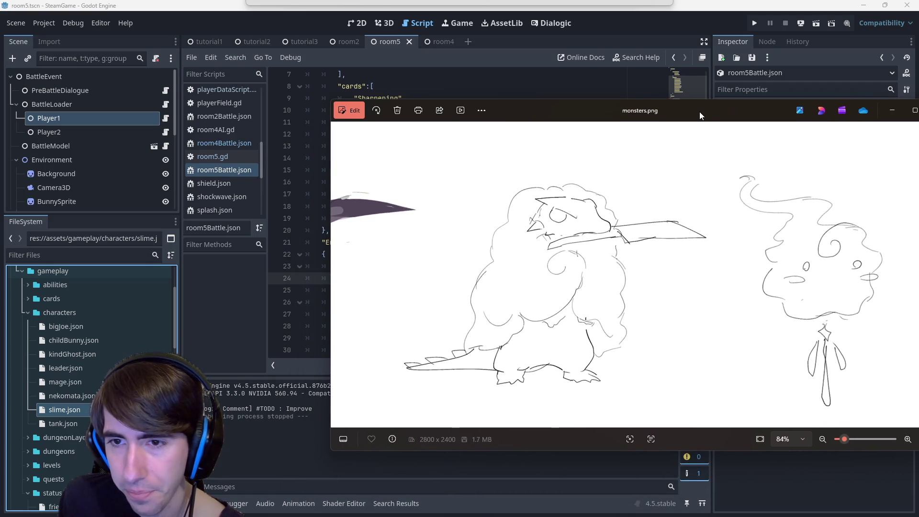
left_click_drag(699, 111, 918, 111)
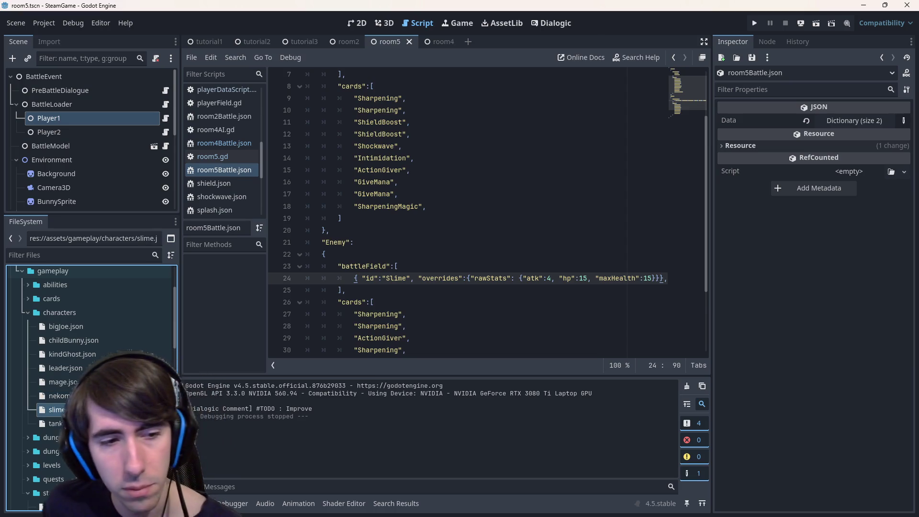
- Duplicate slime.json, replacing a trial 'reptile' name with 'knife' toward knife.json
key("ctrl+d")
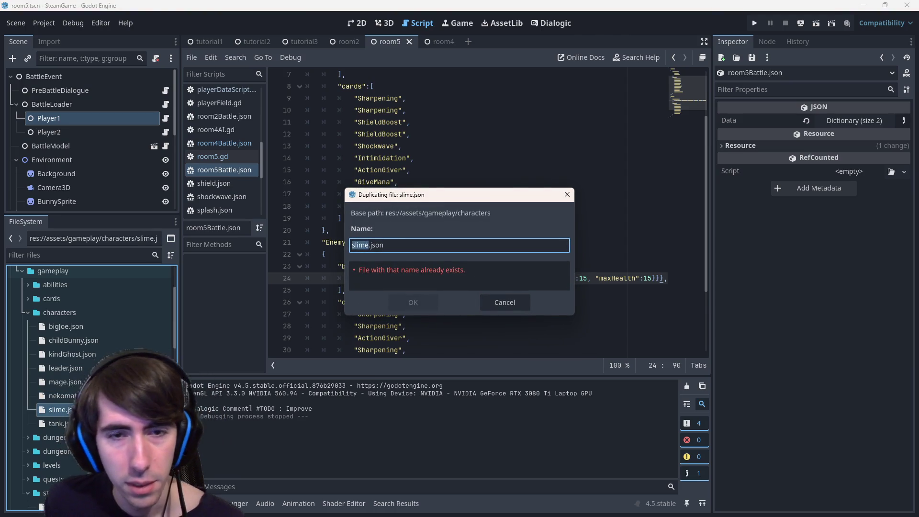
type("re")
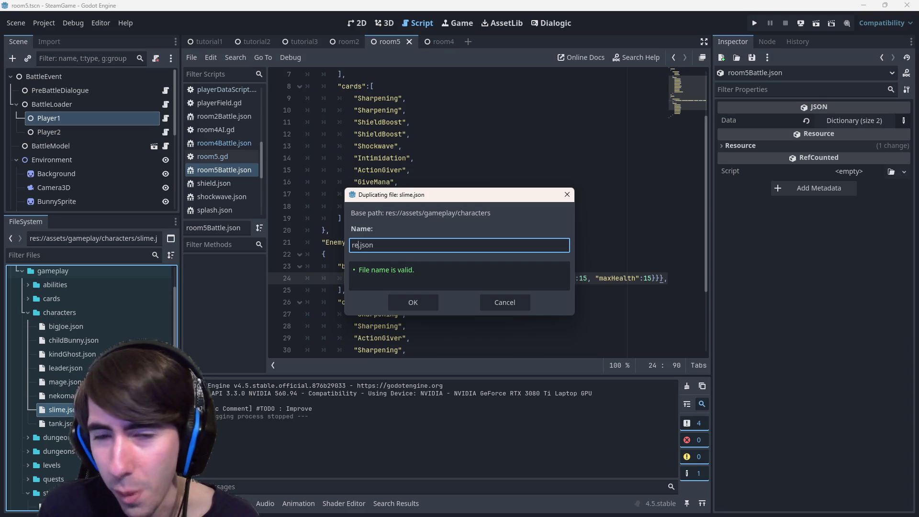
key("BackSpace")
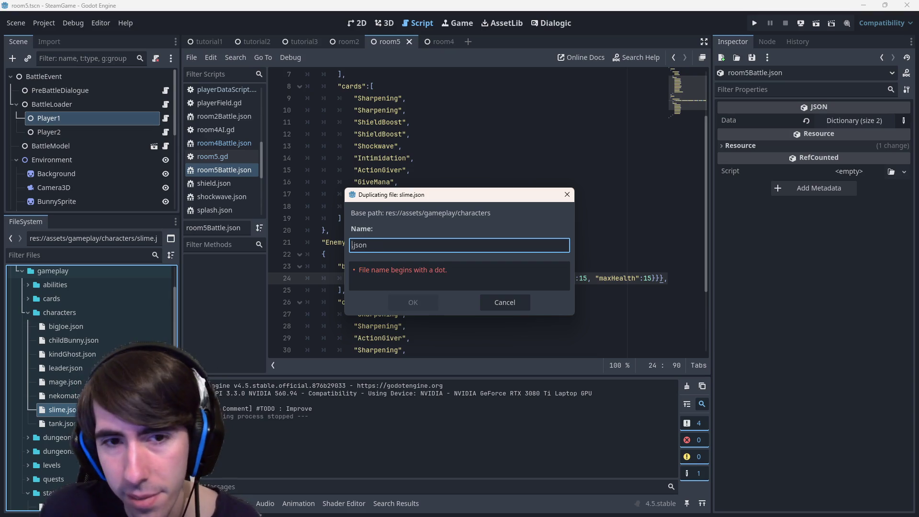
type("reptileD")
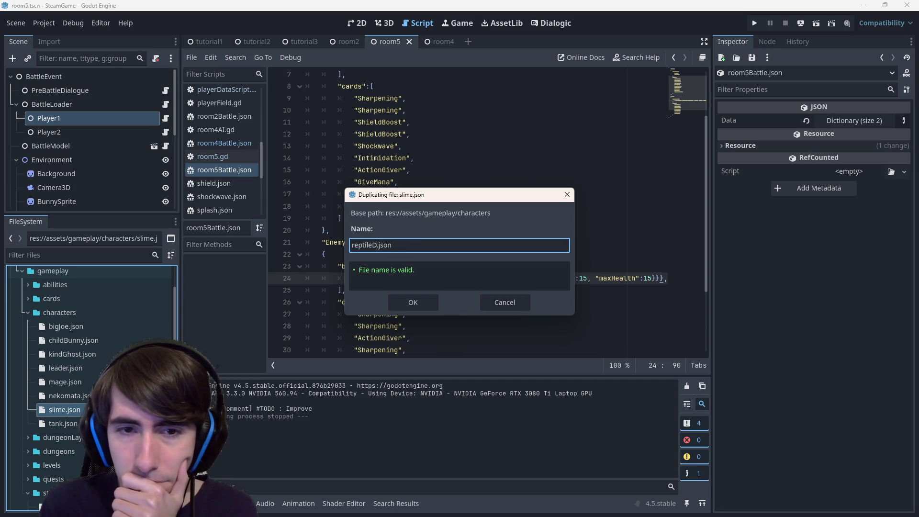
key("BackSpace")
key("BackSpace")
key("BackSpace")
type("knife")
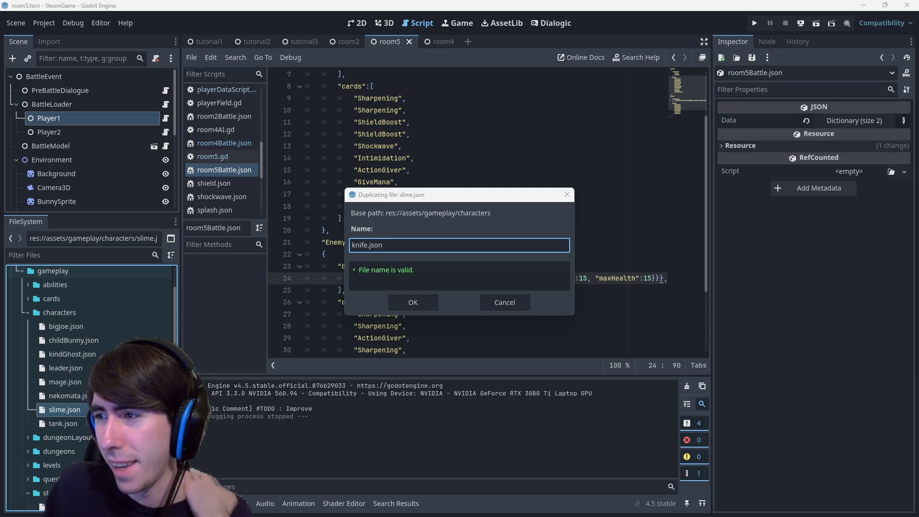
key("alt+Tab")
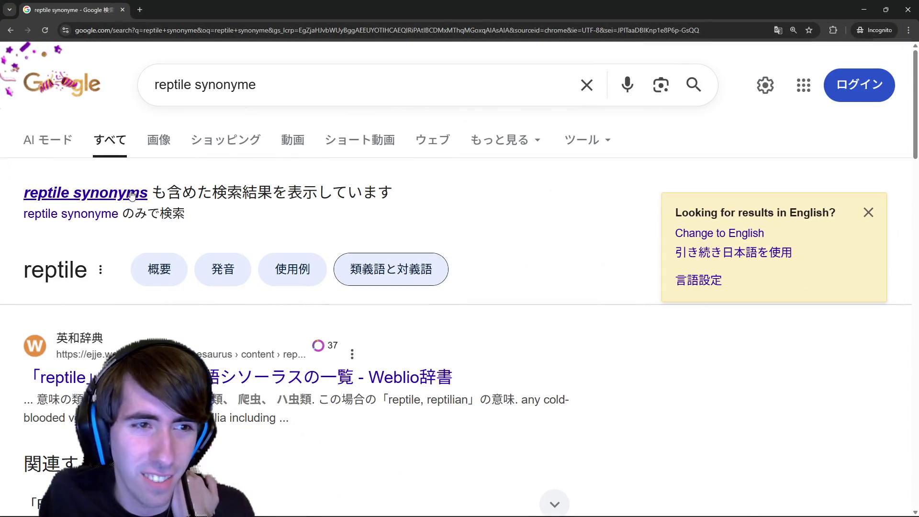
- Search Google for 'reptile synonyms' and select the word 'turtle' in the results
left_click(132, 193)
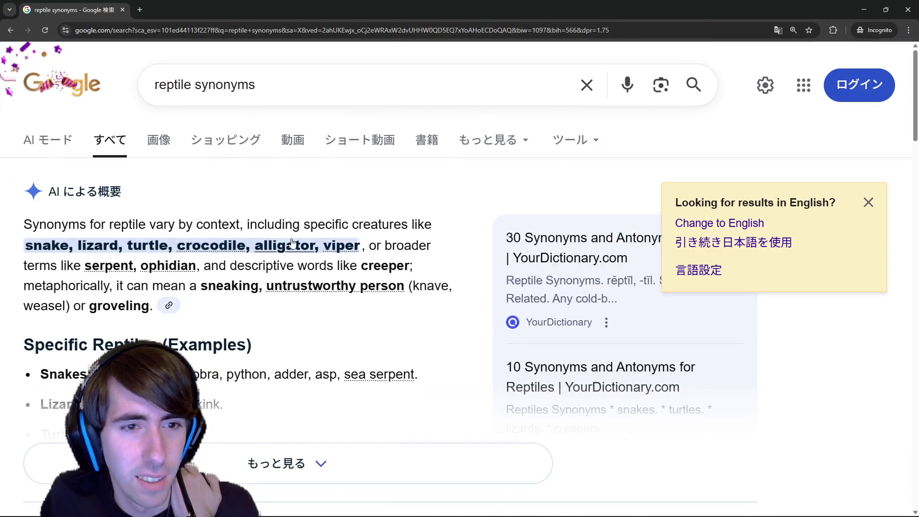
double_click(163, 242)
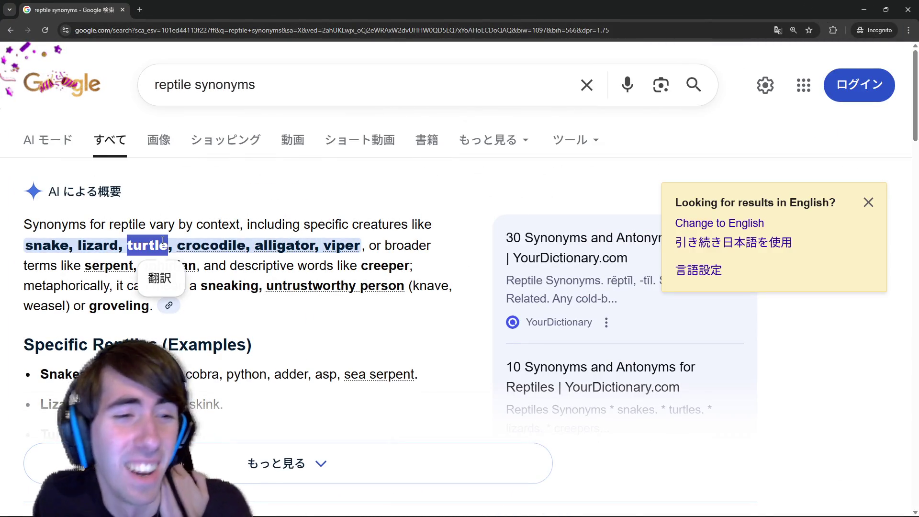
left_click(163, 242)
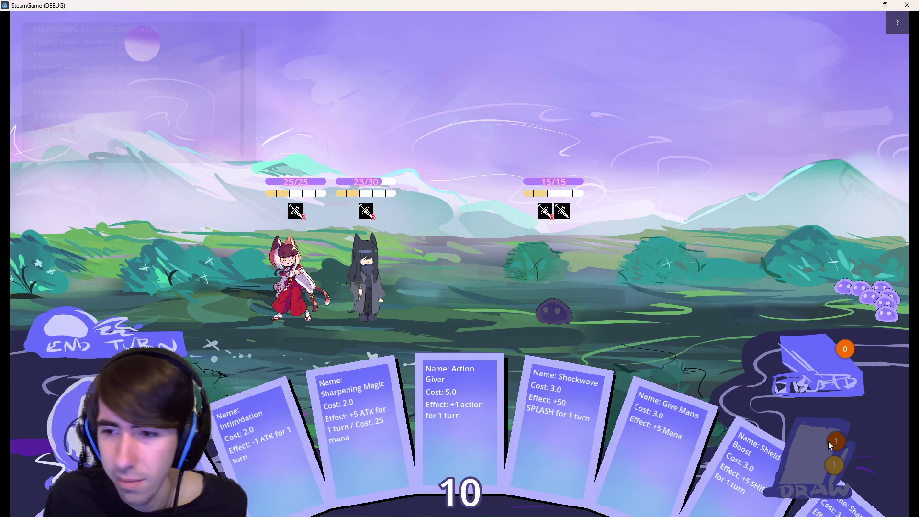
- Draw two cards, play two Shield Boosts on allies, then end the turn twice
left_click(829, 437)
left_click_drag(823, 459, 354, 234)
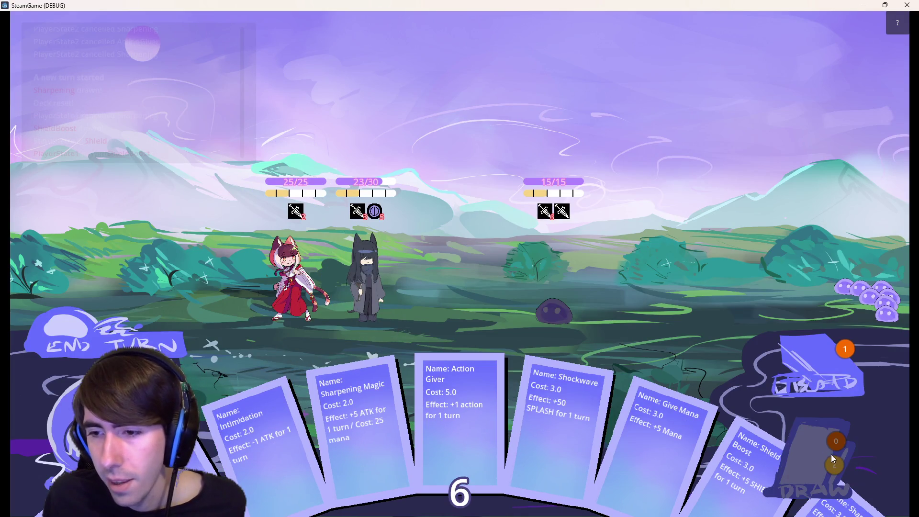
left_click(826, 430)
mouse_move(822, 454)
left_mouse_down()
mouse_move(204, 230)
mouse_move(360, 250)
mouse_move(278, 242)
mouse_move(285, 244)
left_mouse_up()
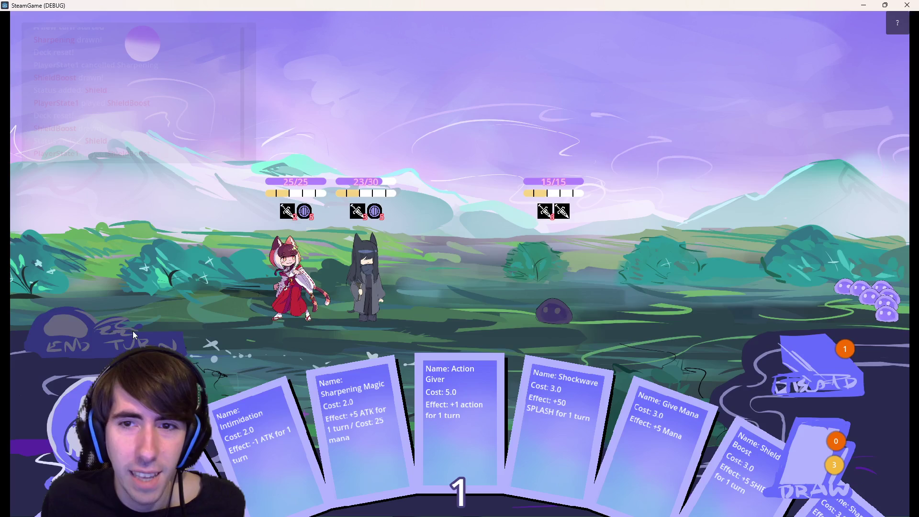
left_click(96, 345)
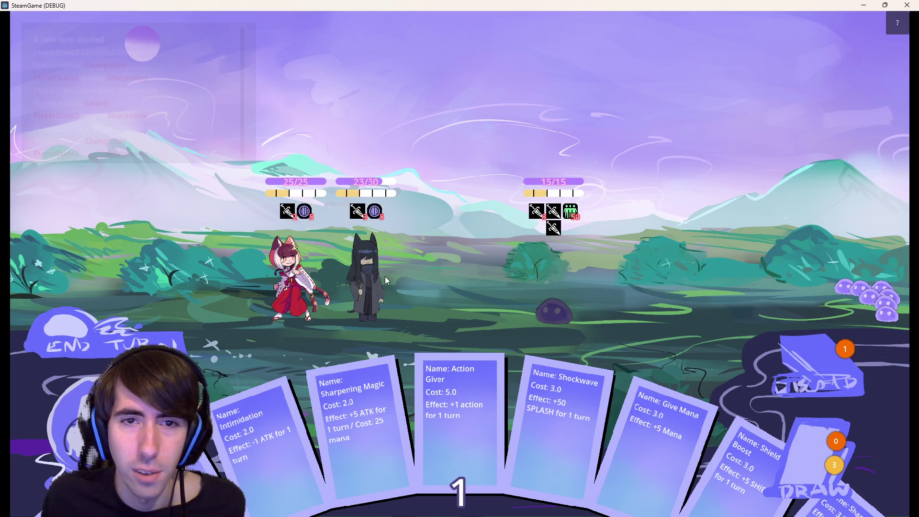
left_click(125, 346)
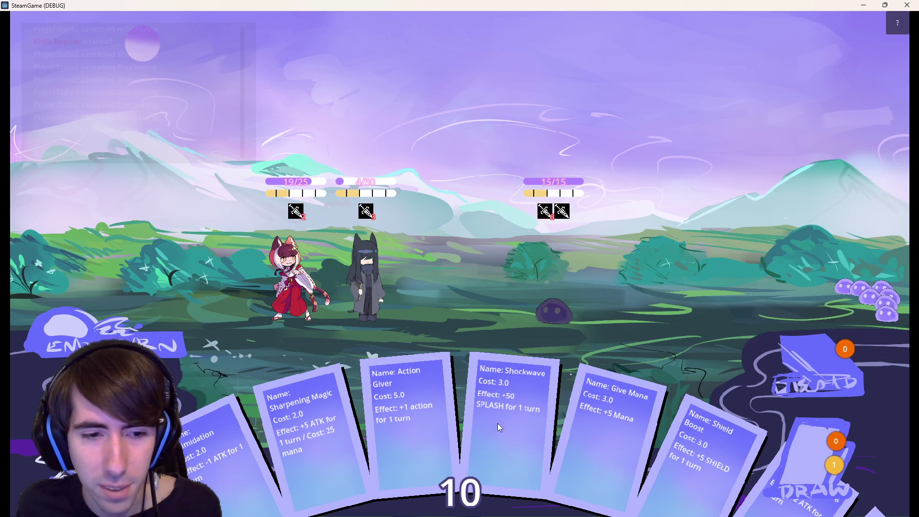
- Stack three more Shield Boosts on the black-haired ally, end the turn, and close the game
mouse_move(698, 421)
left_mouse_down()
mouse_move(378, 282)
mouse_move(364, 288)
mouse_move(373, 261)
left_mouse_up()
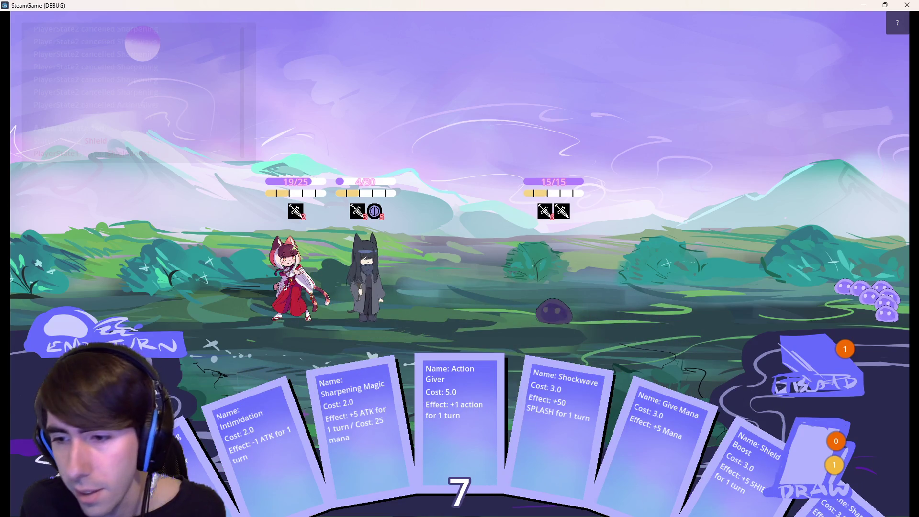
left_click(834, 475)
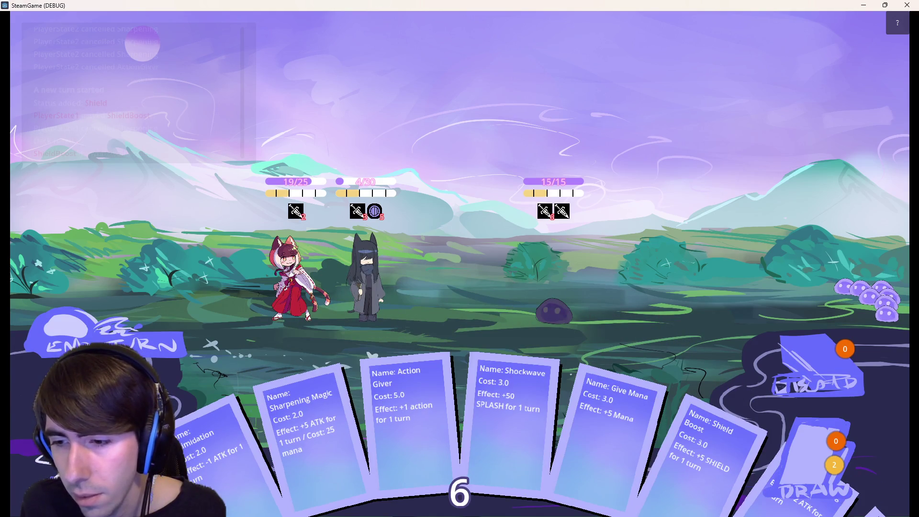
mouse_move(746, 459)
left_mouse_down()
mouse_move(414, 229)
mouse_move(389, 242)
left_mouse_up()
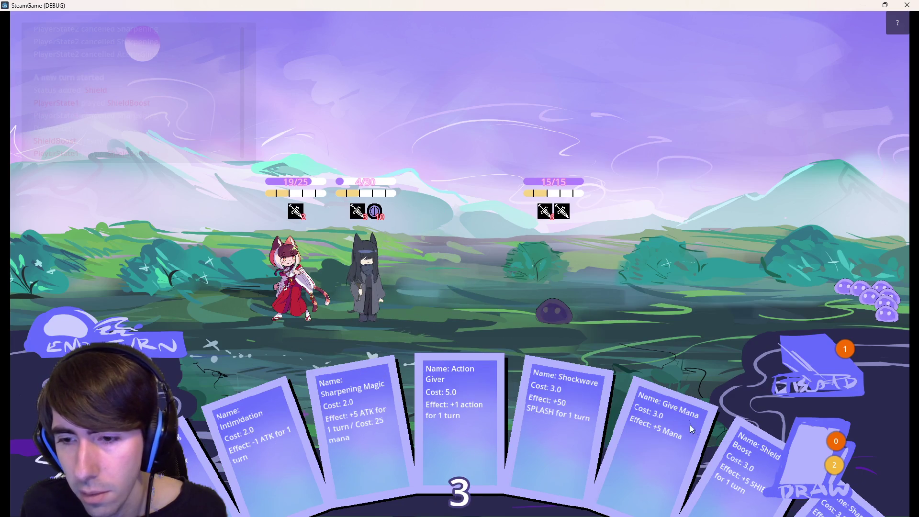
mouse_move(756, 460)
left_mouse_down()
mouse_move(392, 260)
mouse_move(383, 270)
mouse_move(403, 281)
mouse_move(372, 273)
left_mouse_up()
left_click(132, 345)
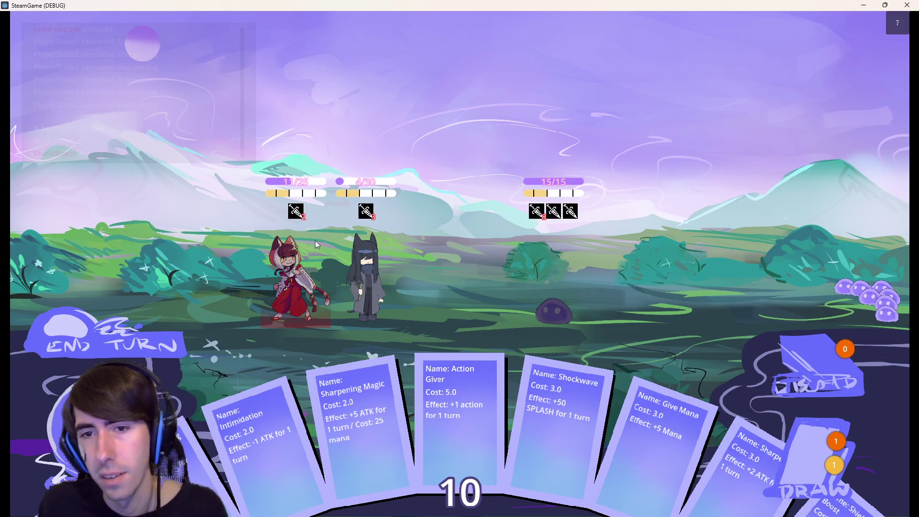
mouse_move(536, 220)
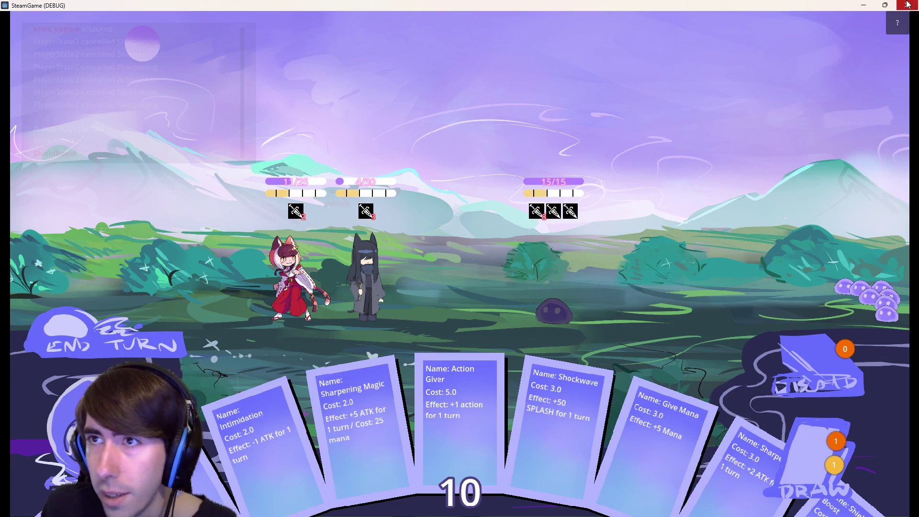
key("alt+F4")
key("Up")
key("Up")
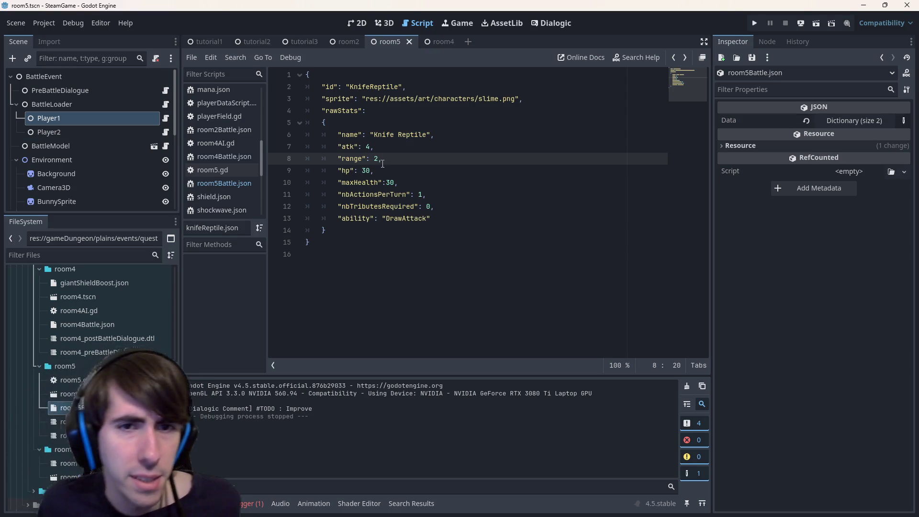
- In room5Battle.json, strip the stat overrides so line 24 reads { "id":"KnifeReptile" }
double_click(365, 171)
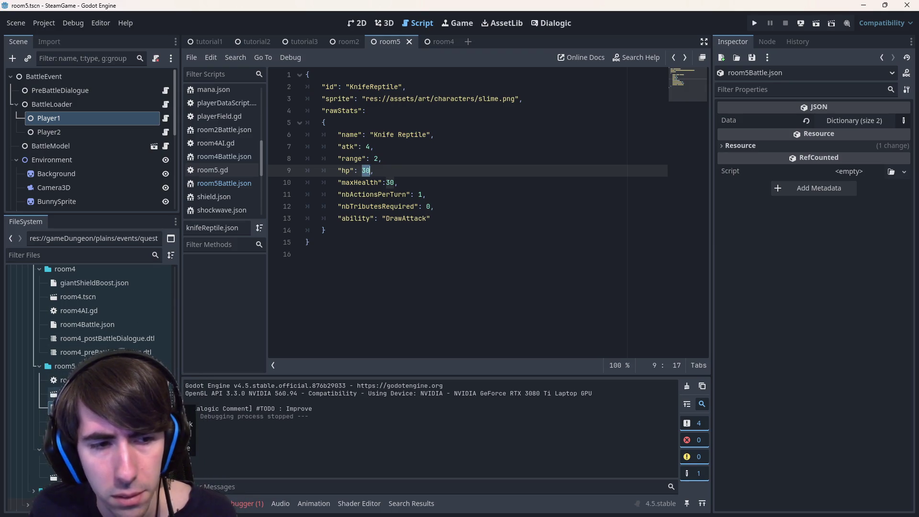
left_click(55, 407)
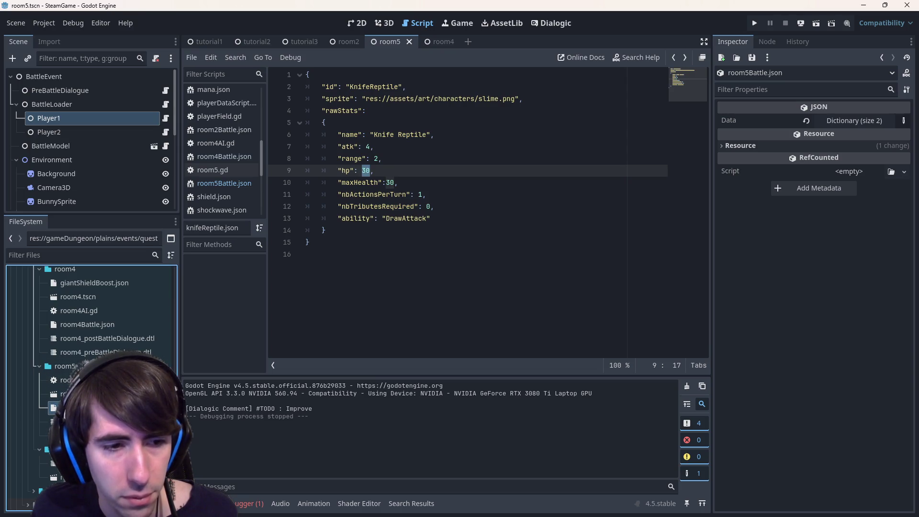
double_click(55, 408)
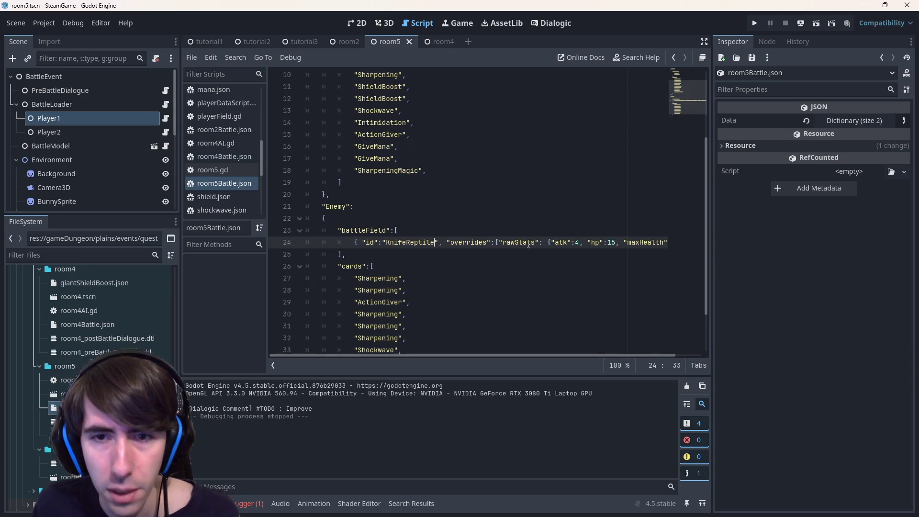
left_click_drag(440, 244, 670, 242)
key("BackSpace")
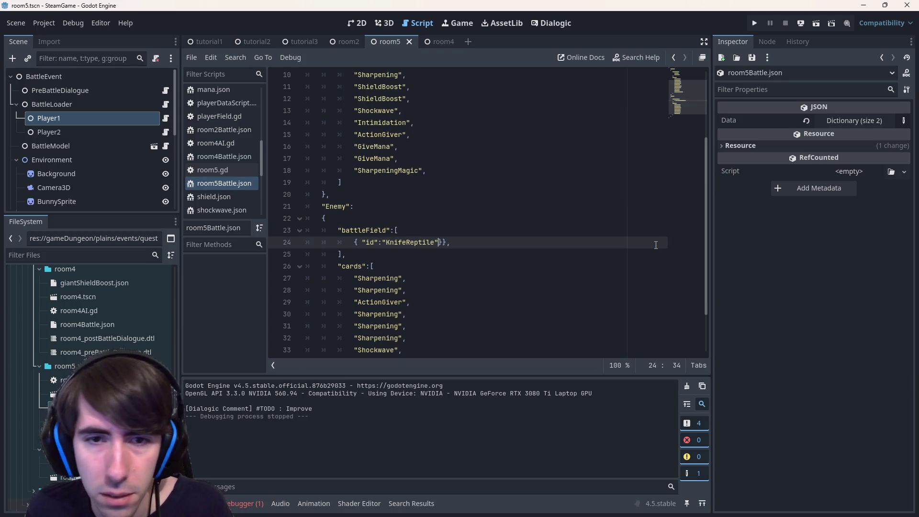
- Save room5Battle.json and relaunch the current scene
left_click(469, 277)
key("ctrl+s")
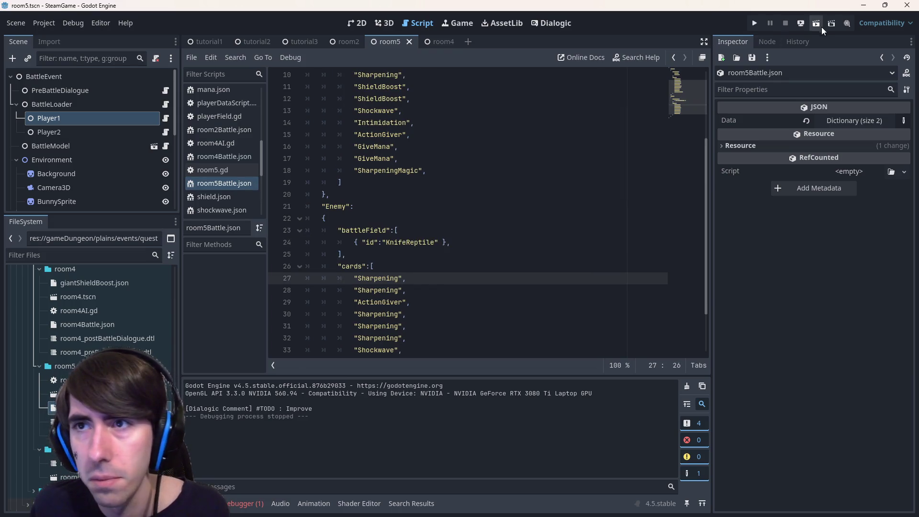
left_click(818, 25)
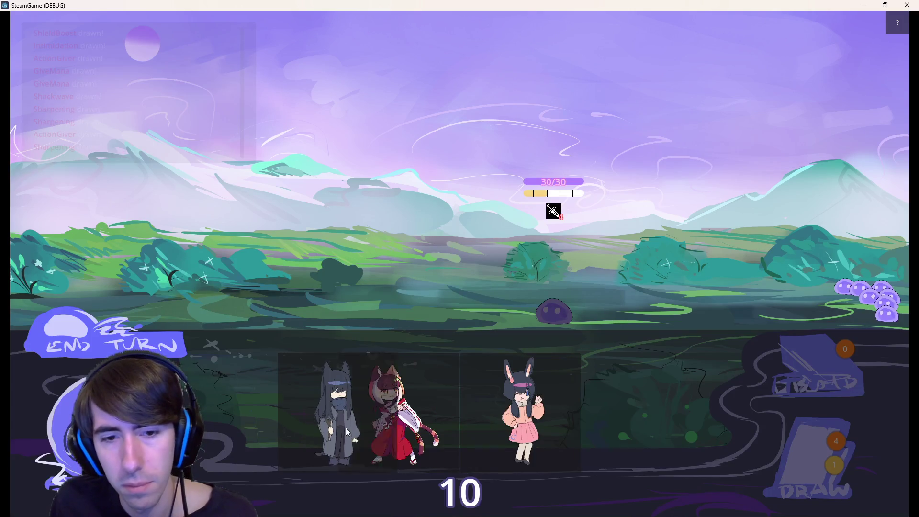
- Place the cat-girl unit, draw cards, play Shield Boost on allies, and end the first turn
left_click_drag(341, 336, 281, 271)
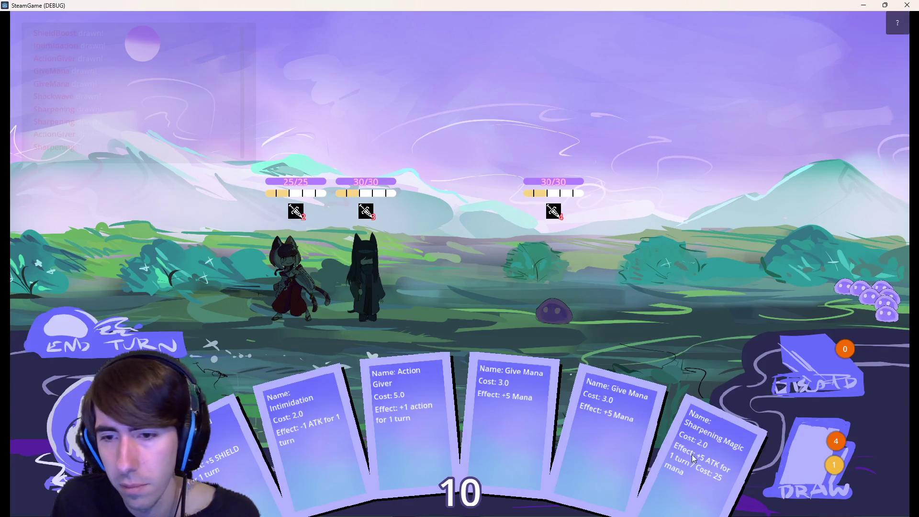
left_click(804, 459)
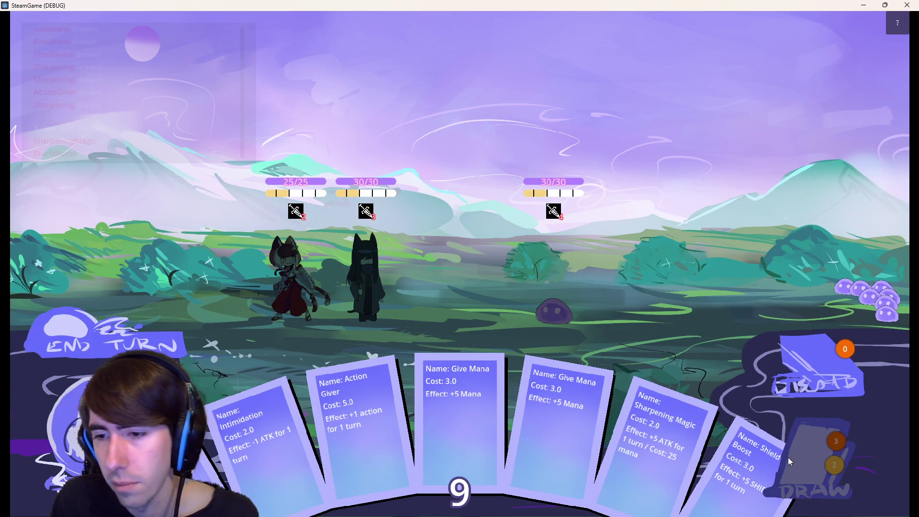
mouse_move(733, 480)
left_mouse_down()
mouse_move(400, 287)
mouse_move(366, 277)
left_mouse_up()
left_click(821, 445)
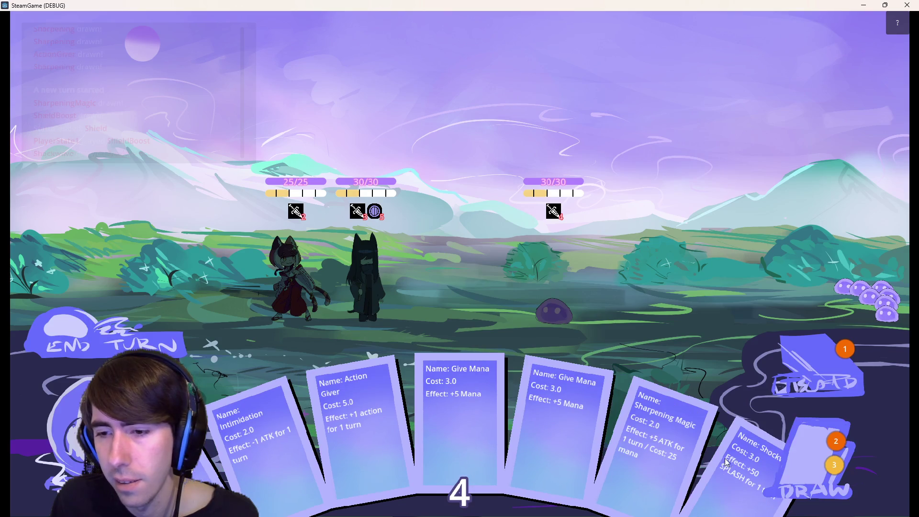
left_click(821, 445)
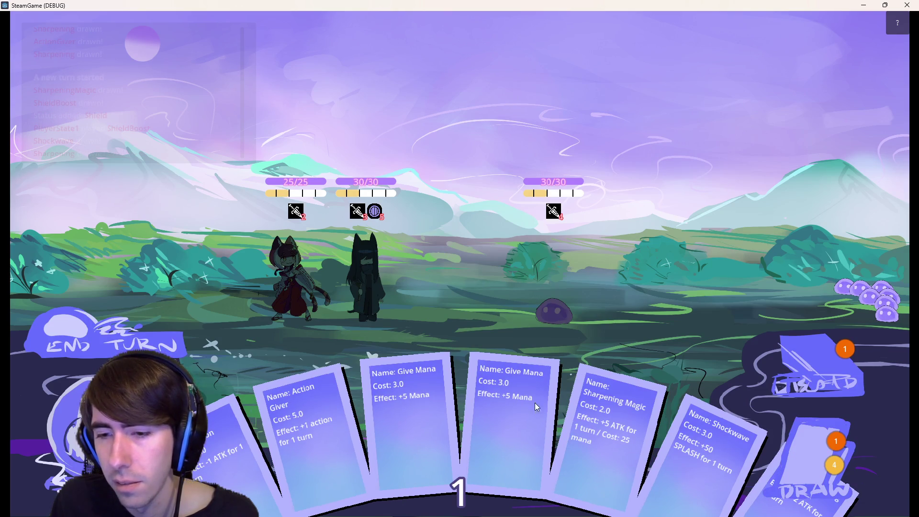
mouse_move(139, 459)
left_mouse_down()
mouse_move(344, 248)
mouse_move(245, 263)
left_mouse_up()
left_click(96, 319)
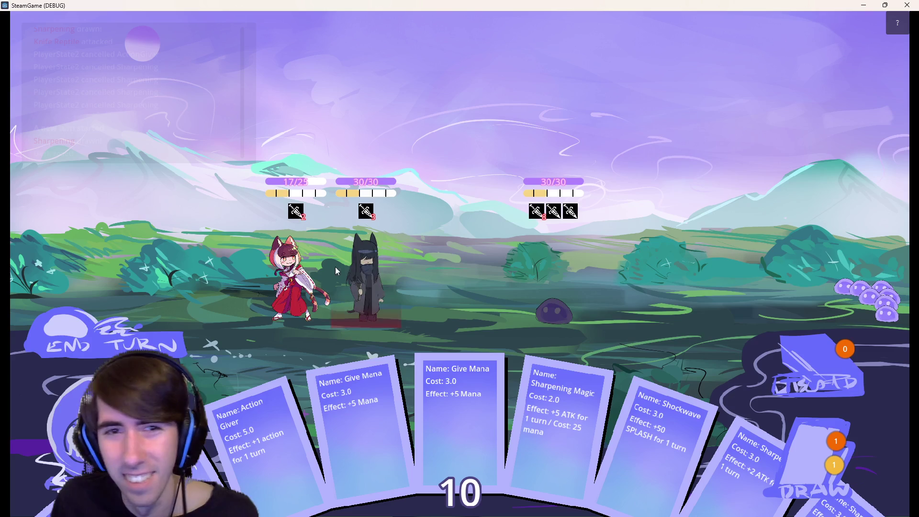
- Shield the dark-haired ally again with a drawn Shield Boost and end the turn
mouse_move(347, 287)
left_mouse_down()
mouse_move(366, 272)
mouse_move(286, 277)
mouse_move(376, 272)
mouse_move(369, 275)
left_mouse_up()
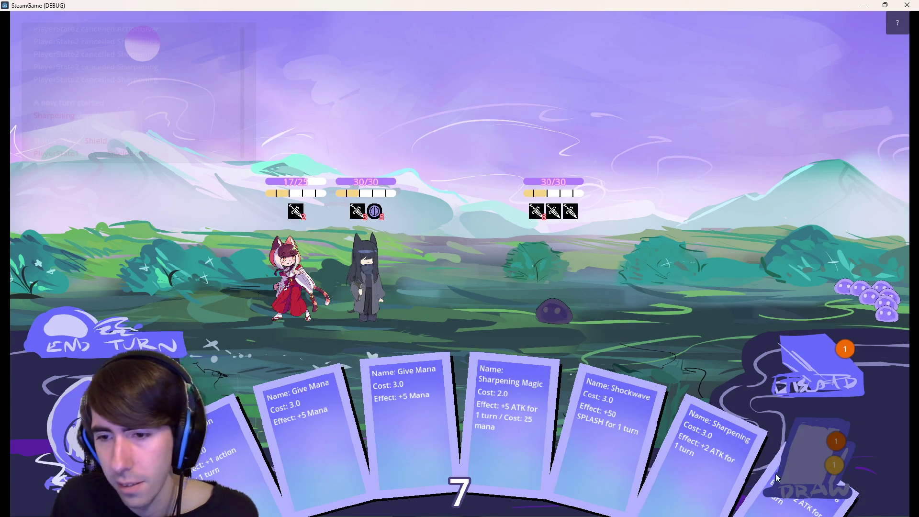
left_click(785, 450)
mouse_move(804, 459)
left_mouse_down()
mouse_move(447, 293)
mouse_move(330, 253)
mouse_move(299, 273)
mouse_move(315, 265)
left_mouse_up()
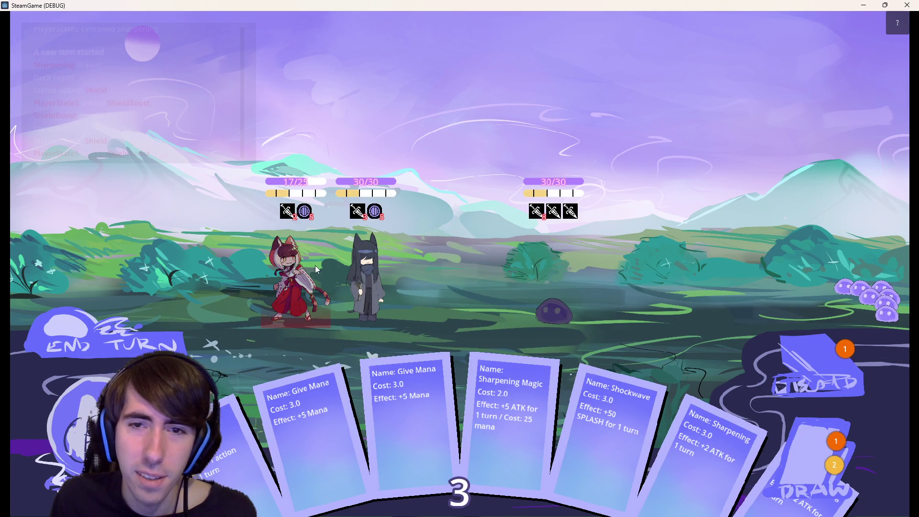
left_click(160, 339)
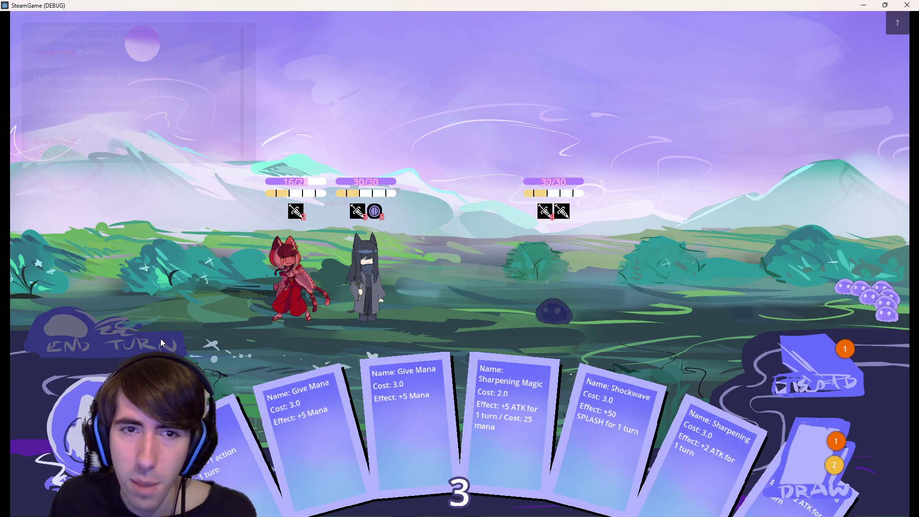
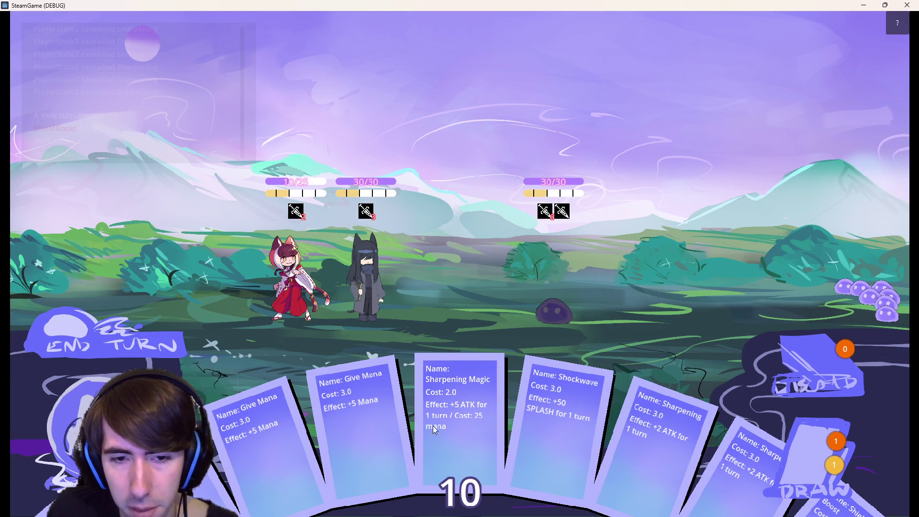
- Play Sharpening cards on the dark-haired character and give the cat a Shield Boost
left_click_drag(667, 430, 363, 285)
left_click_drag(457, 416, 366, 283)
mouse_move(218, 488)
left_mouse_down()
mouse_move(395, 303)
mouse_move(366, 300)
left_mouse_up()
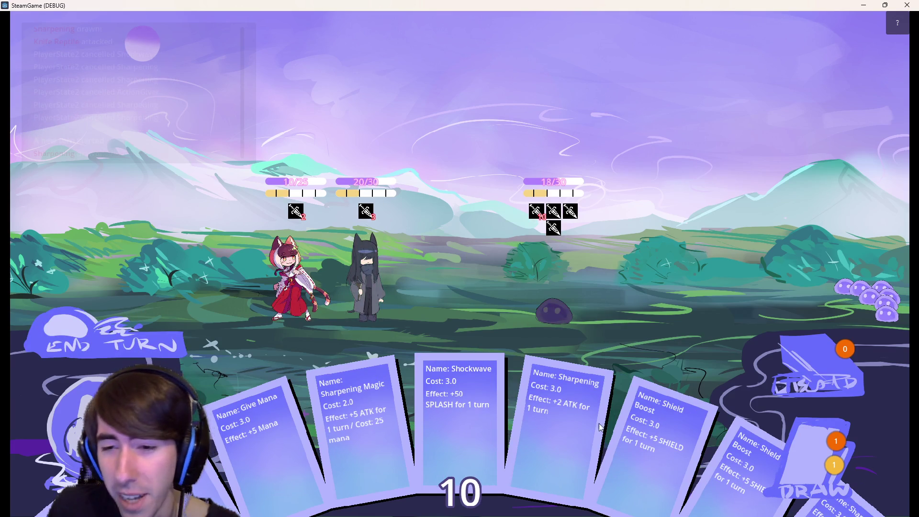
mouse_move(690, 461)
left_mouse_down()
mouse_move(595, 407)
mouse_move(260, 266)
mouse_move(267, 240)
mouse_move(285, 252)
left_mouse_up()
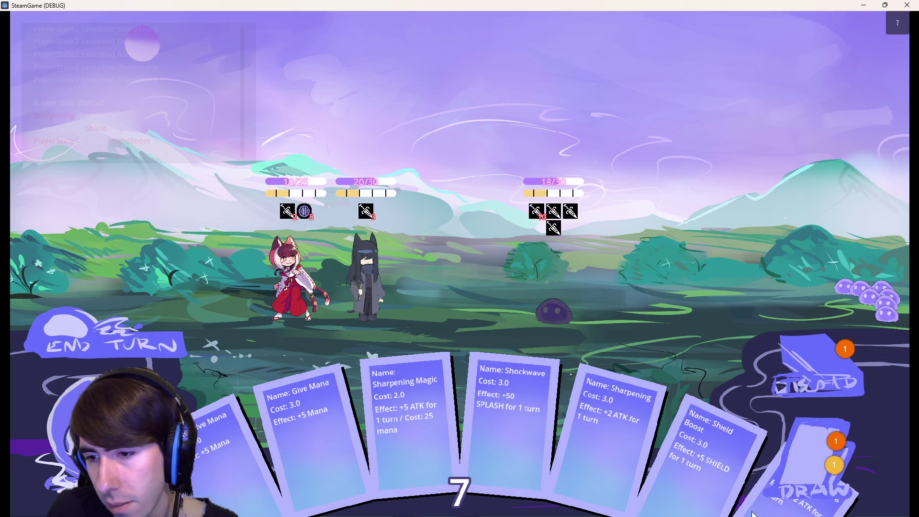
- Play the newly drawn Sharpening card, attack the slime, and end the turn
left_click_drag(728, 492, 360, 303)
mouse_move(636, 412)
left_mouse_down()
mouse_move(399, 295)
mouse_move(413, 279)
left_mouse_up()
mouse_move(612, 425)
left_mouse_down()
mouse_move(323, 241)
mouse_move(374, 289)
left_mouse_up()
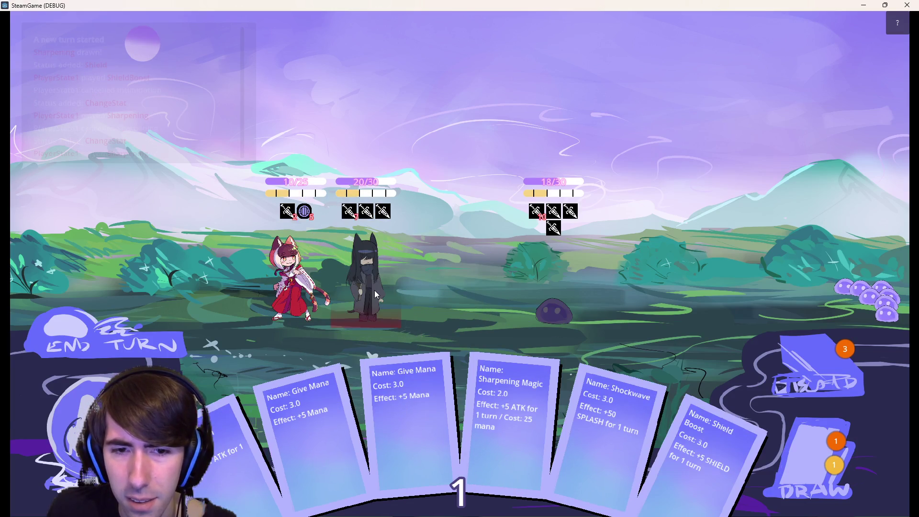
left_click(553, 281)
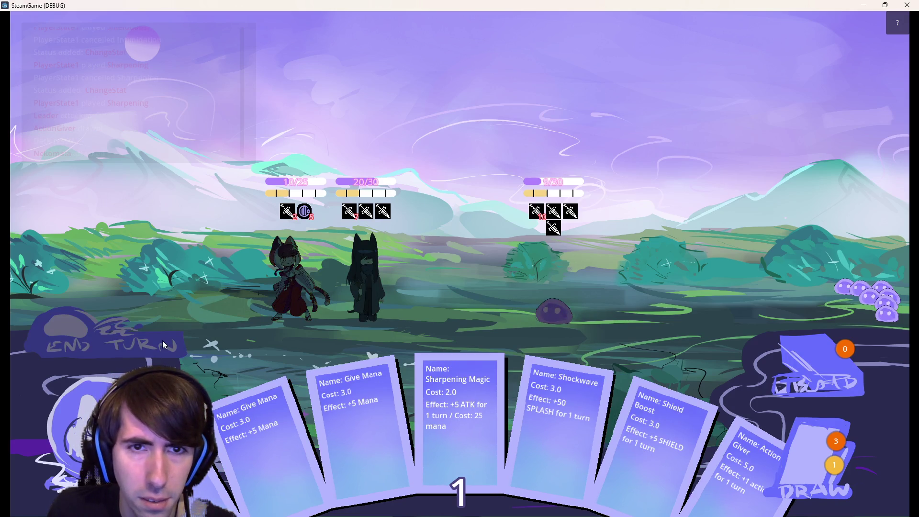
left_click(163, 340)
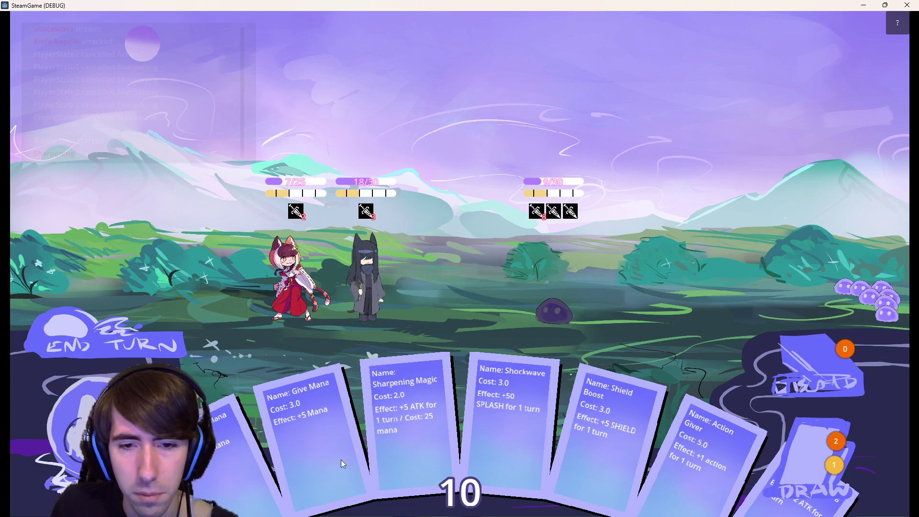
- Buff the black-haired character with Sharpening and Action Giver, defeat the slime, then close the debug game
left_click(813, 462)
left_click_drag(689, 456, 377, 286)
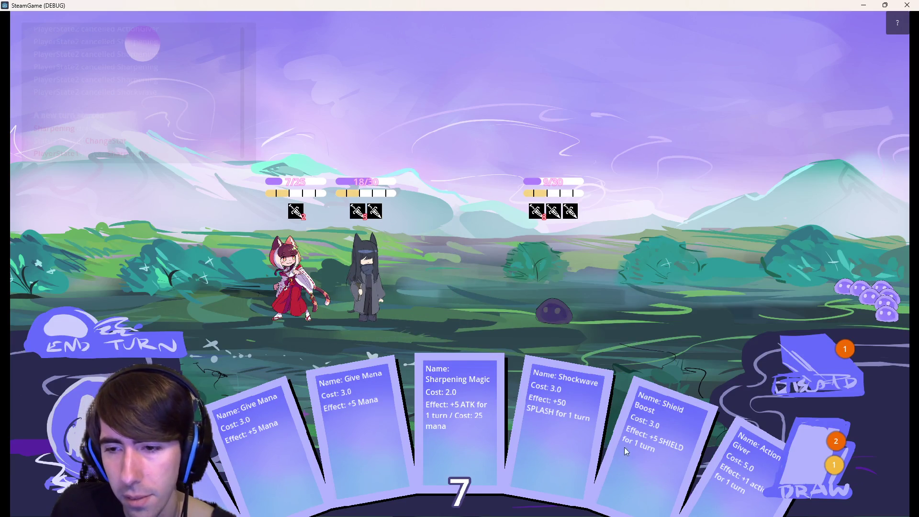
left_click_drag(752, 461, 380, 268)
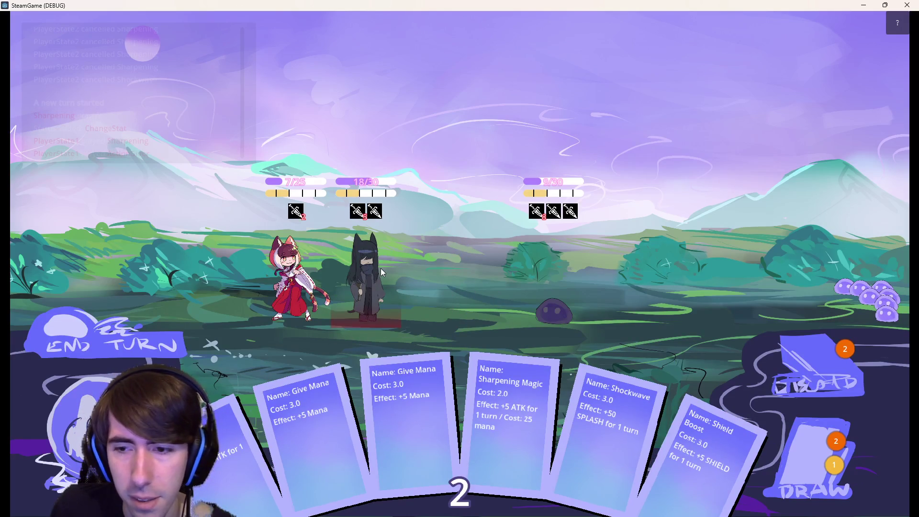
left_click(532, 282)
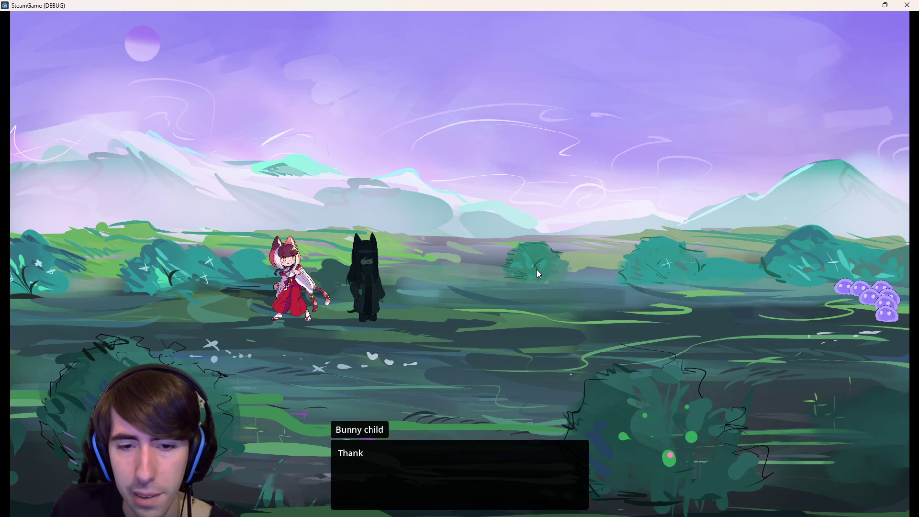
left_click(527, 269)
left_click(898, 4)
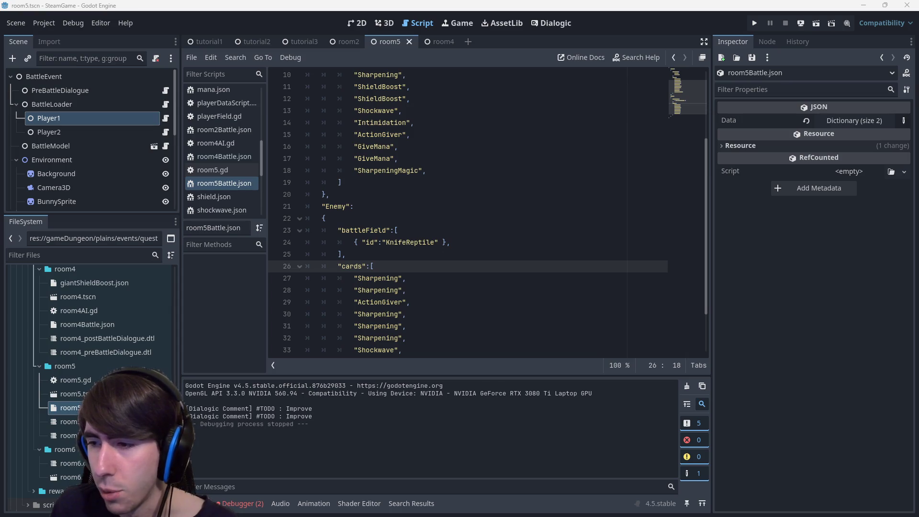
- Switch from Godot to the Dungeon1 Google Doc in Chrome with Alt+Tab
key("alt+Tab")
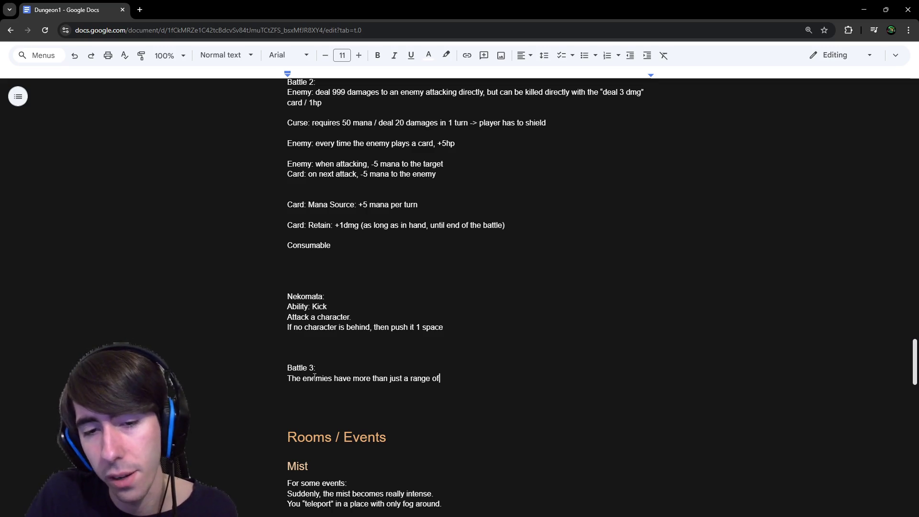
- Add Battle 3 notes: enemies have range over 1; the AI focuses the least-shielded character
key("Return")
type("The player can use a shield, but the enemy AI is gonna focus the character with the less shields.")
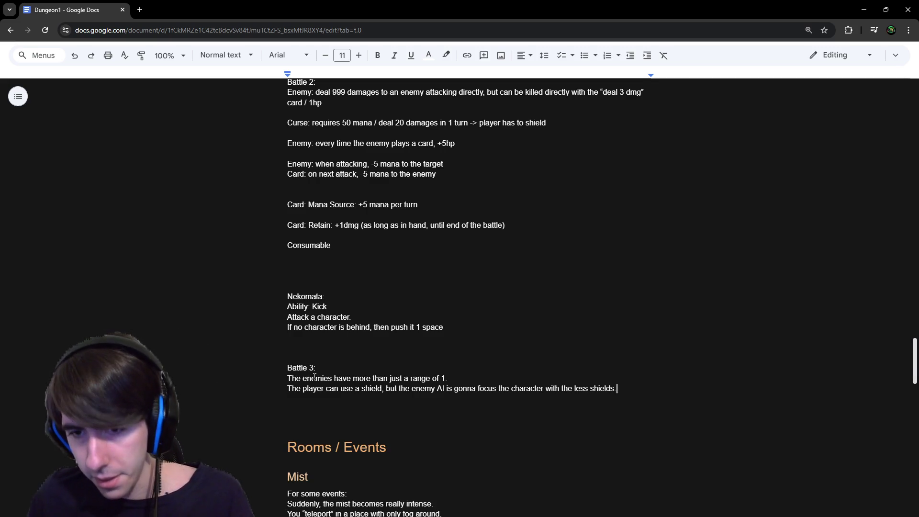
key("Return")
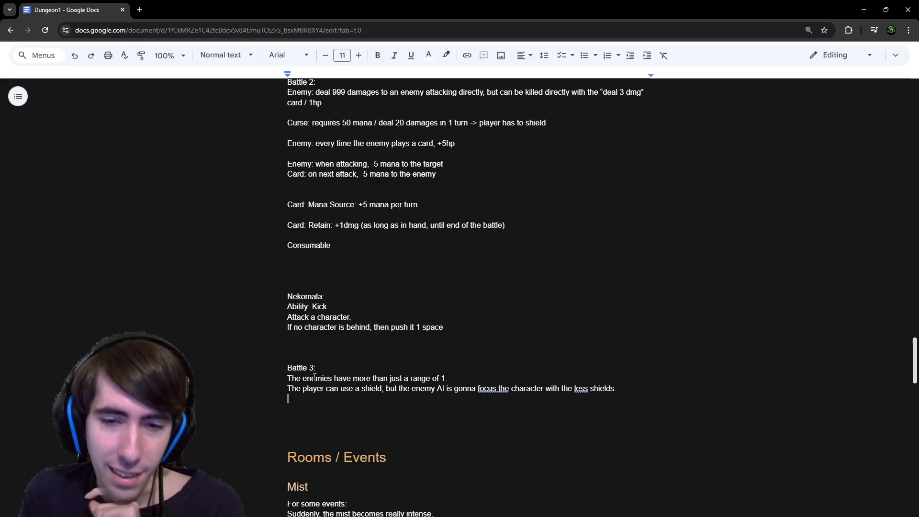
- Add the line 'The player has to kill 1 or 2 enemies.' under Battle 3
type("The player has to kill 2 enemies")
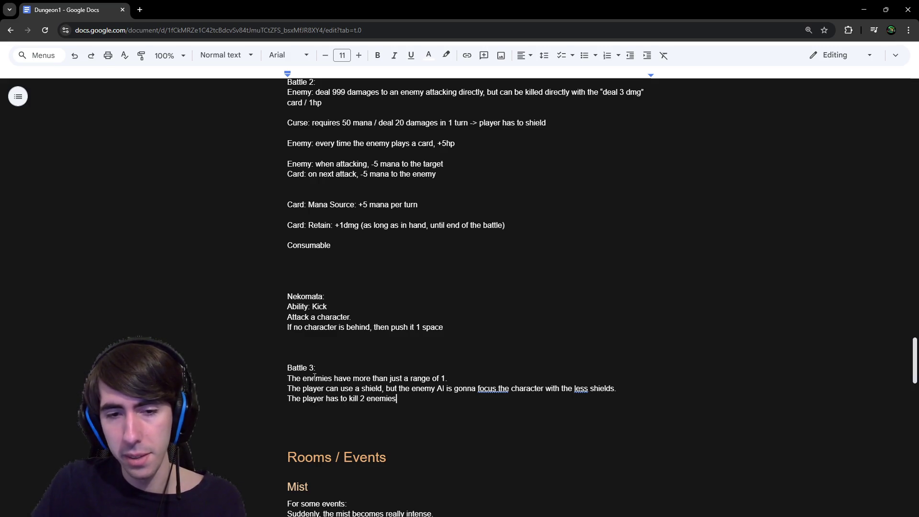
type(".")
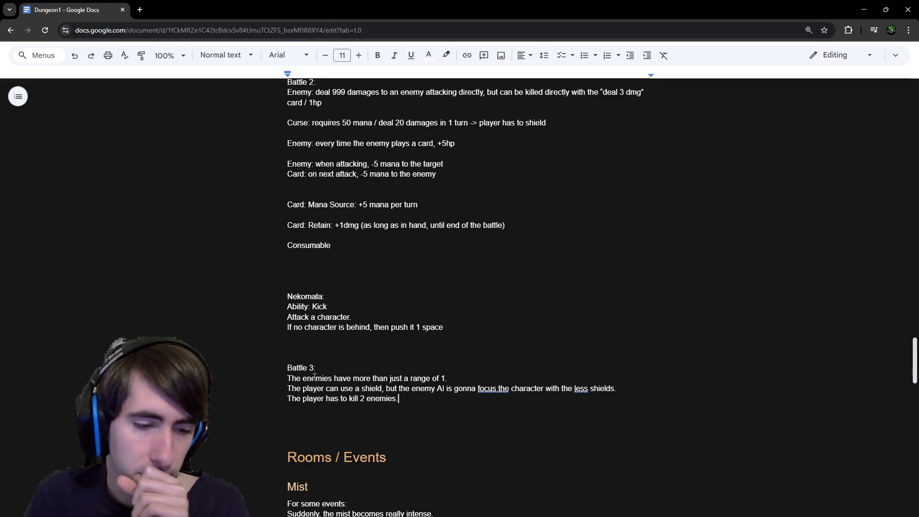
key("Left")
key("Left")
type("1 or")
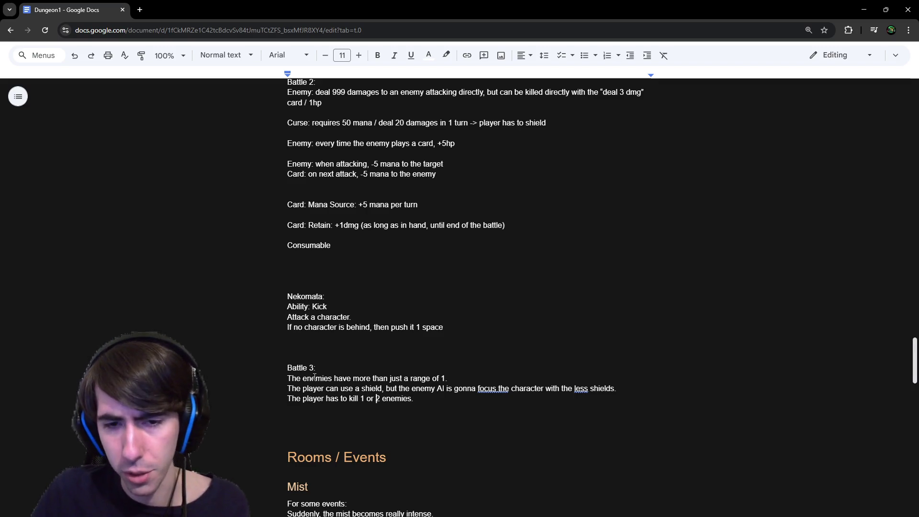
key("Return")
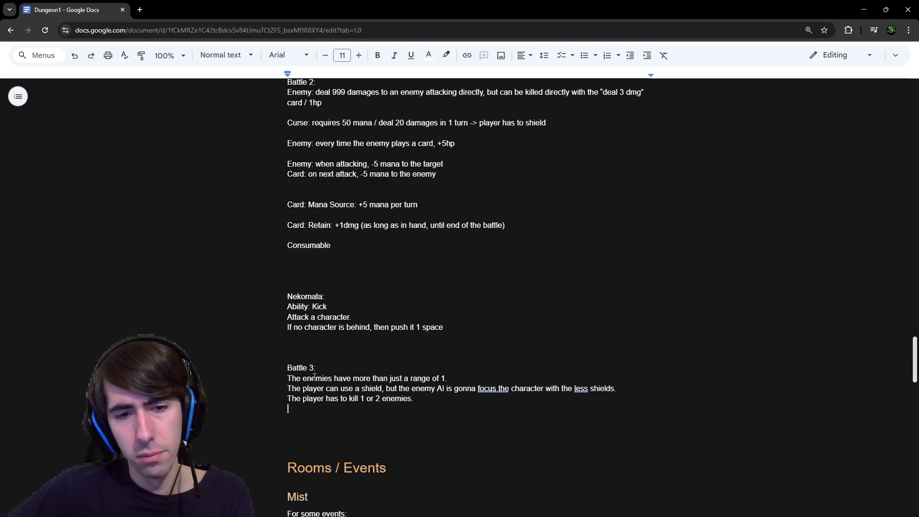
- Add 'Every time the player kills an enemy, a new one comes in' and a blank line
type("Every tim")
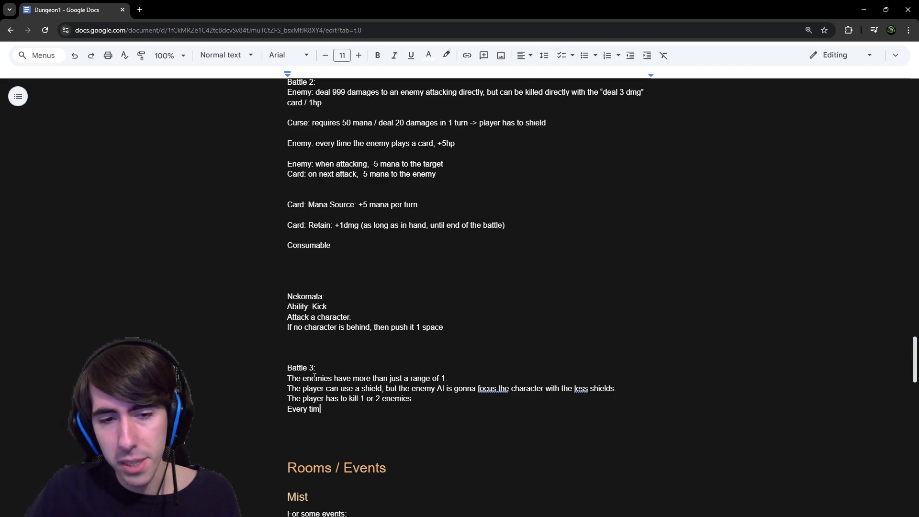
type("e the player kills an enemy, a new one appear")
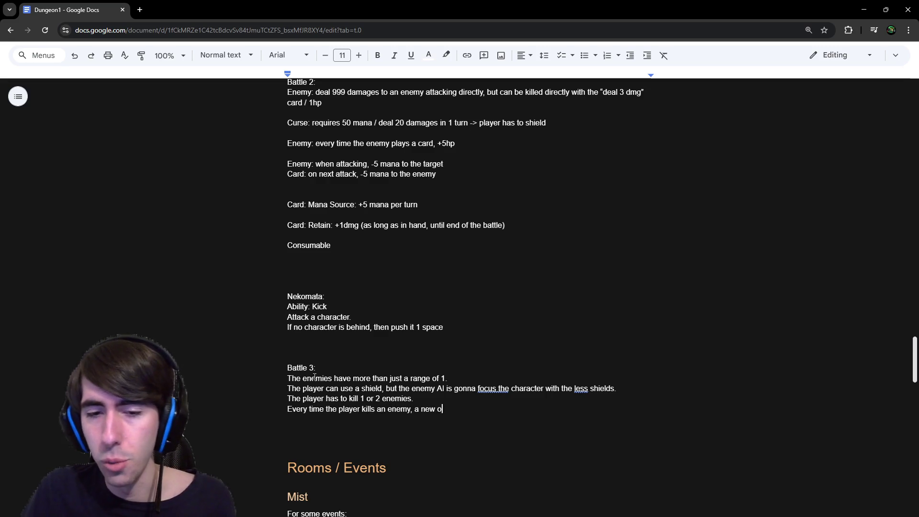
key("BackSpace")
key("BackSpace")
key("BackSpace")
type("comes in.")
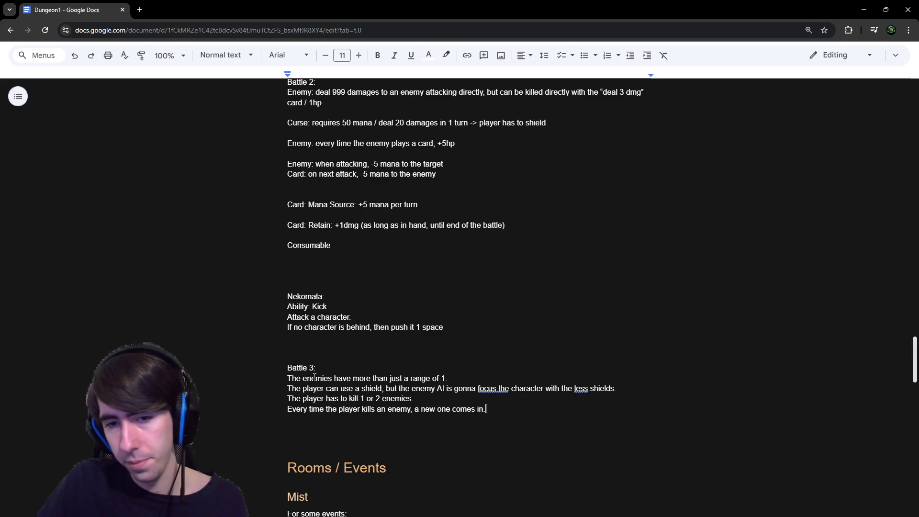
key("Return")
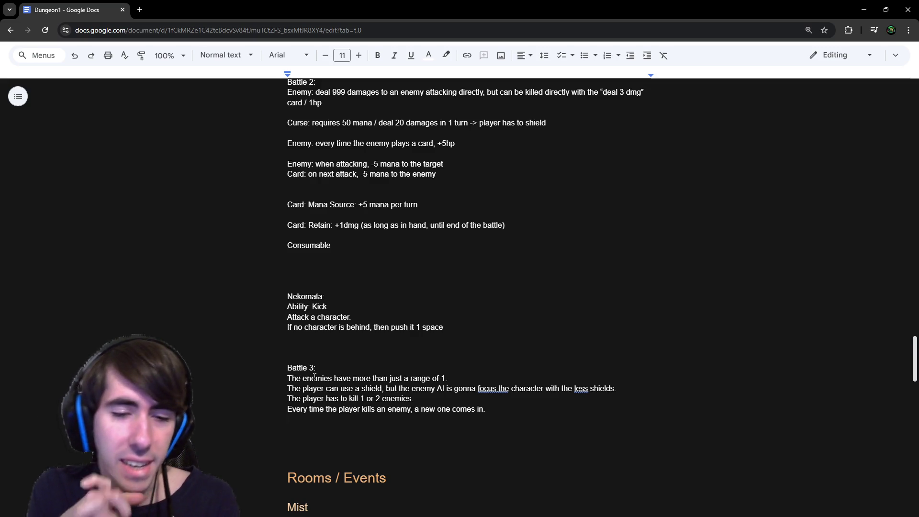
key("Return")
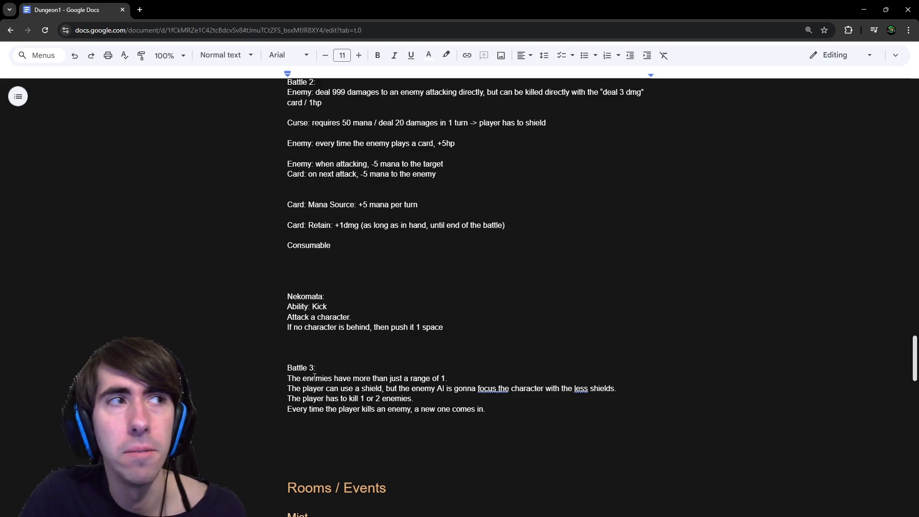
- Add the retreat-to-base line and a TODO asking retreat via button or at gameover
type("At the end, the player has to retreat ")
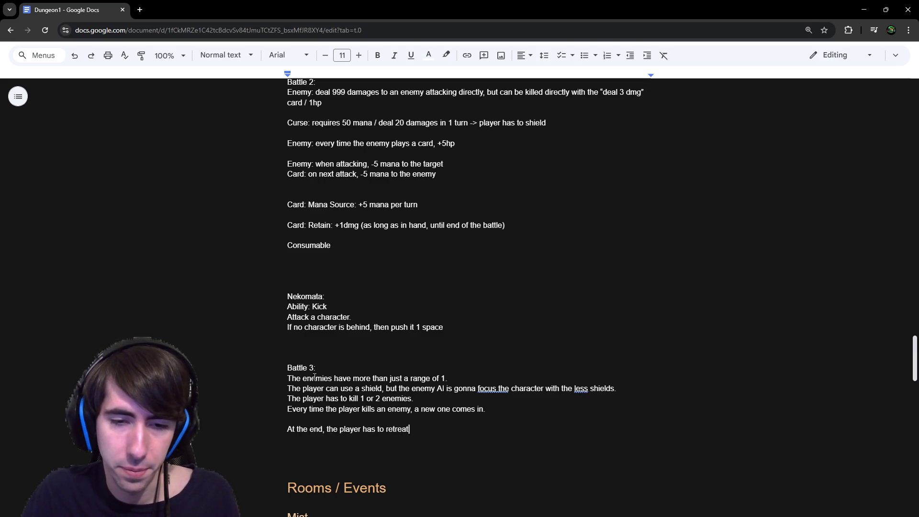
type("and go ba")
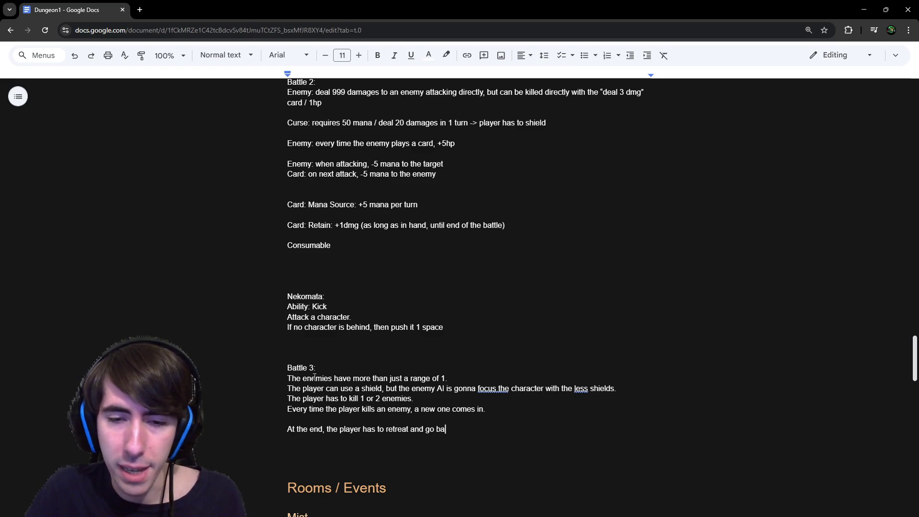
type("ck to the base.")
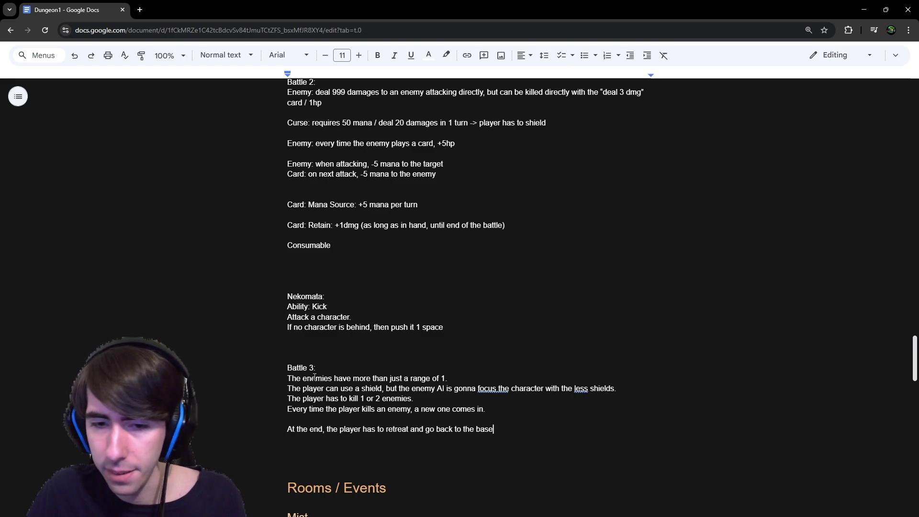
key("Return")
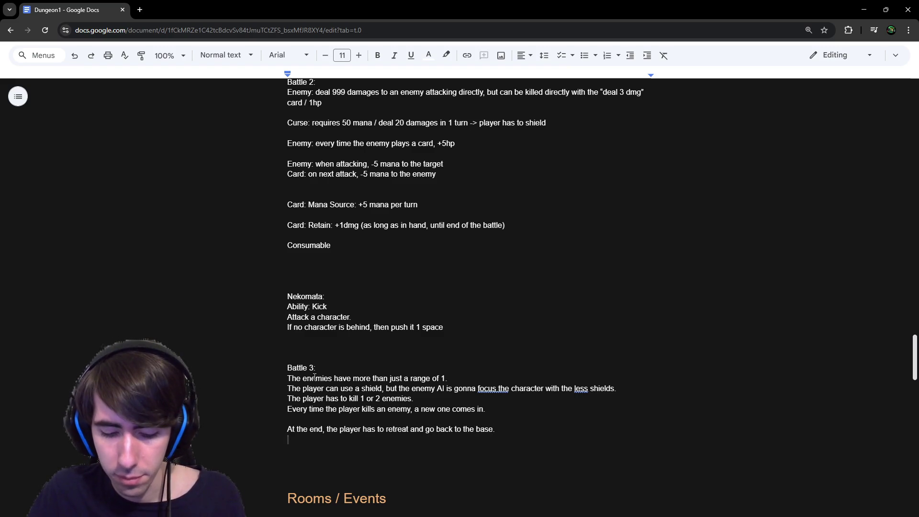
type("TODO : re")
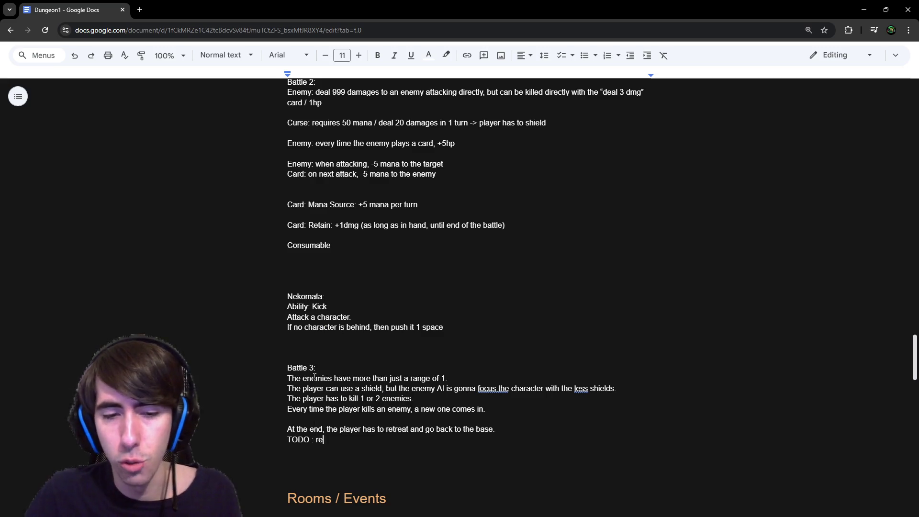
type("treat via a b")
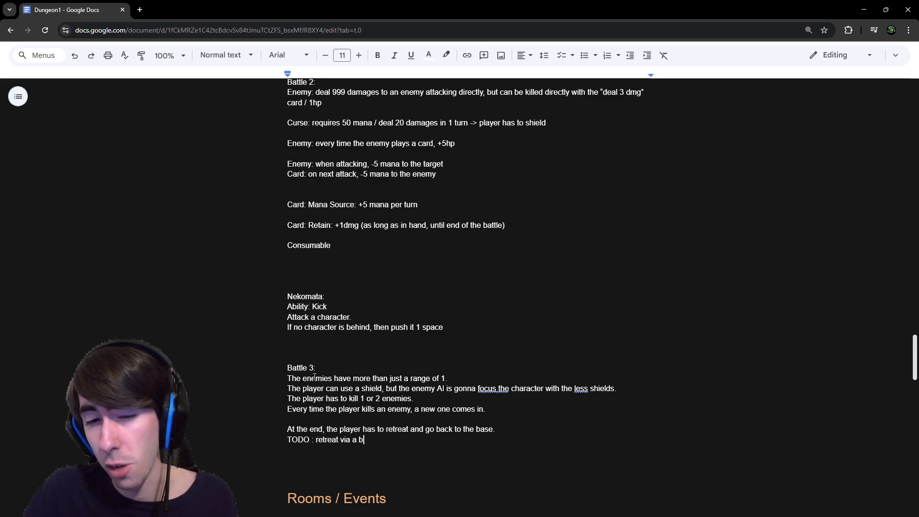
key("BackSpace")
key("BackSpace")
type("the button tretr")
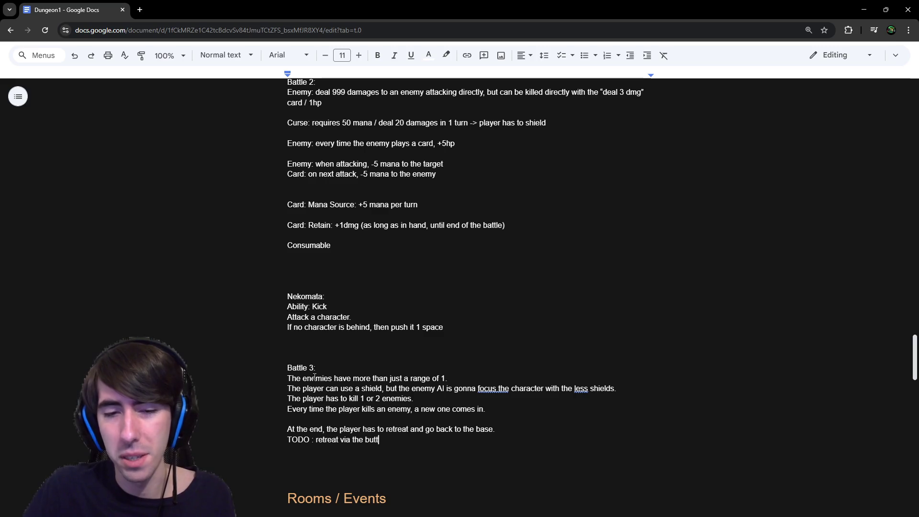
key("BackSpace")
key("BackSpace")
key("BackSpace")
type("reat? Or when it's gameovr")
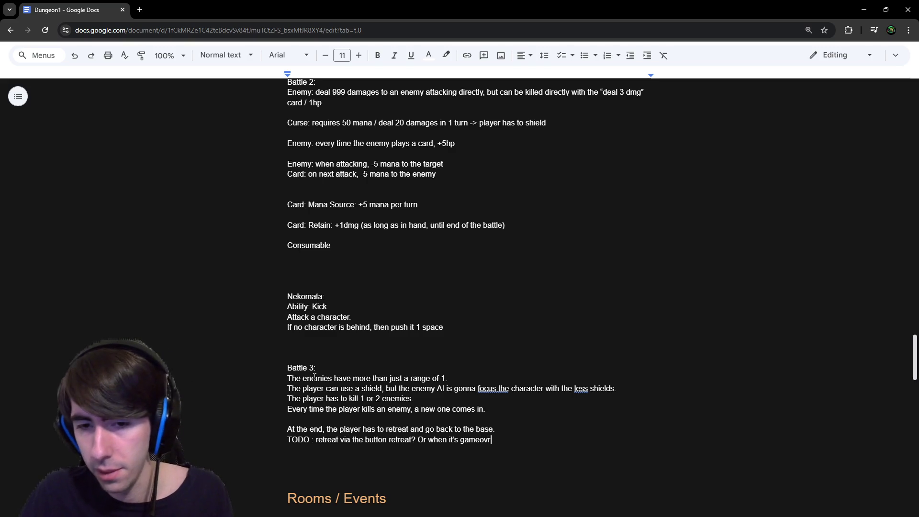
key("BackSpace")
type("er?")
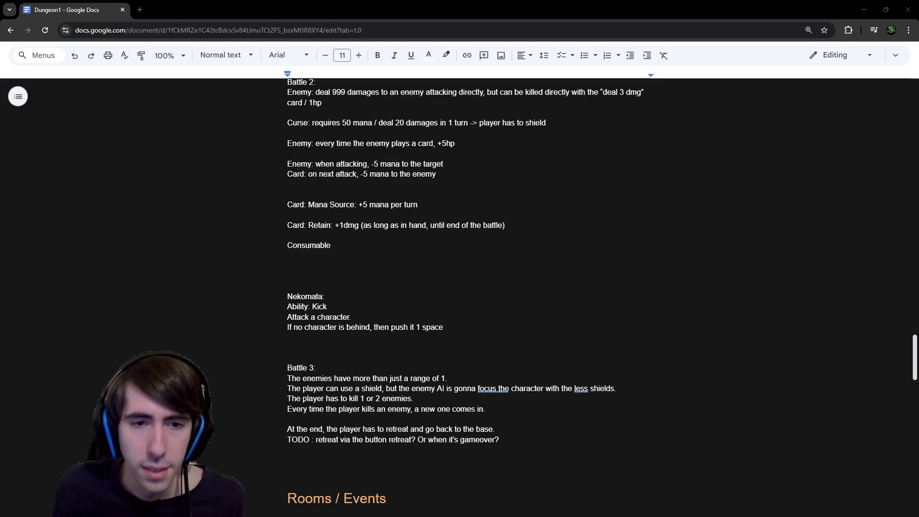
- Review the Battle 3 notes, leave the caret on an empty line, and minimize Chrome
scroll(526, 239, "down", 3)
left_click(551, 285)
left_click(556, 297)
left_click_drag(564, 304, 348, 243)
left_click(463, 244)
scroll(478, 287, "up", 1)
right_click(497, 292)
key("Escape")
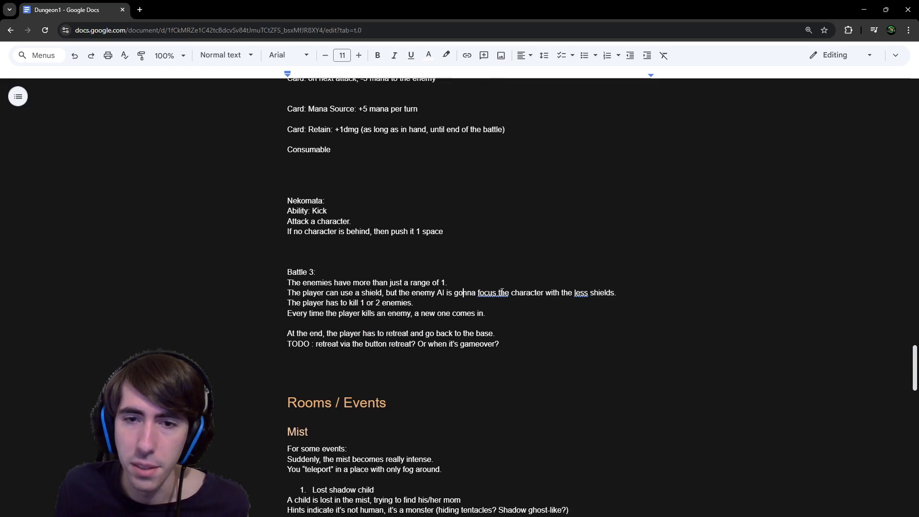
left_click(501, 292)
key("Up")
key("Up")
key("Up")
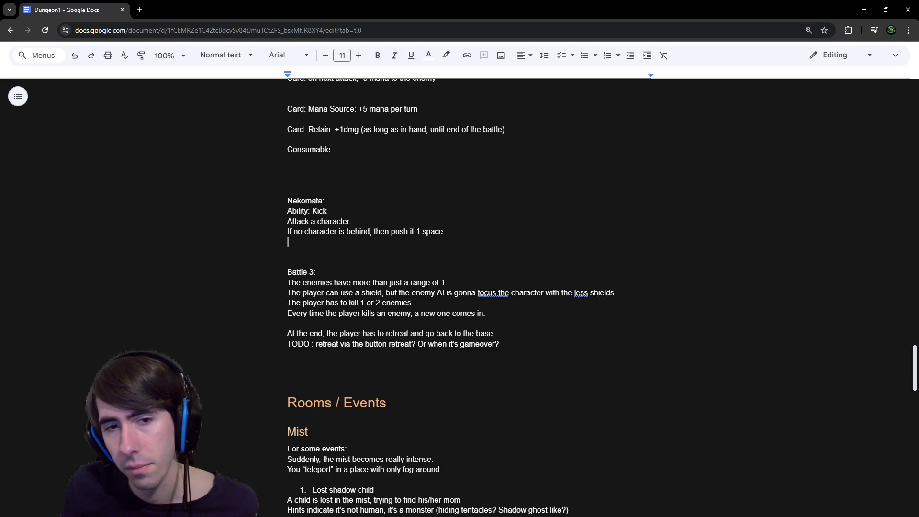
left_click(864, 10)
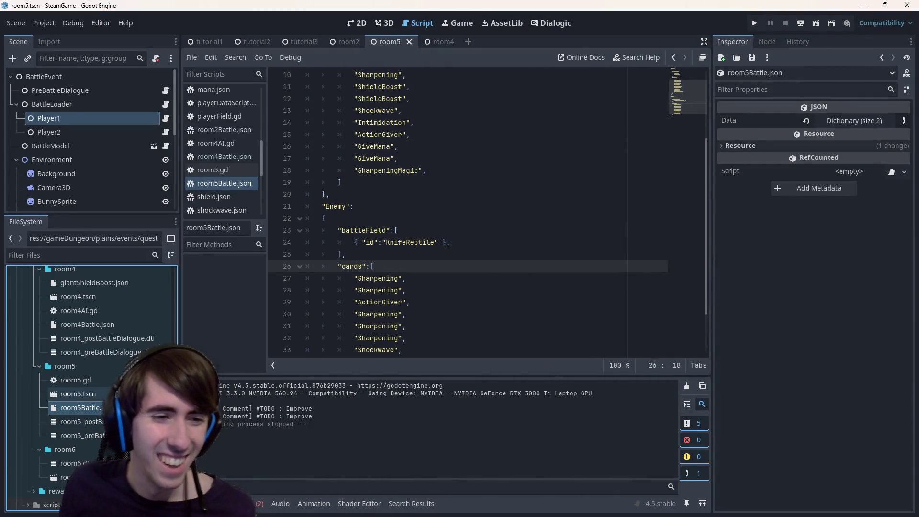
- Duplicate room4AI.gd as room5AI.gd and move it into the room5 folder
scroll(107, 325, "up", 2)
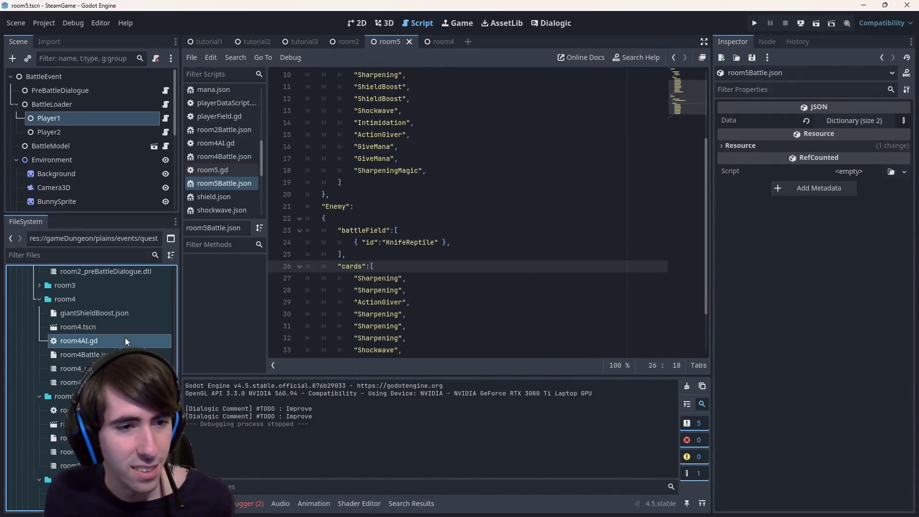
key("ctrl+d")
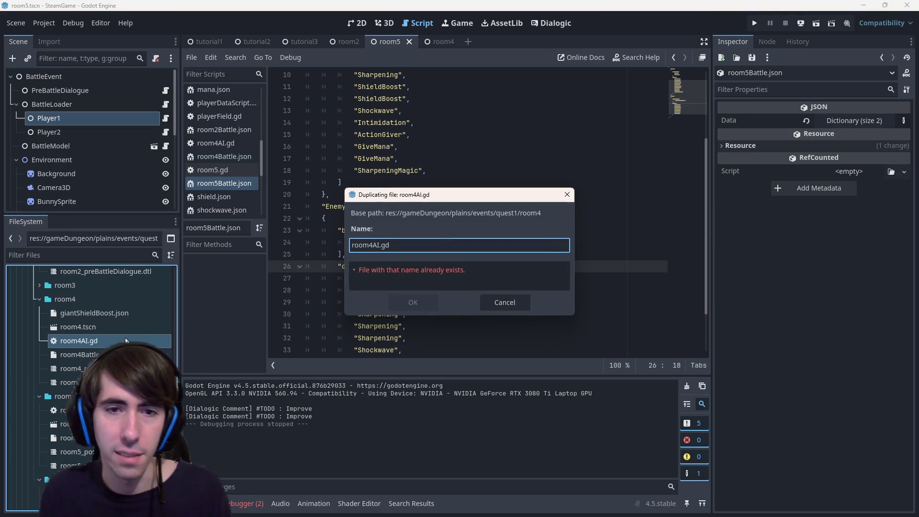
type("room5AI")
key("Return")
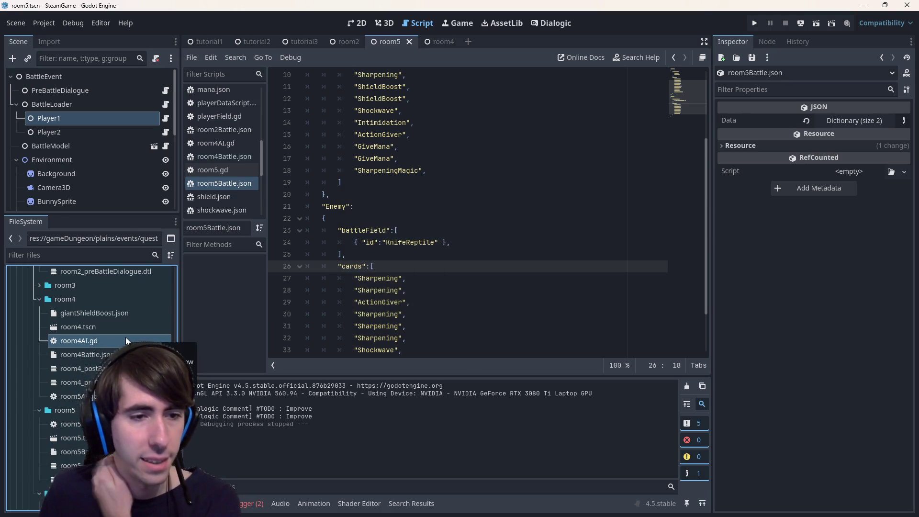
left_click(71, 396)
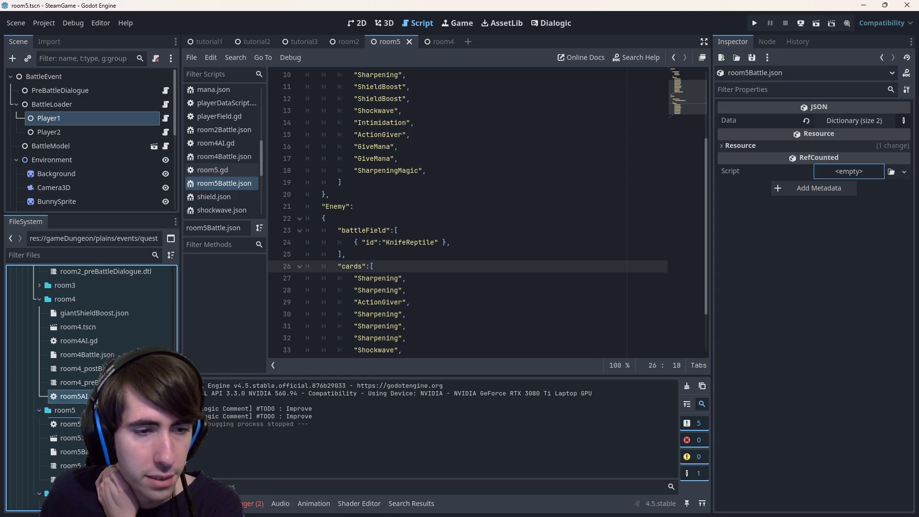
left_click_drag(66, 410, 67, 410)
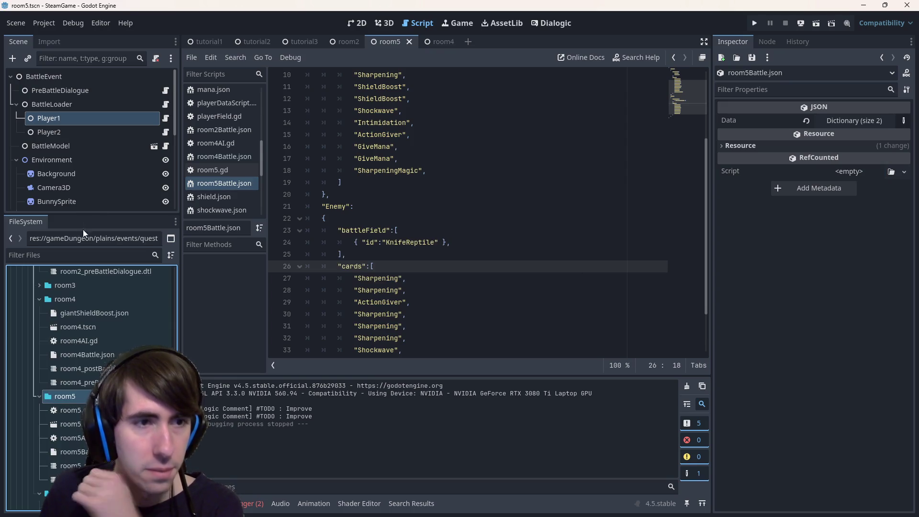
left_click(71, 424)
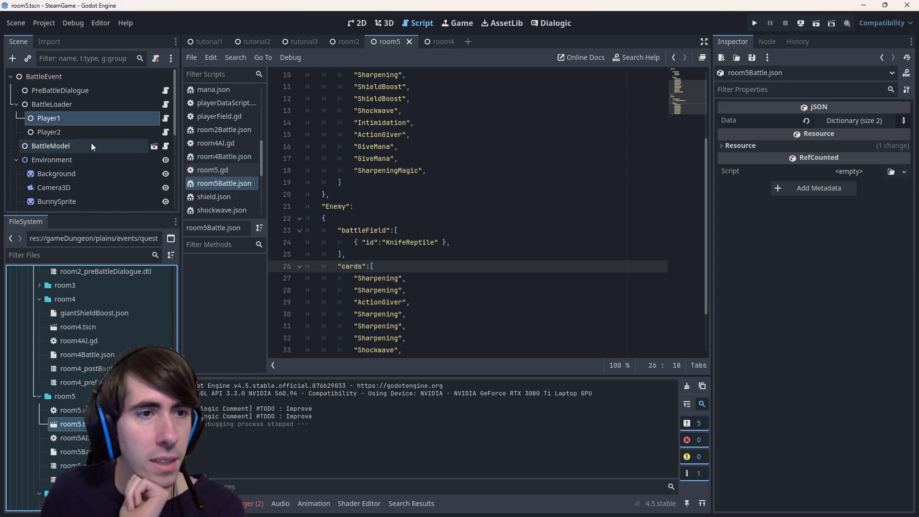
- Rename RandomAIController to AIController and attach room5AI.gd as its script
scroll(91, 147, "down", 5)
left_click(93, 162)
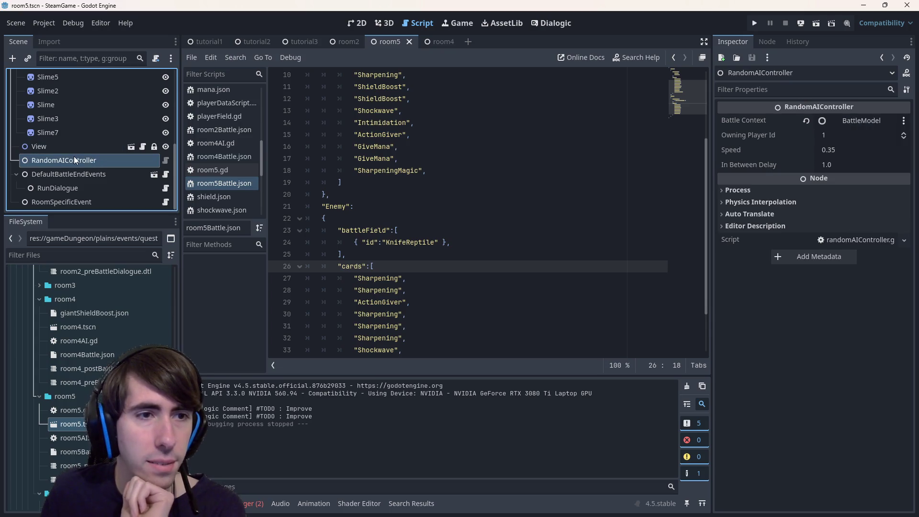
key("BackSpace")
key("BackSpace")
key("BackSpace")
key("Return")
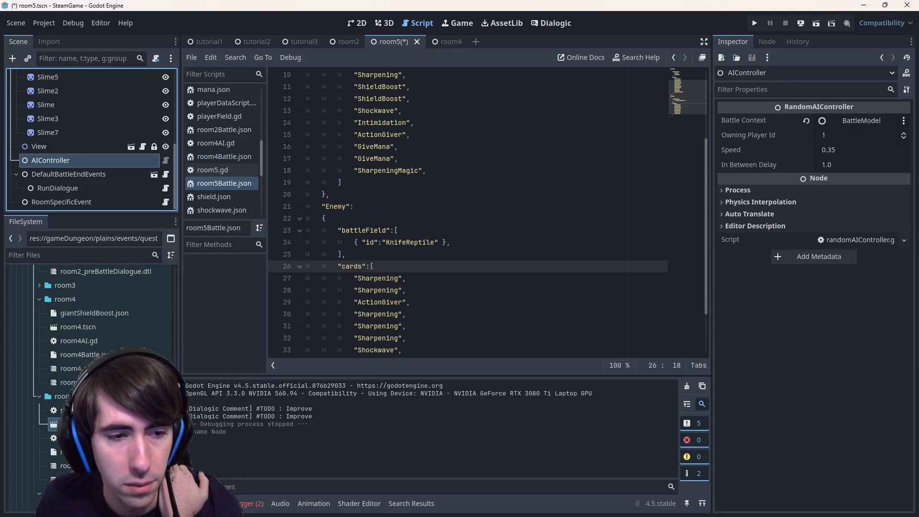
left_click(62, 438)
mouse_move(62, 438)
left_mouse_down()
mouse_move(773, 246)
mouse_move(841, 242)
left_mouse_up()
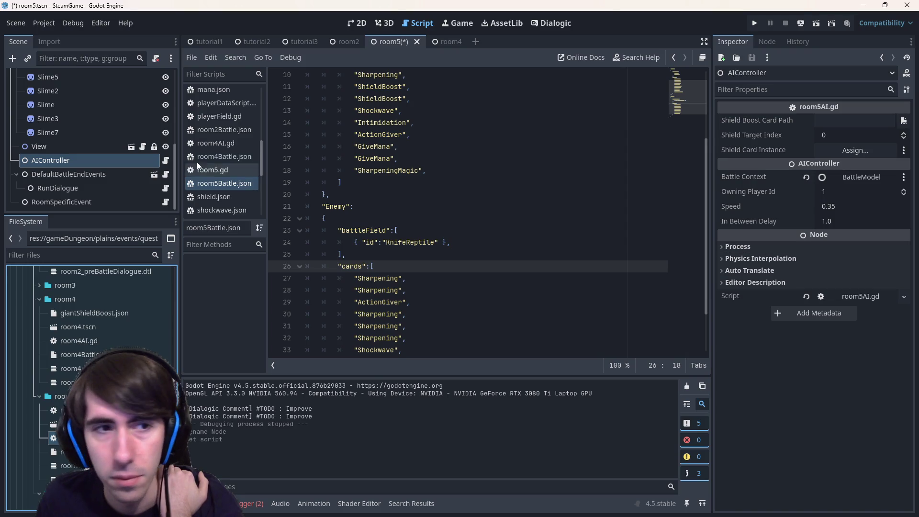
left_click(165, 162)
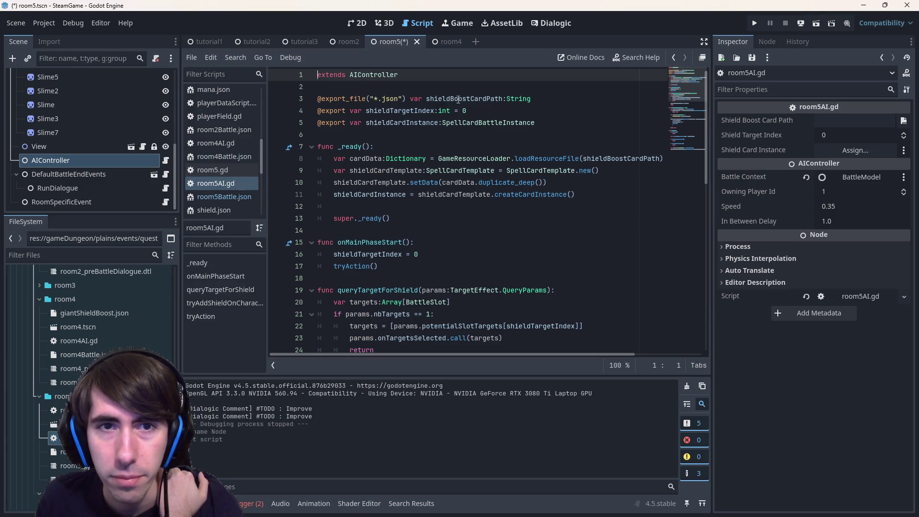
left_click(569, 102)
left_click_drag(541, 123, 263, 91)
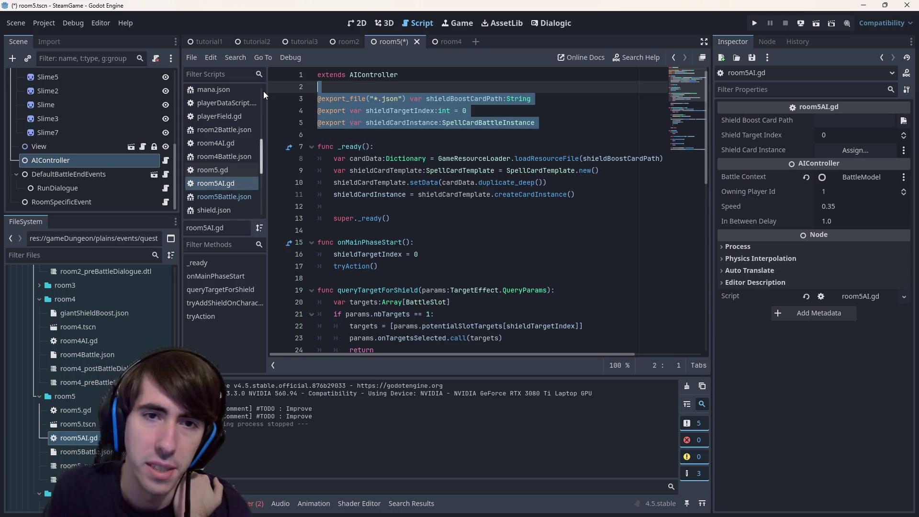
key("BackSpace")
key("BackSpace")
key("Return")
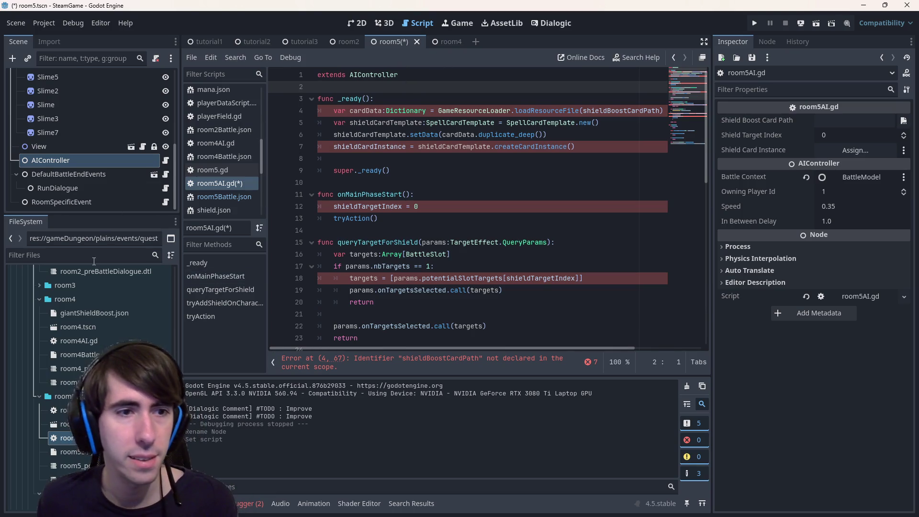
left_click(492, 135)
- Open randomAIController.gd and inspect its pick_random call and potentialSlotTargets
key("ctrl+alt+o")
type("randomai")
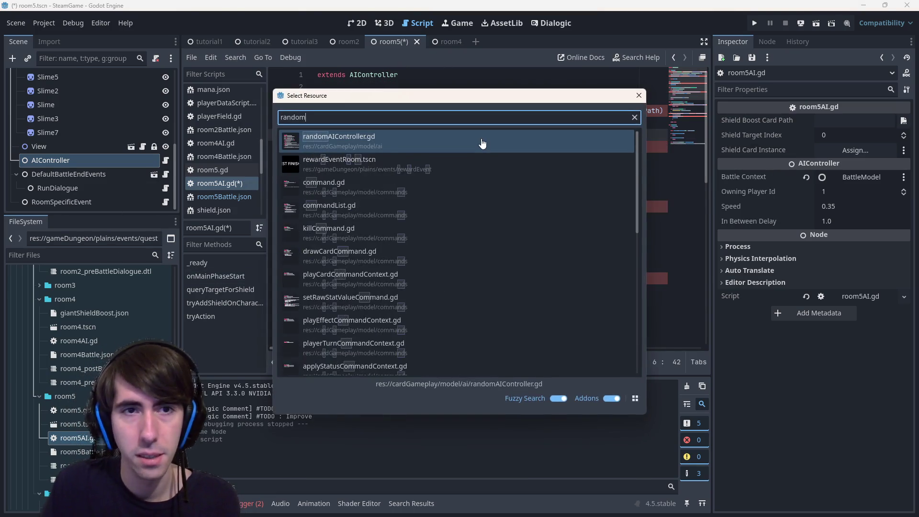
left_click(481, 143)
scroll(450, 168, "down", 5)
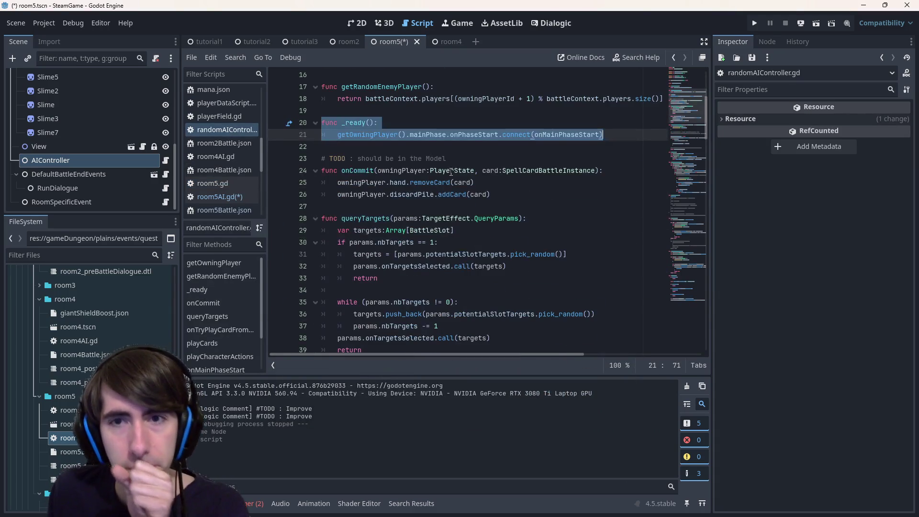
scroll(549, 231, "down", 3)
double_click(550, 147)
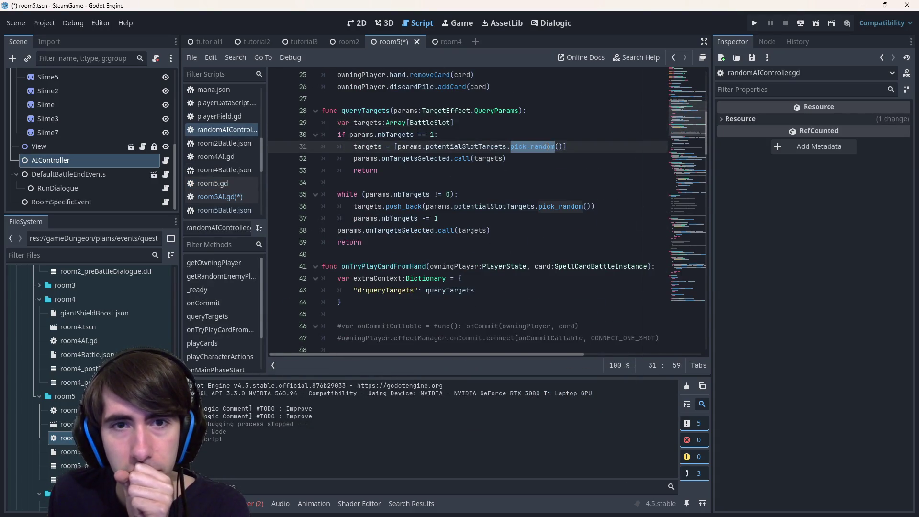
scroll(555, 229, "up", 1)
scroll(567, 241, "up", 1)
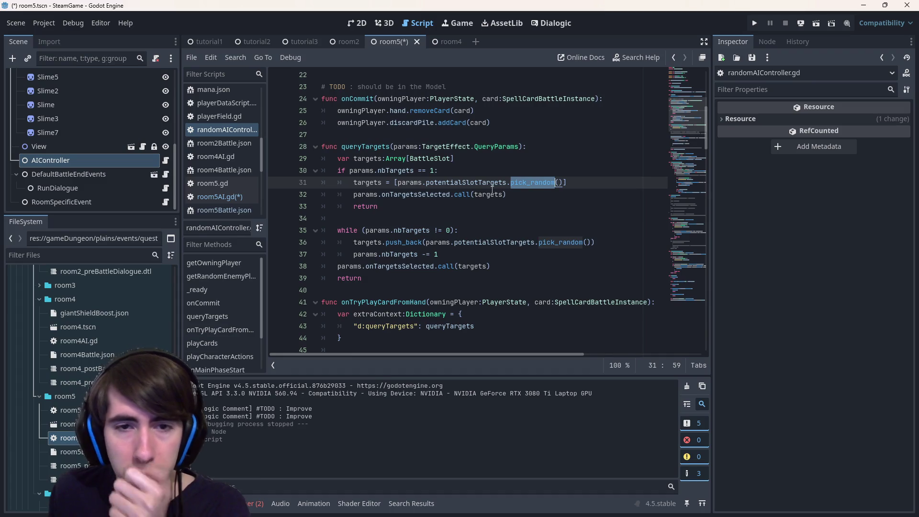
left_click(525, 133)
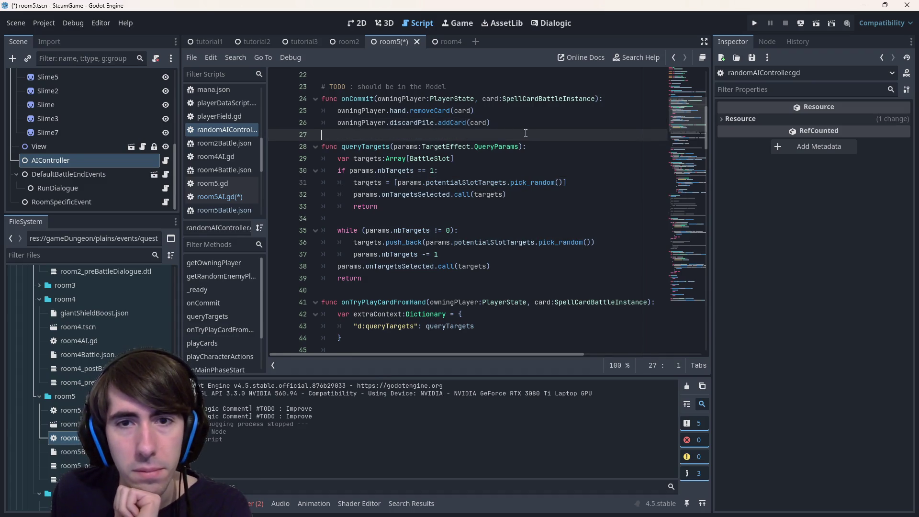
double_click(466, 183)
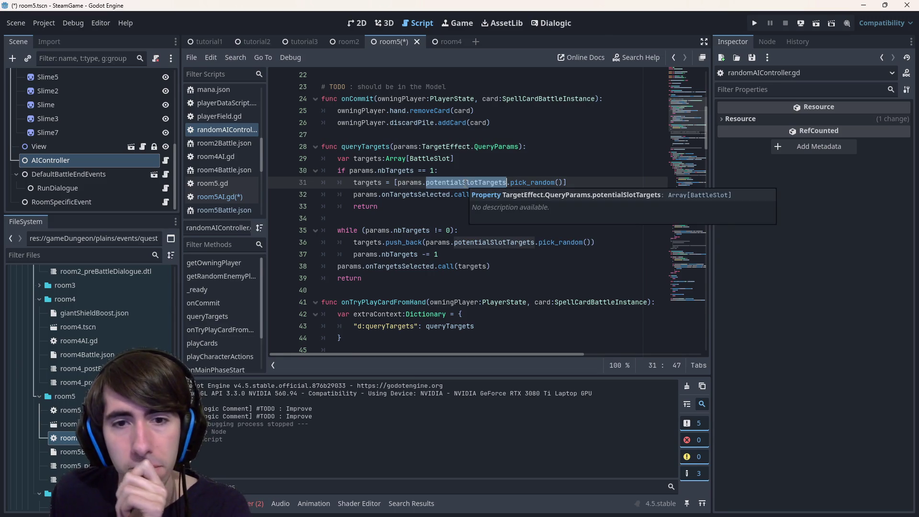
- Search randomAIController.gd for 'random' and review playCharacterActions and the onAbilityFinished signal
scroll(480, 211, "down", 1)
scroll(480, 211, "down", 3)
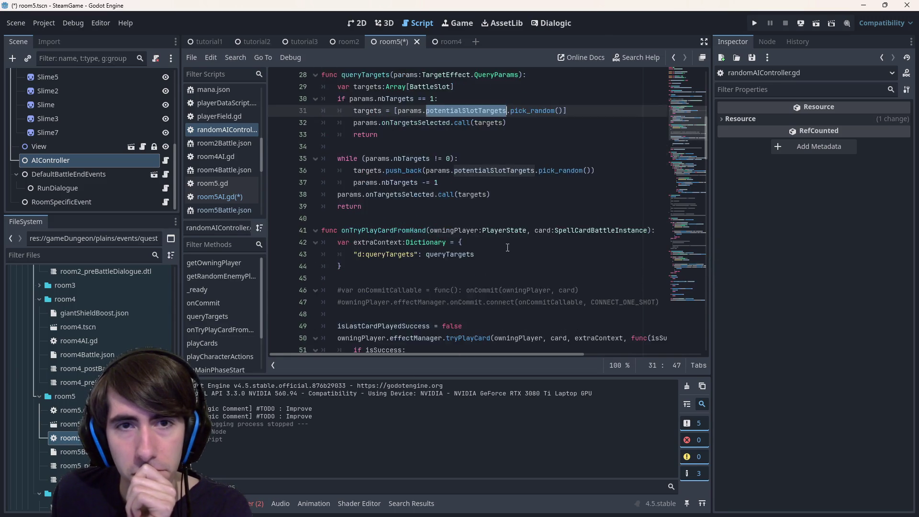
scroll(507, 248, "up", 3)
scroll(507, 247, "down", 6)
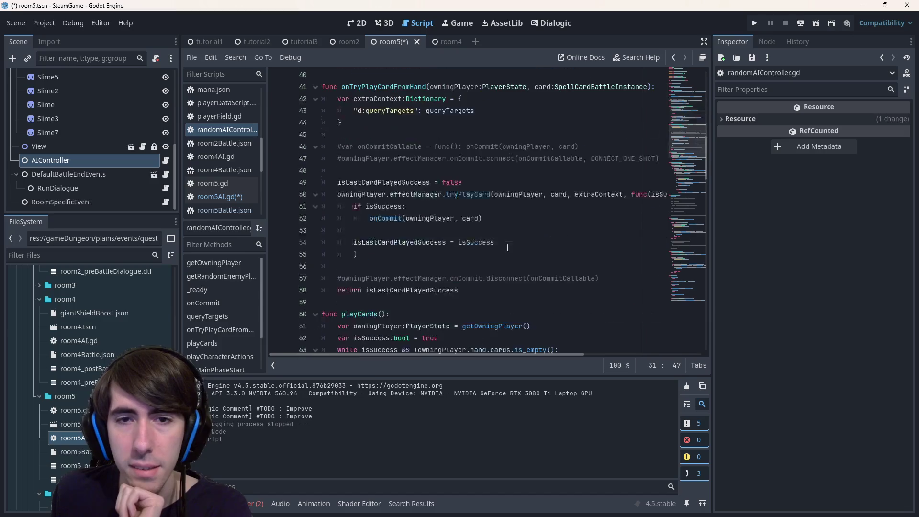
scroll(516, 355, "right", 3)
scroll(516, 355, "left", 3)
scroll(483, 269, "down", 4)
left_click(494, 256)
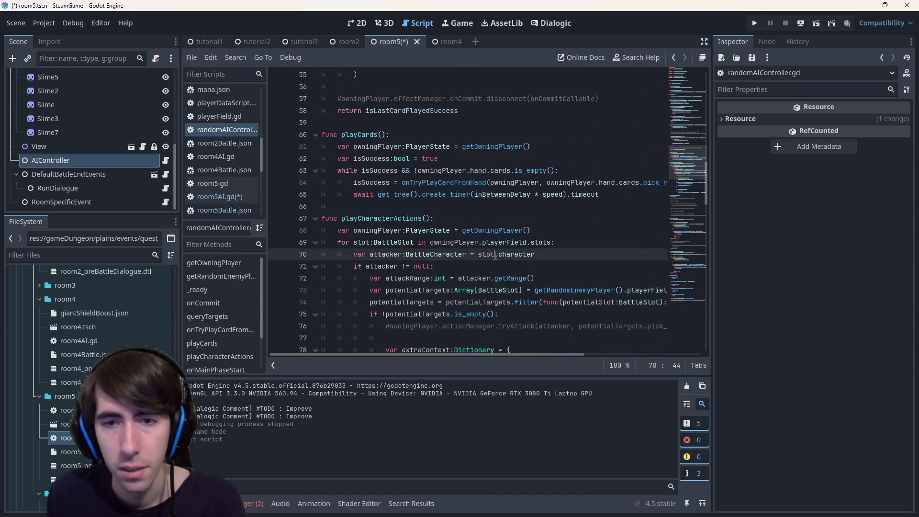
key("ctrl+f")
type("random")
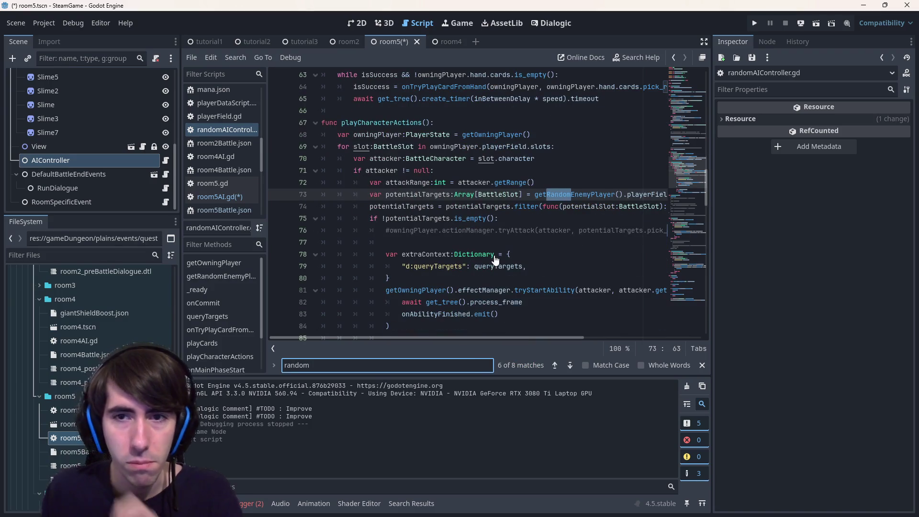
scroll(495, 260, "up", 20)
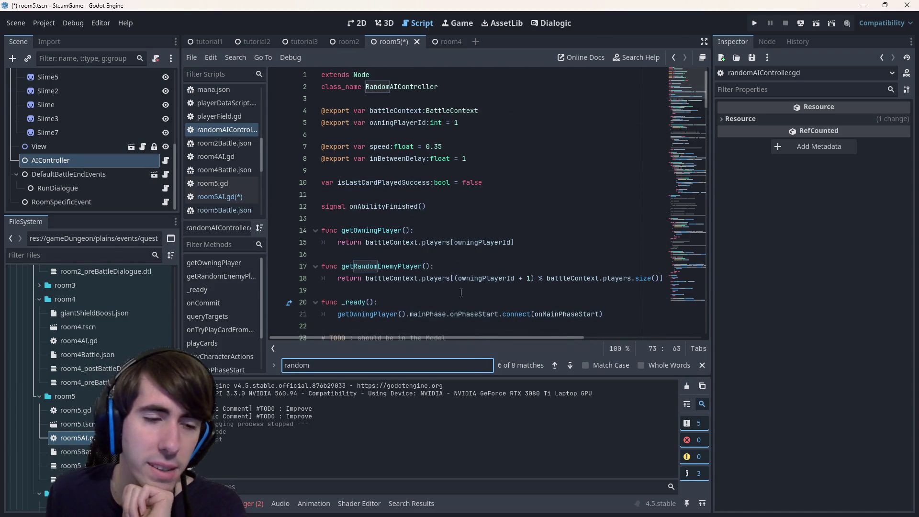
left_click(456, 206)
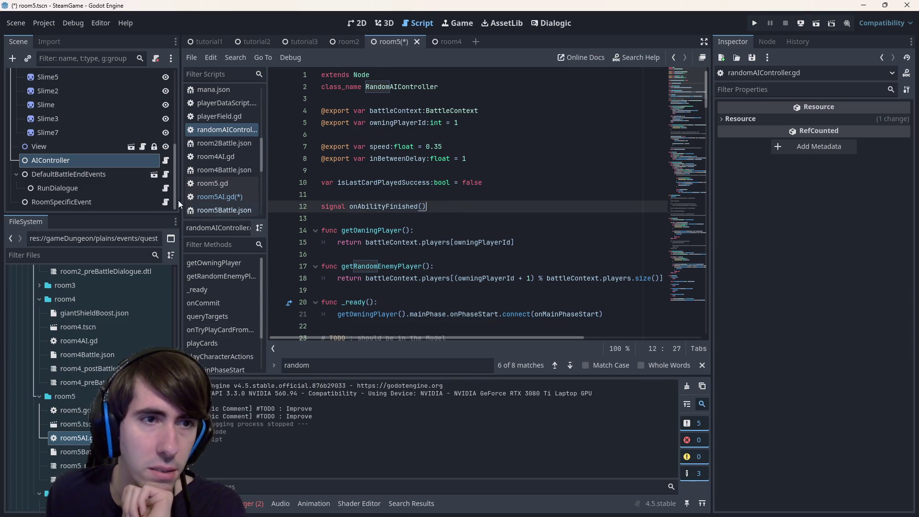
- Jump from room5AI.gd's extends line to the AIController base class in aiController.gd
left_click(167, 160)
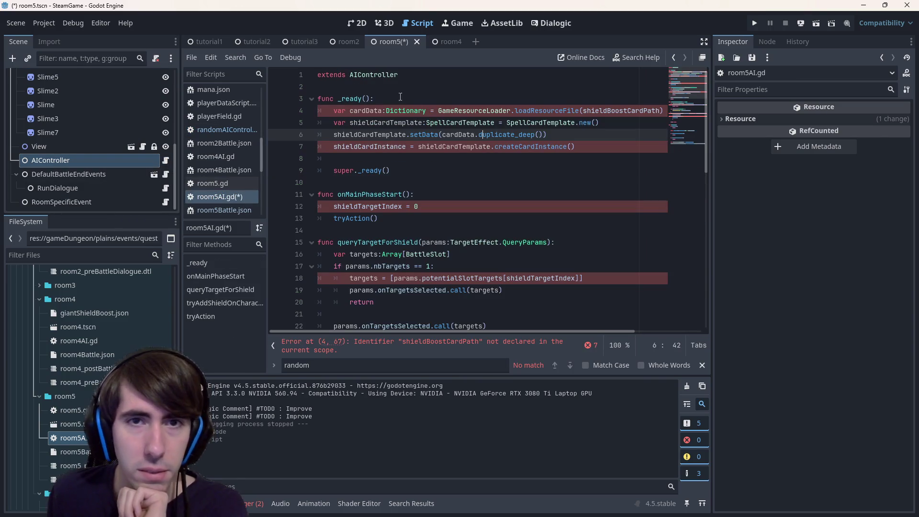
left_click(373, 77)
left_click(374, 76, "ctrl")
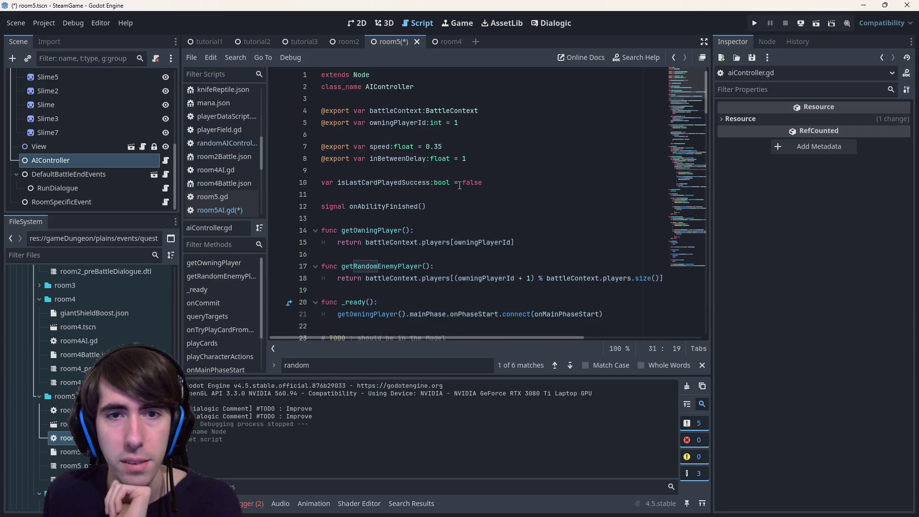
scroll(459, 191, "down", 10)
scroll(464, 187, "down", 3)
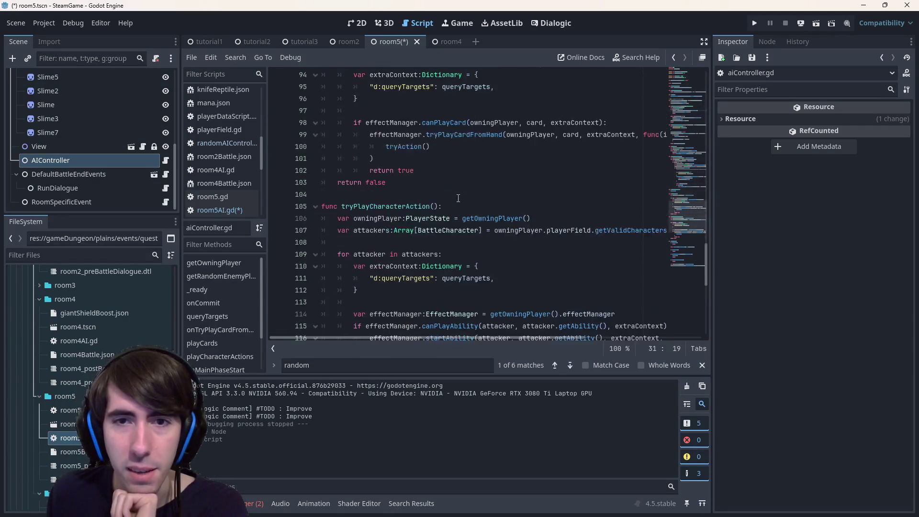
scroll(473, 180, "up", 15)
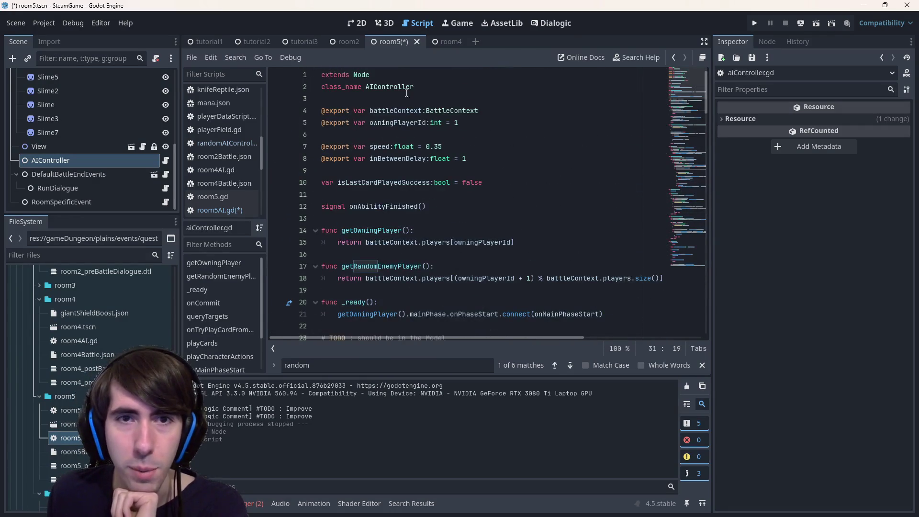
double_click(400, 86)
- Step through every 'random' match in aiController.gd with Find
key("ctrl+f")
type("rando")
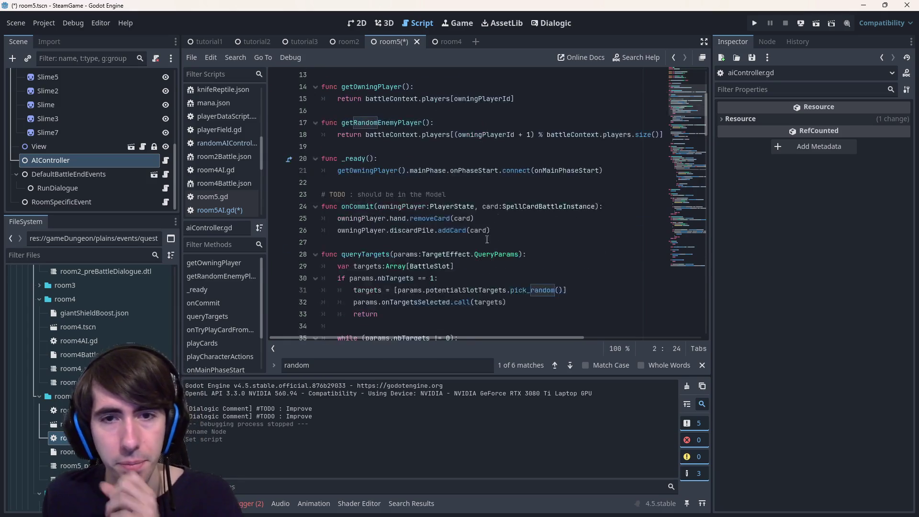
type("m")
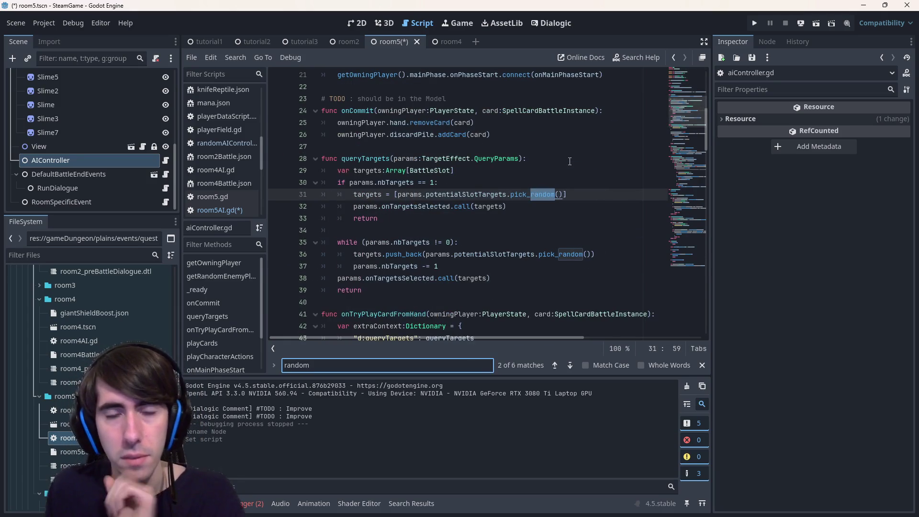
key("Return")
key("Return")
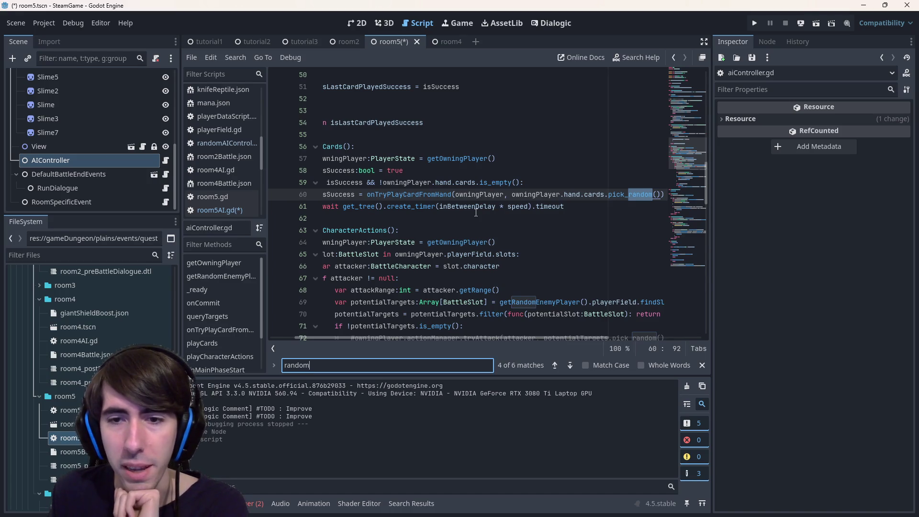
key("Return")
key("Return")
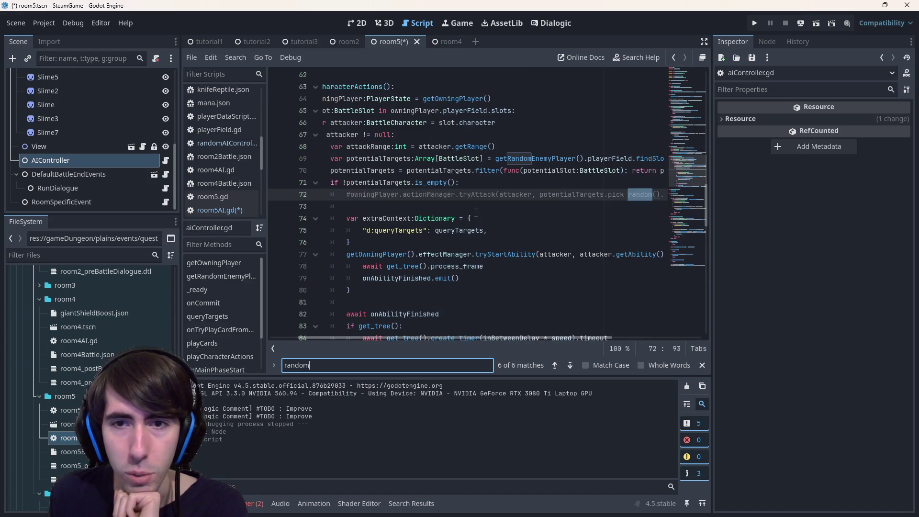
key("Return")
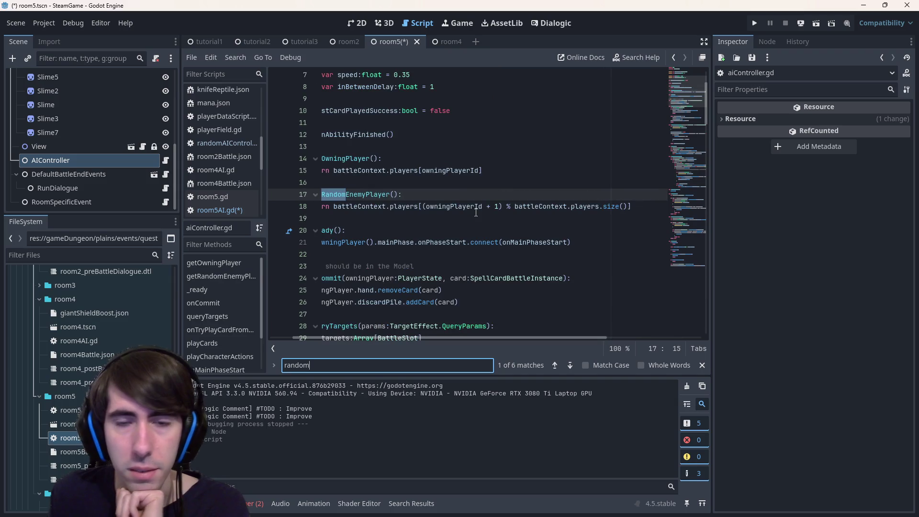
key("Return")
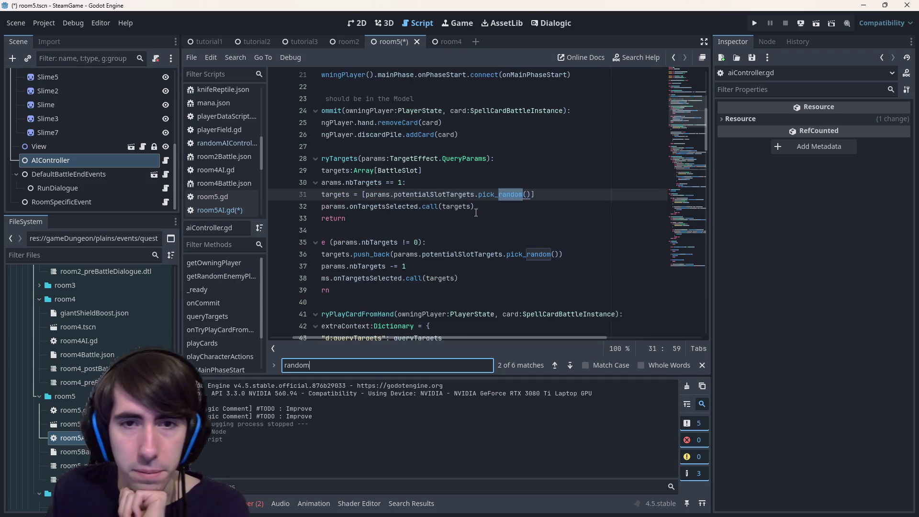
- Select the whole queryTargets function on lines 28–39 and show the runtime errors list
left_click(605, 274)
mouse_move(605, 273)
left_mouse_down()
mouse_move(374, 182)
mouse_move(406, 206)
left_mouse_up()
left_click_drag(375, 179, 313, 158)
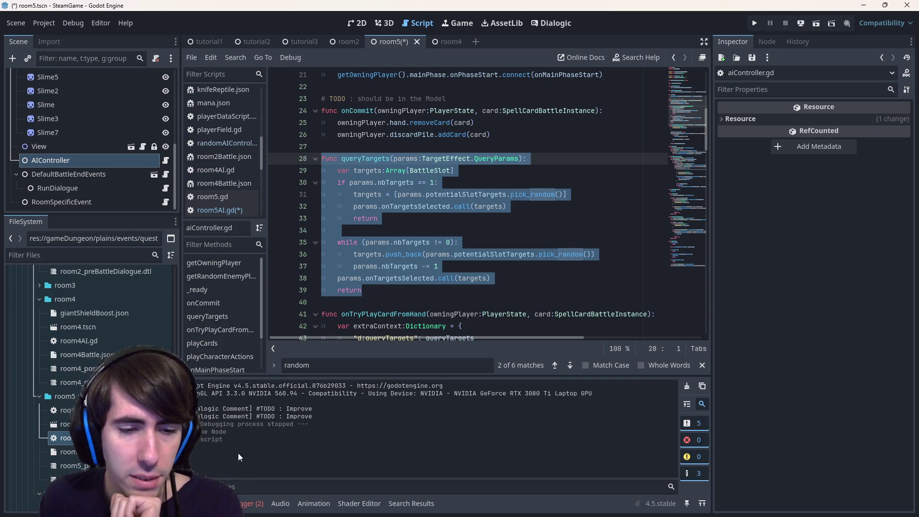
left_click(244, 503)
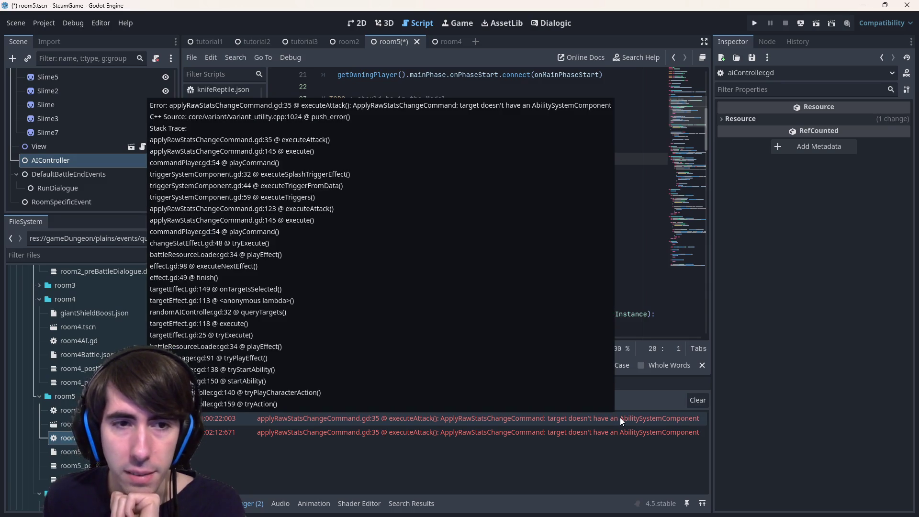
- Trace the missing AbilitySystemComponent error to applyRawStatsChangeCommand.gd line 35
double_click(619, 417)
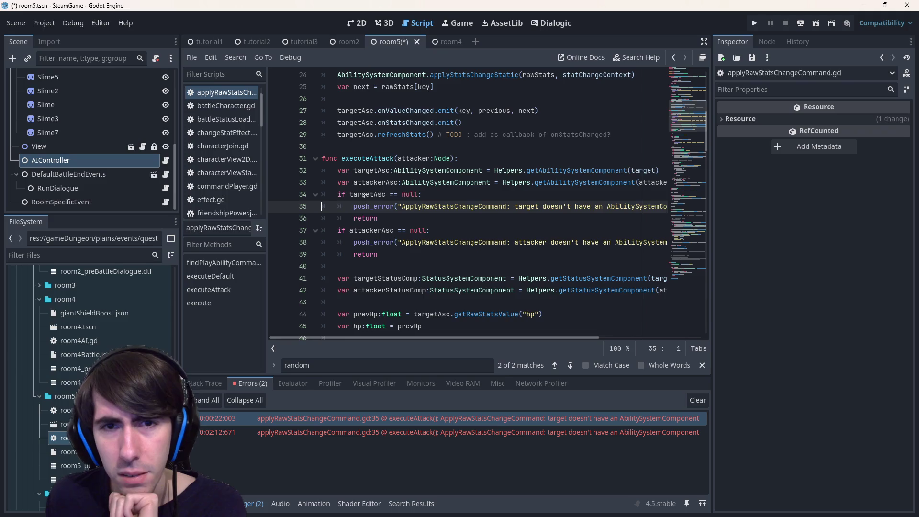
mouse_move(494, 337)
left_mouse_down()
mouse_move(576, 337)
mouse_move(455, 335)
left_mouse_up()
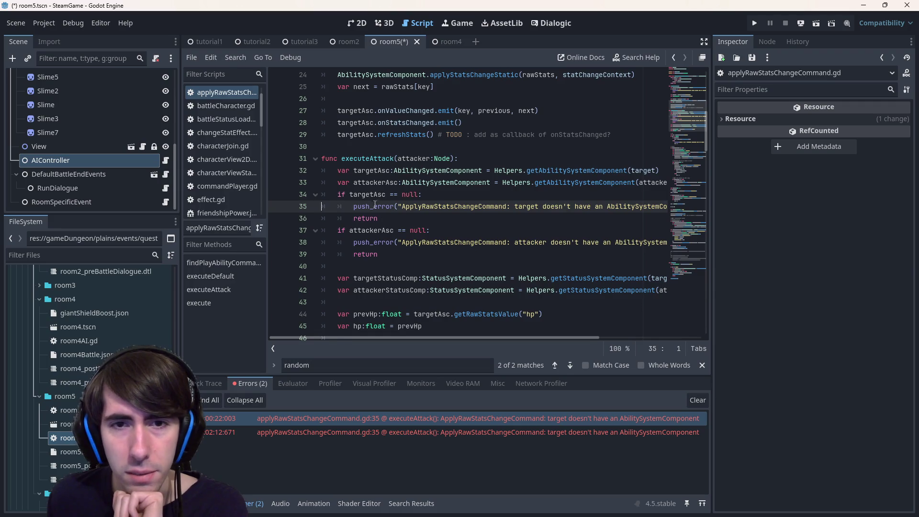
left_click(382, 218)
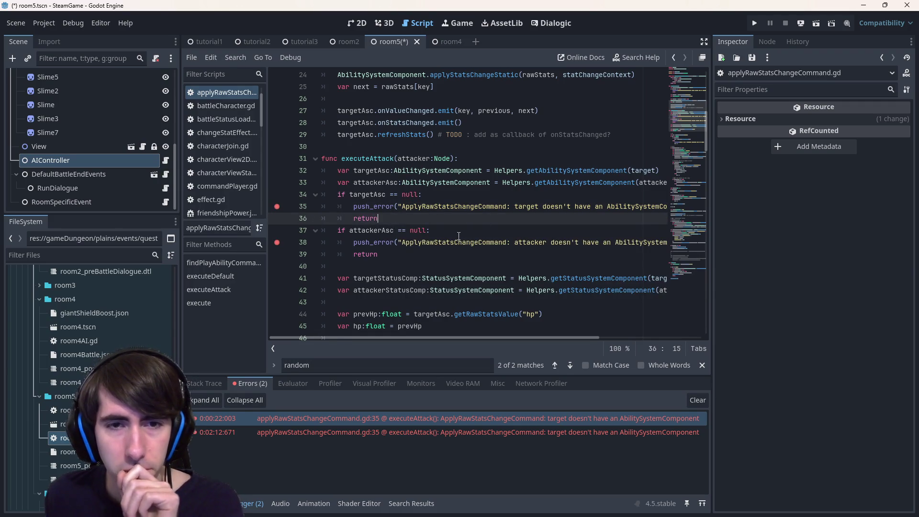
key("Page_Down")
key("Page_Down")
key("Page_Down")
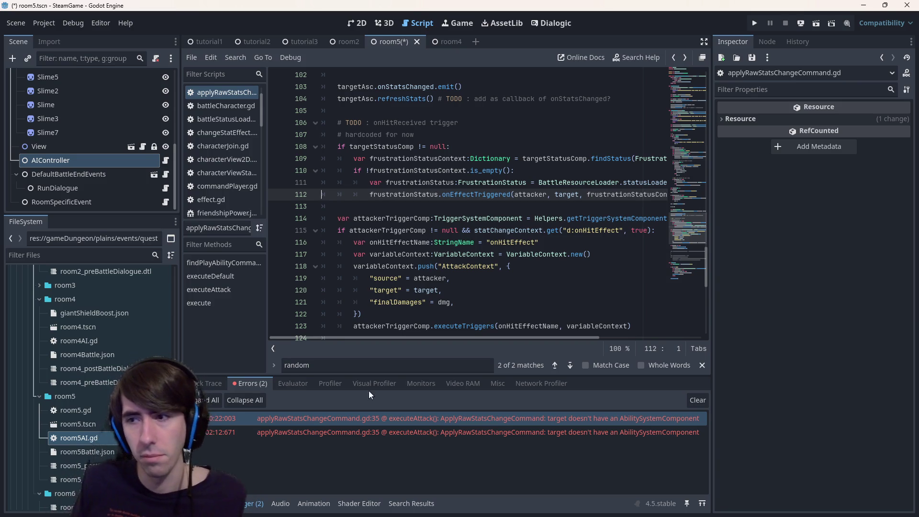
left_click(454, 414)
left_click(455, 431)
left_click(452, 419)
scroll(365, 239, "up", 4)
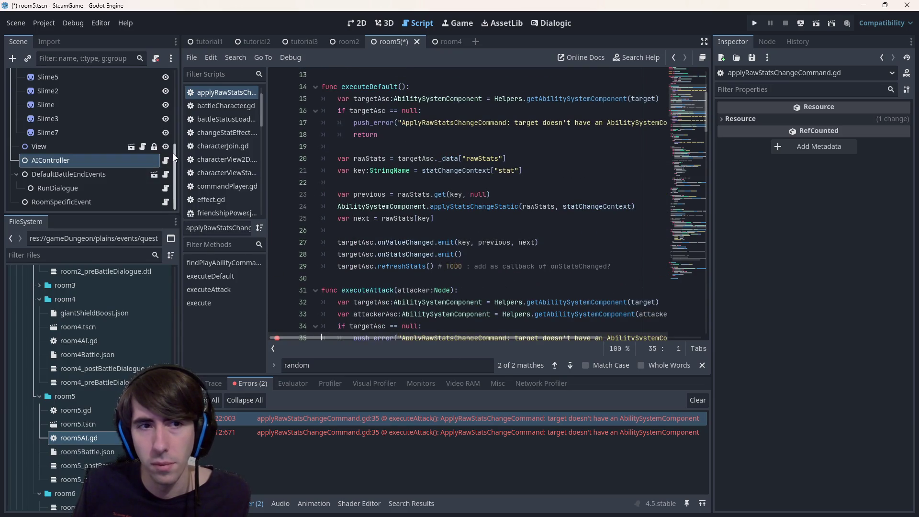
- Open room5AI.gd and go to the undeclared shieldBoostCardPath error
left_click(163, 159)
scroll(508, 239, "down", 2)
scroll(497, 239, "up", 2)
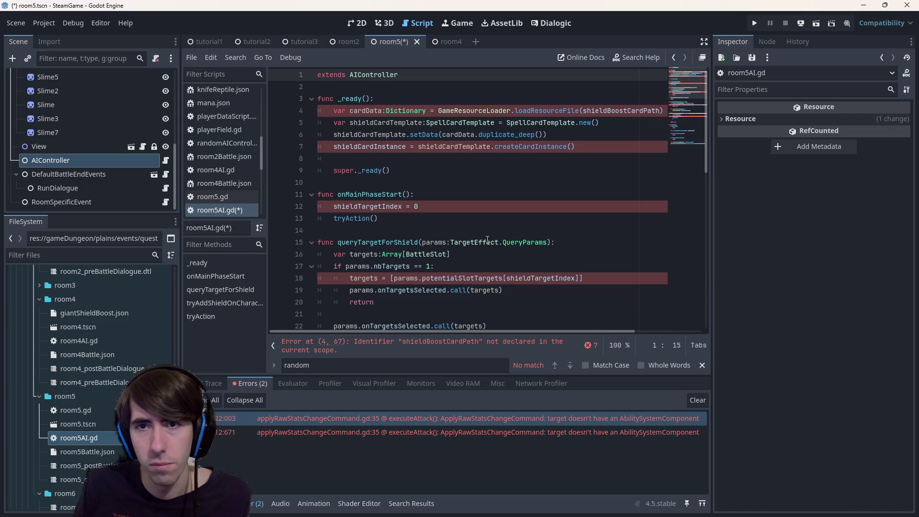
left_click(467, 97)
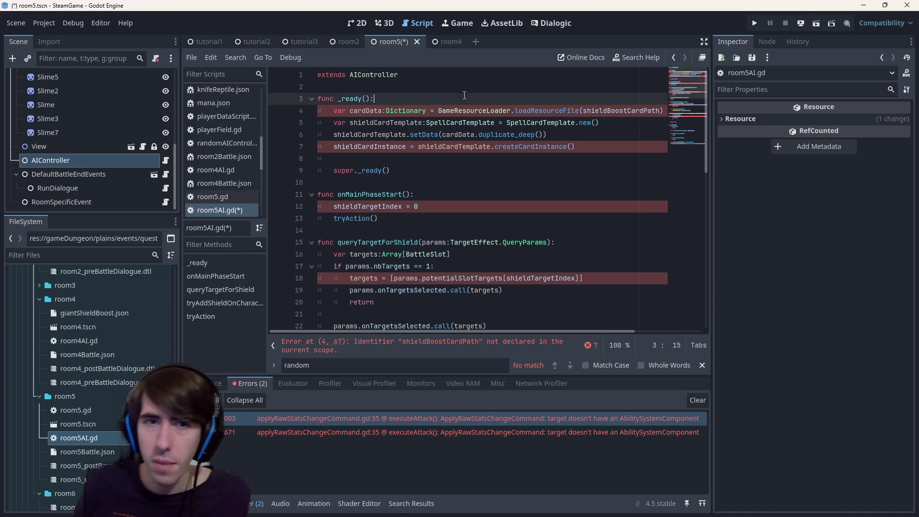
left_click(425, 87)
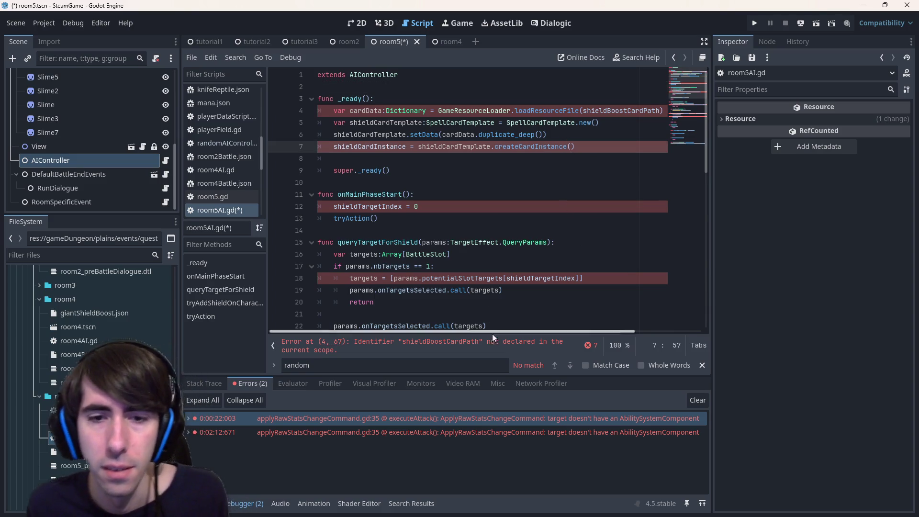
left_click(492, 344)
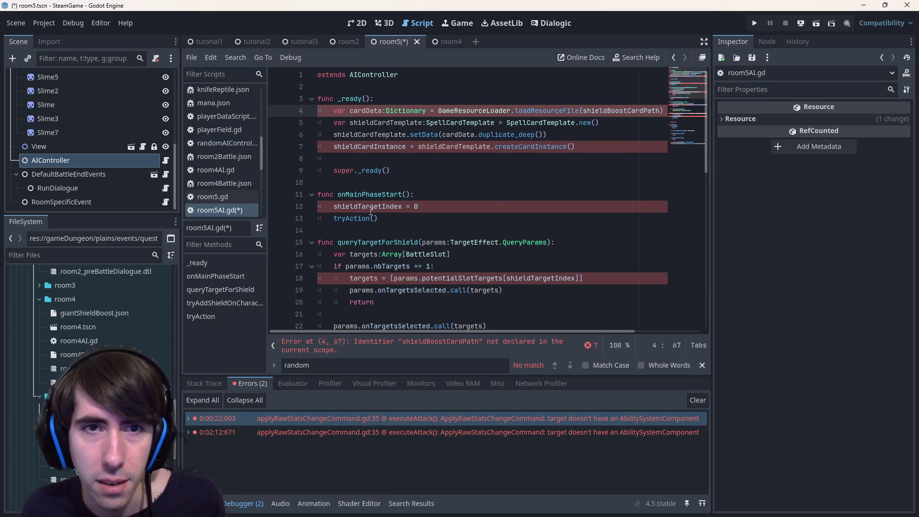
- Review room5AI.gd's skipToTargetPhase, tryAddShieldOnCharacter and tryPlayCharacterAction code, searching the script
scroll(378, 120, "down", 11)
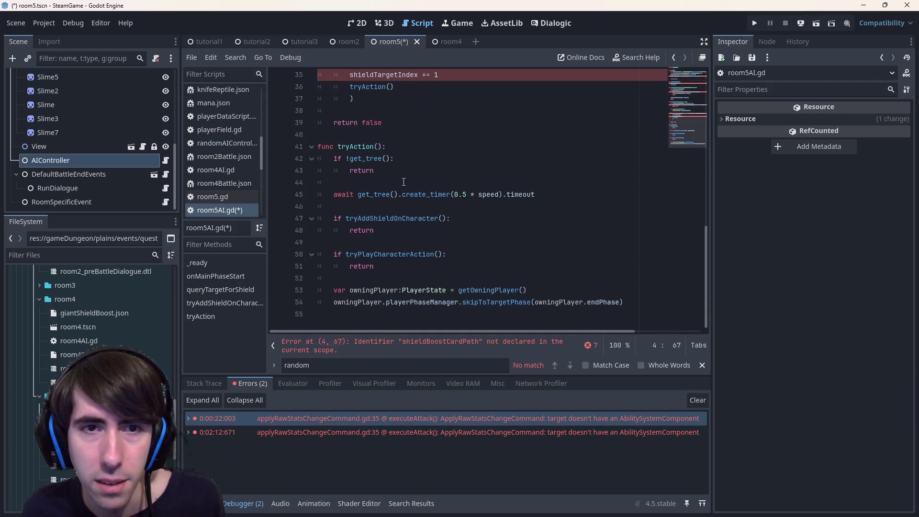
left_click(460, 310)
double_click(485, 302)
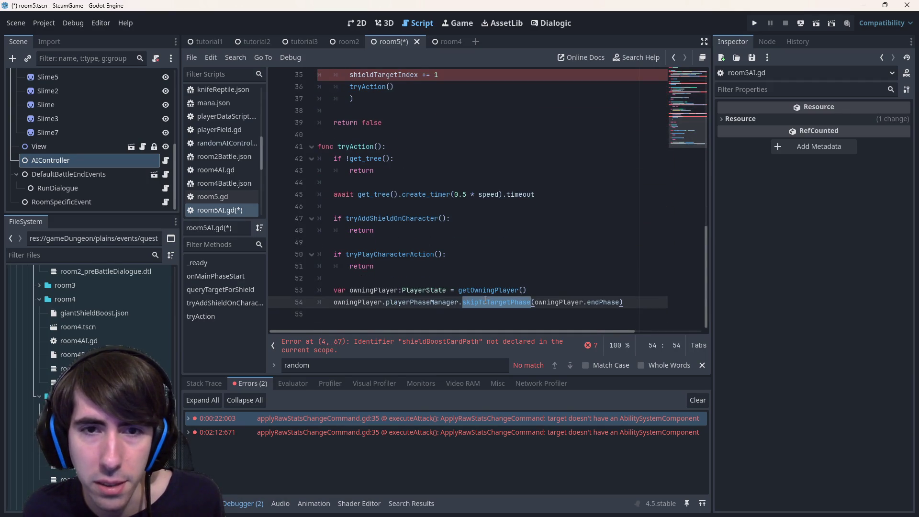
double_click(409, 219)
double_click(387, 195)
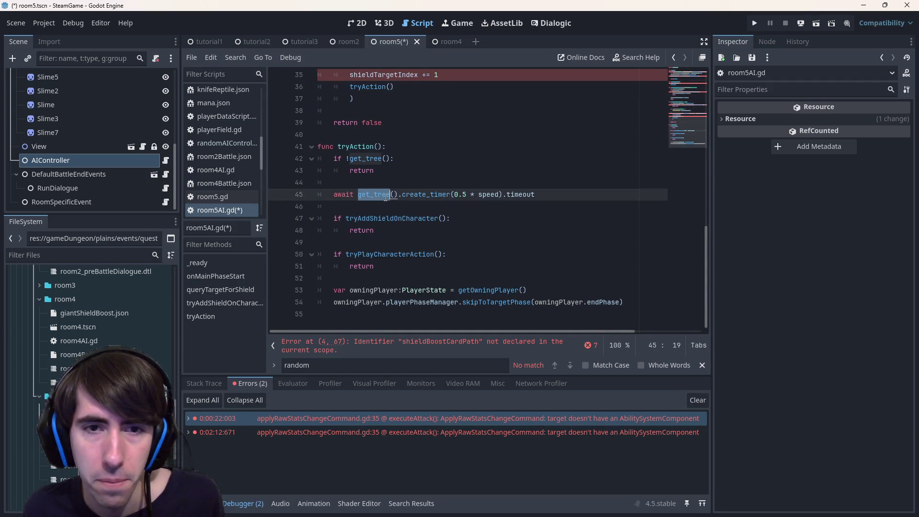
double_click(403, 254)
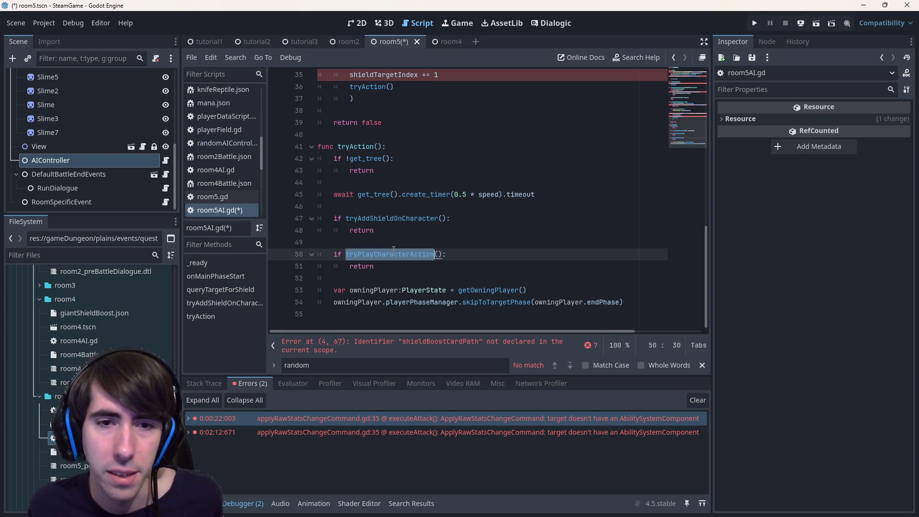
scroll(373, 225, "up", 10)
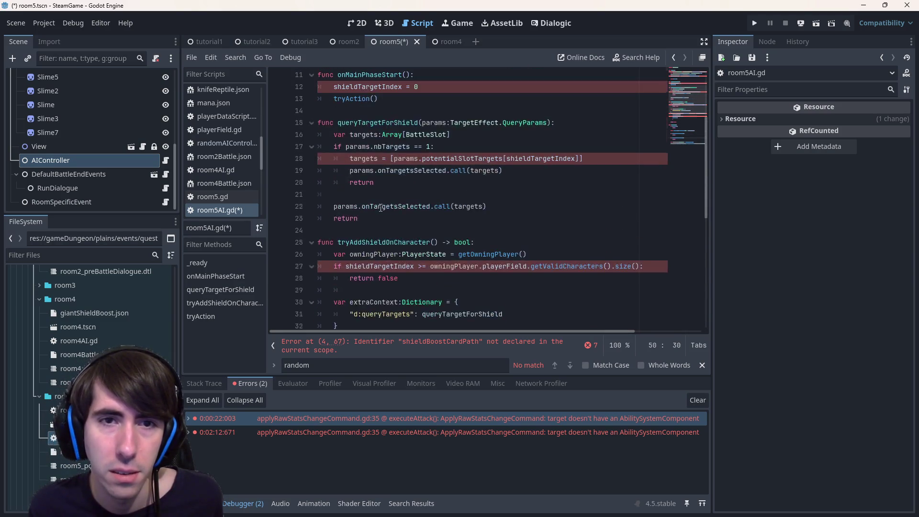
scroll(381, 207, "down", 10)
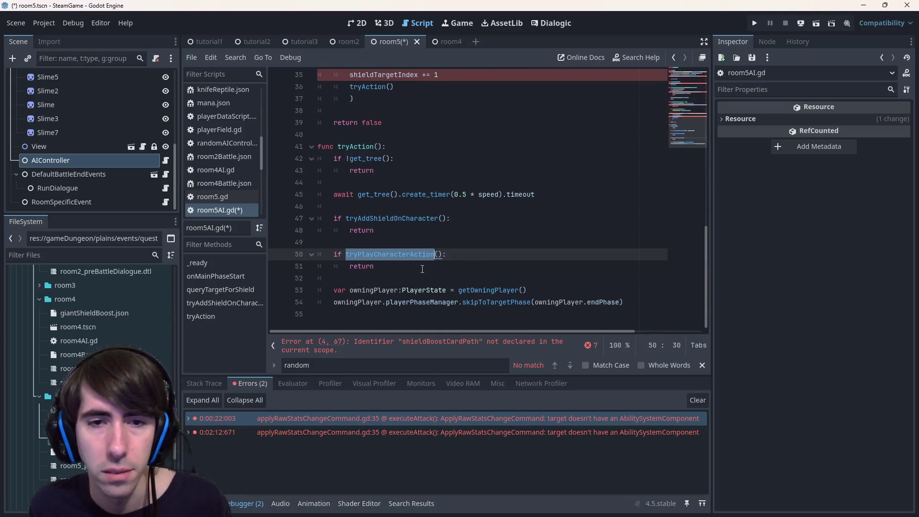
key("ctrl+f")
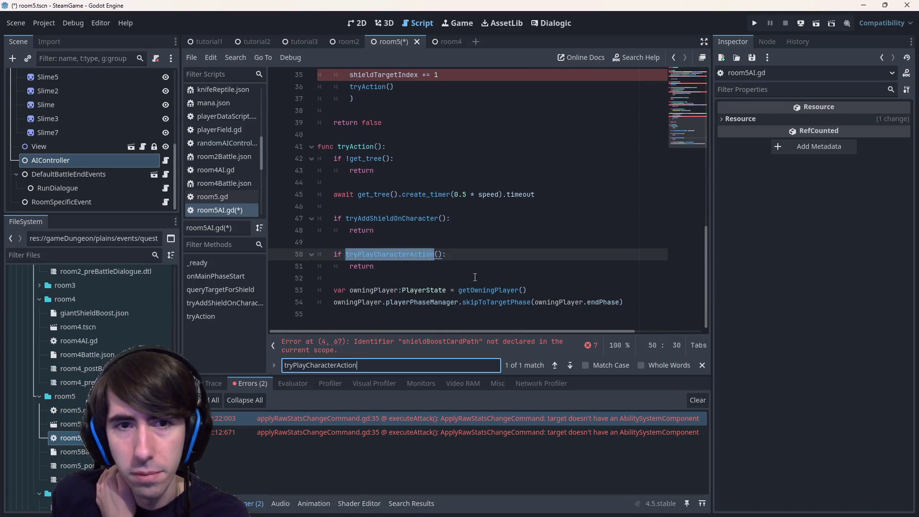
- Delete everything in room5AI.gd after the extends AIController line, save, and return to aiController.gd
left_click_drag(495, 323, 419, 218)
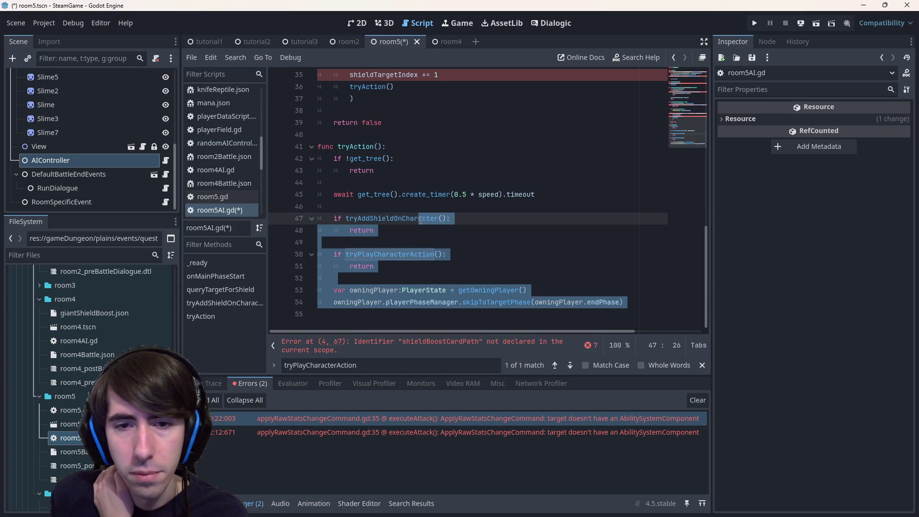
scroll(420, 218, "up", 10)
left_click(313, 110, "shift")
key("BackSpace")
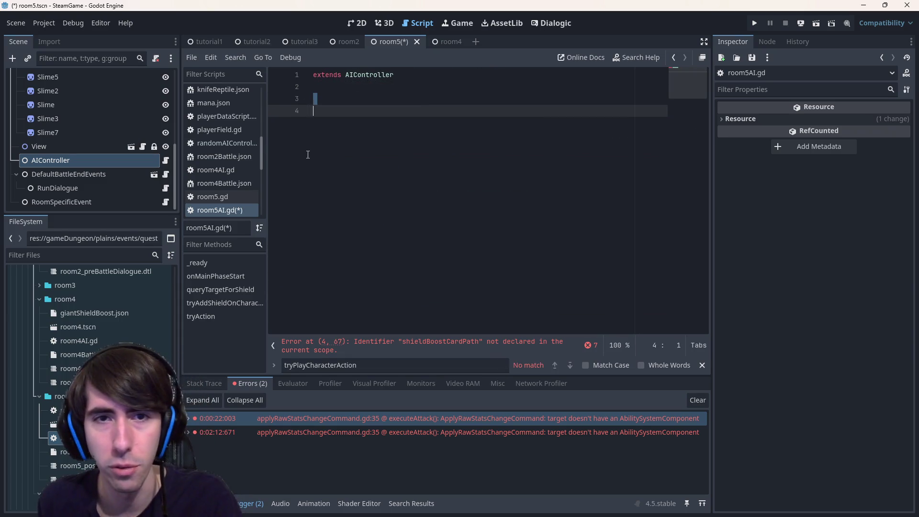
key("ctrl+s")
left_click(367, 75, "ctrl")
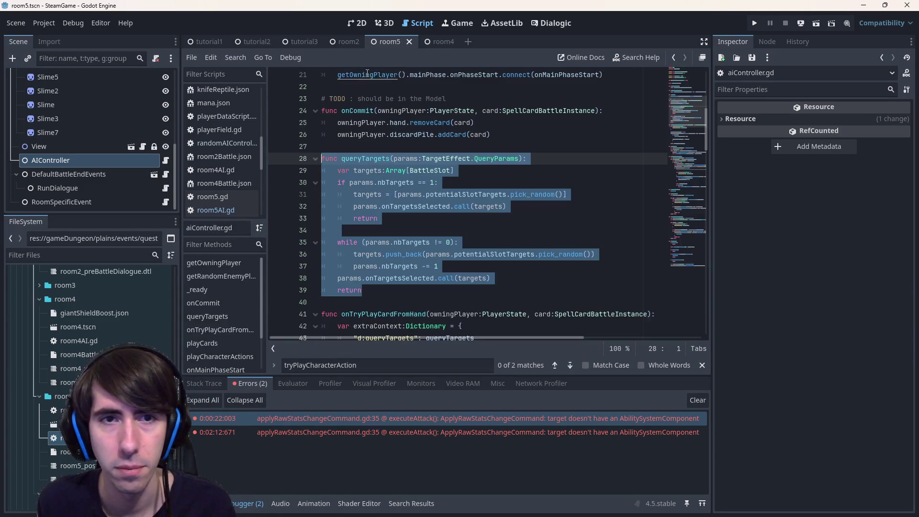
left_click(437, 170)
scroll(387, 205, "down", 3)
scroll(388, 205, "up", 4)
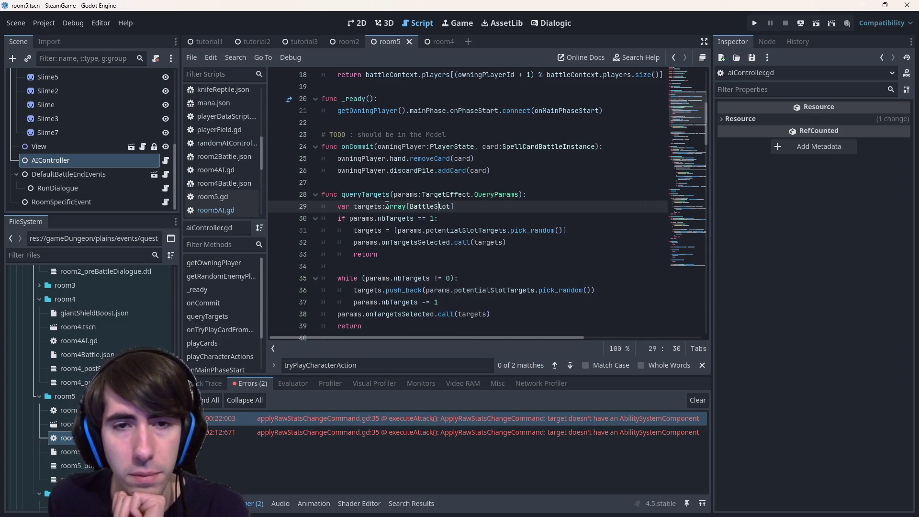
double_click(364, 195)
scroll(364, 198, "down", 6)
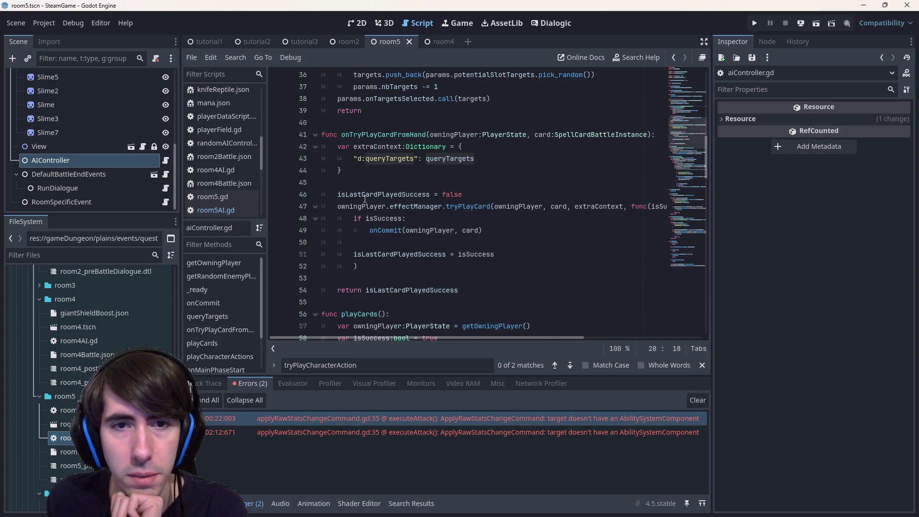
double_click(384, 140)
scroll(383, 139, "down", 2)
scroll(383, 139, "up", 2)
scroll(383, 139, "down", 2)
scroll(384, 139, "down", 5)
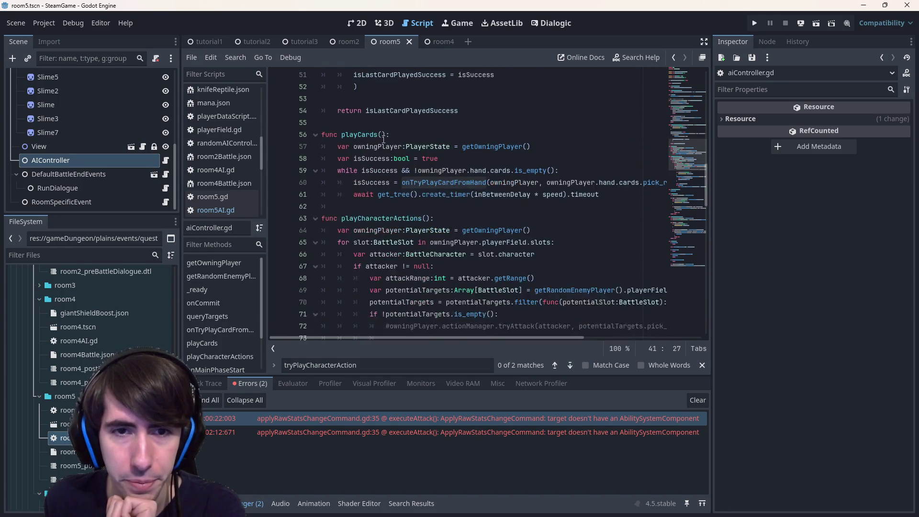
scroll(381, 142, "down", 9)
scroll(380, 142, "down", 2)
scroll(382, 148, "down", 2)
double_click(400, 182)
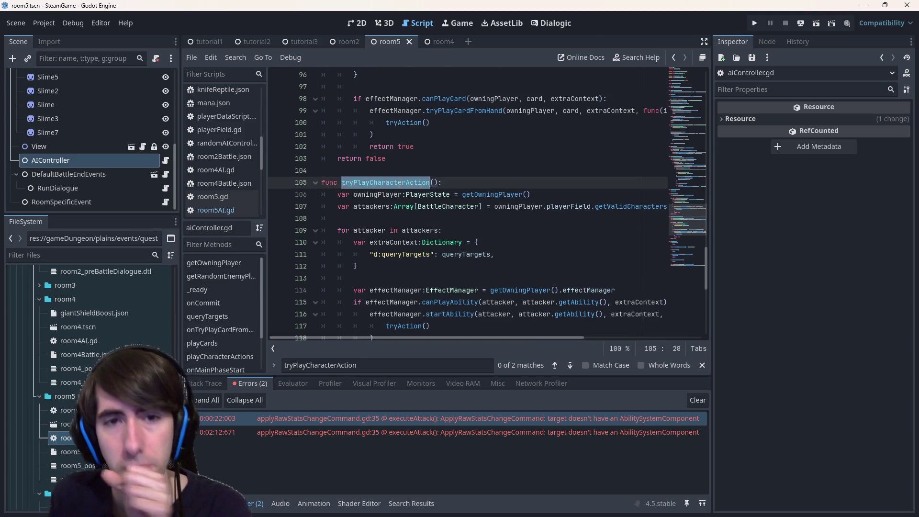
scroll(399, 183, "down", 2)
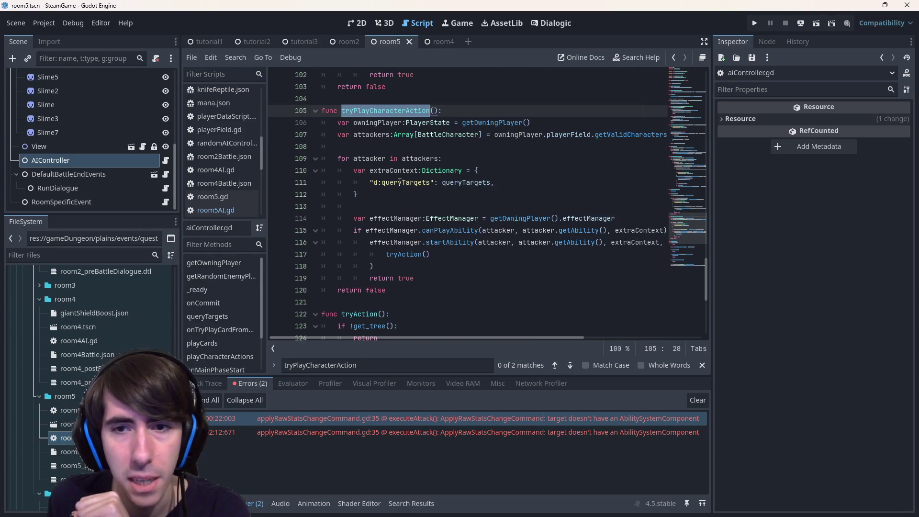
scroll(400, 182, "up", 1)
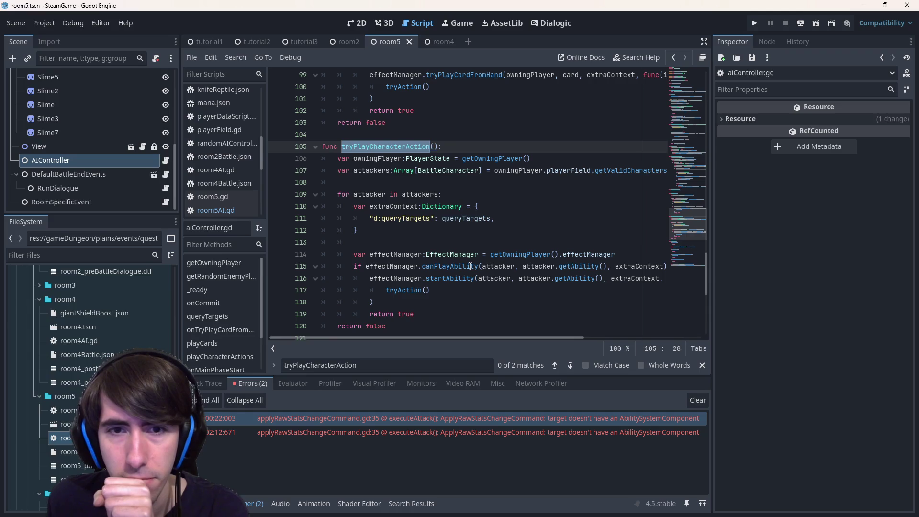
double_click(463, 218)
left_click(406, 134)
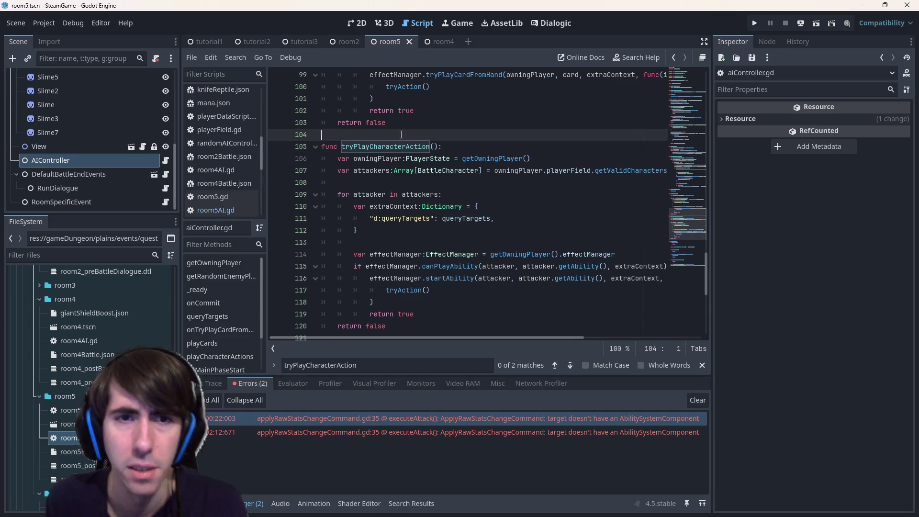
- Add a queryAbilityTarget function with the params:TargetEffect.QueryParams parameter copied from queryTargets
key("Return")
key("Return")
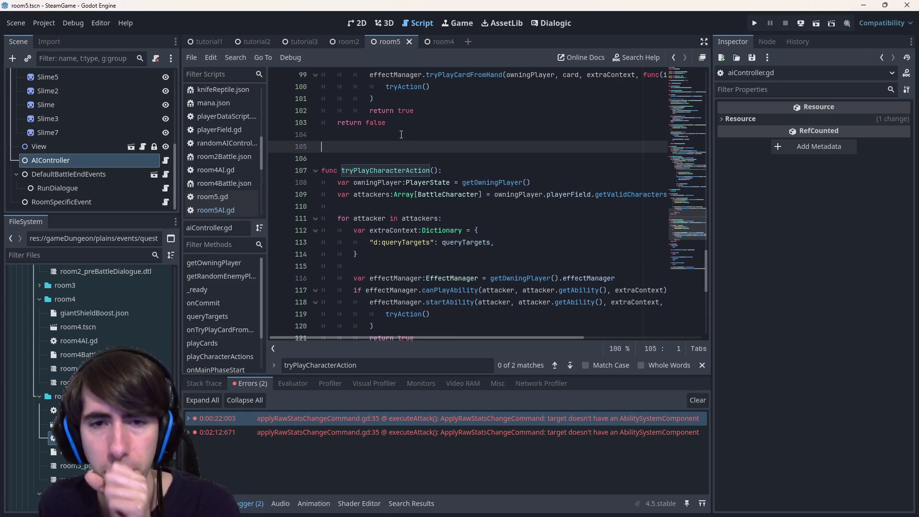
type("func queryAttack")
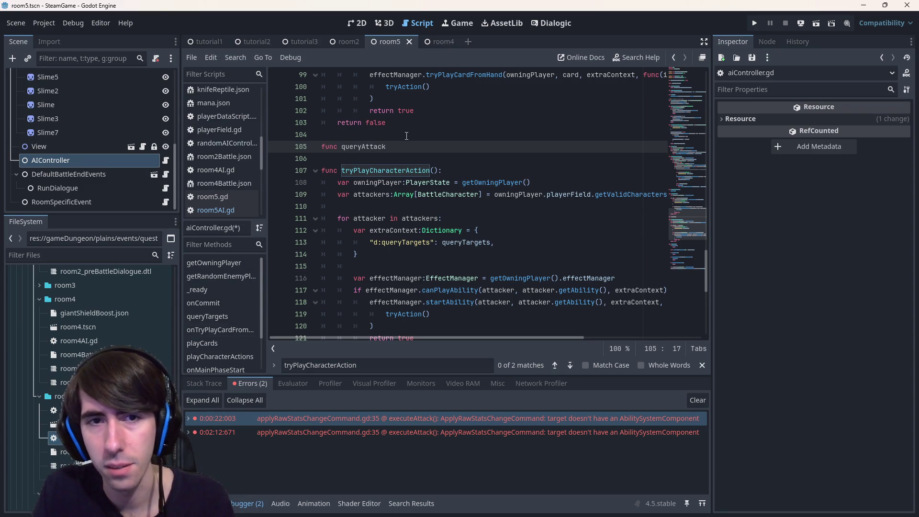
key("BackSpace")
key("BackSpace")
key("BackSpace")
key("BackSpace")
key("BackSpace")
type("bilityTarget()")
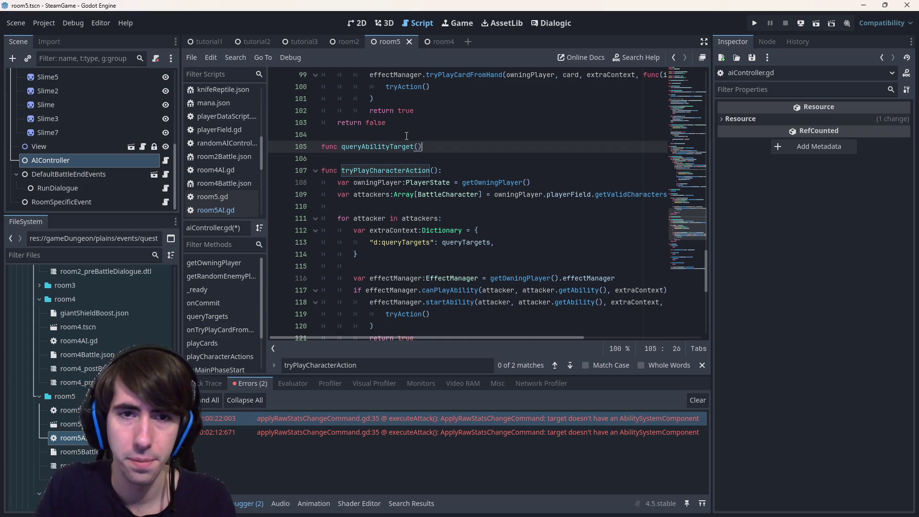
type(":")
key("Return")
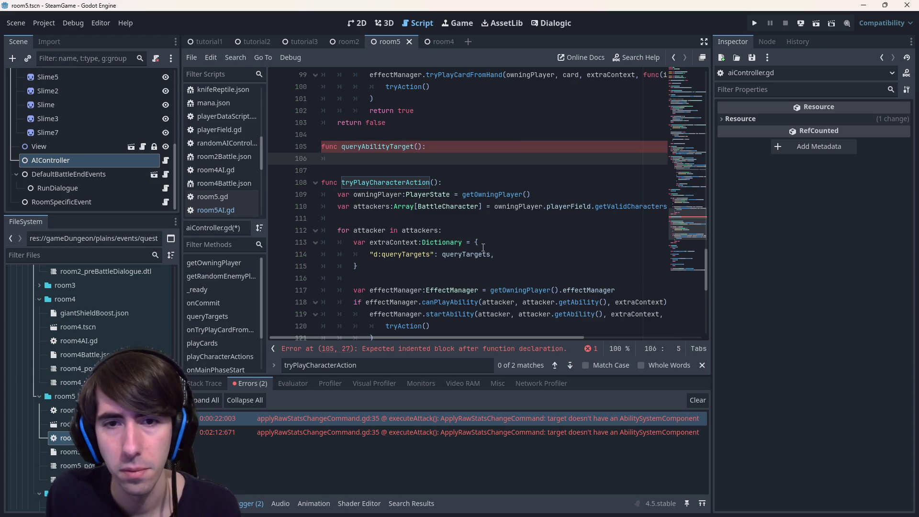
left_click(469, 255, "ctrl")
left_click_drag(394, 195, 518, 195)
key("ctrl+c")
scroll(445, 204, "down", 13)
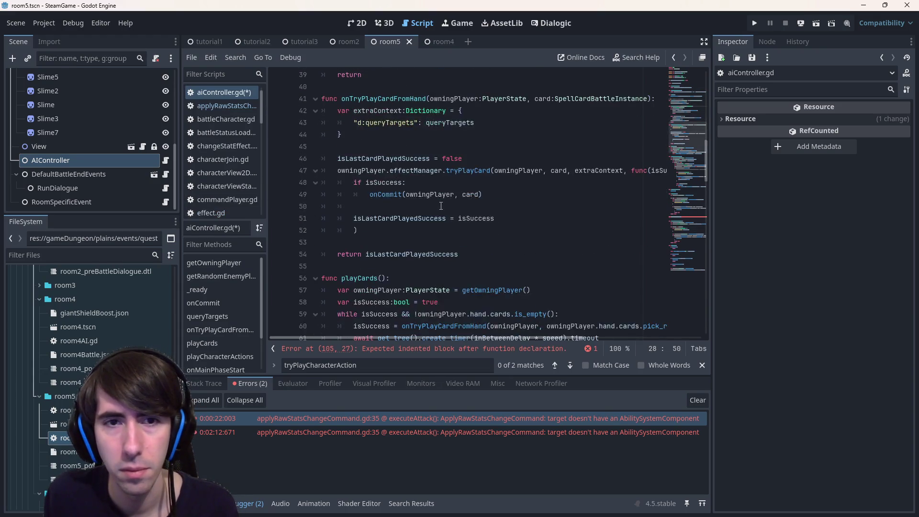
scroll(396, 233, "down", 9)
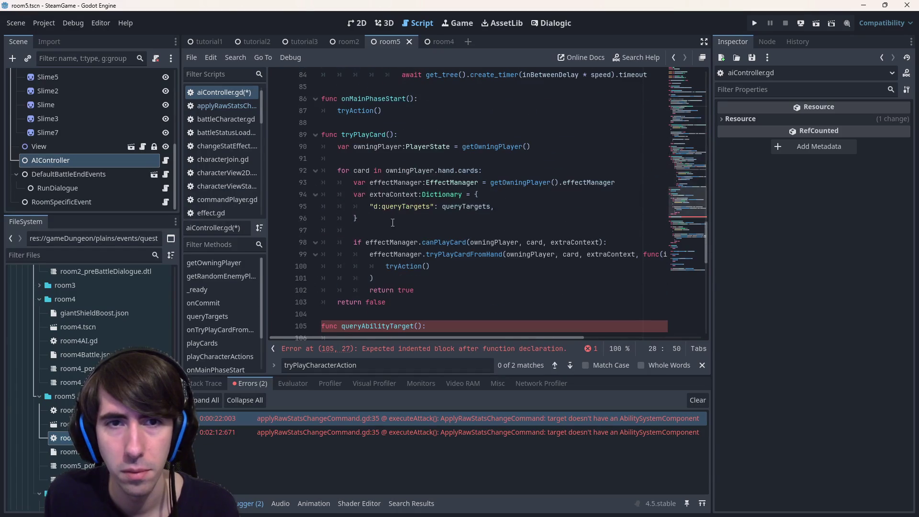
scroll(405, 180, "down", 2)
left_click(420, 254)
key("ctrl+v")
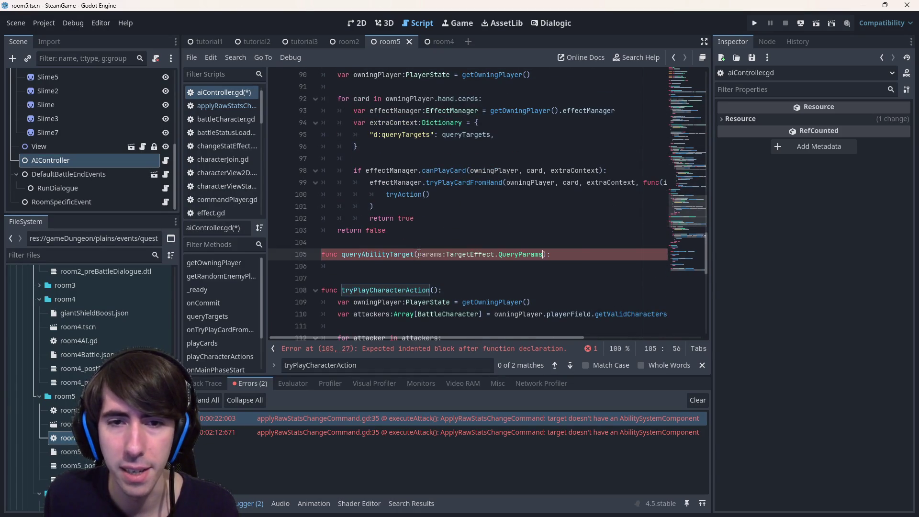
- Give queryAbilityTarget a queryTargets(params) body and save the script
key("Down")
scroll(486, 159, "down", 2)
type("queryT")
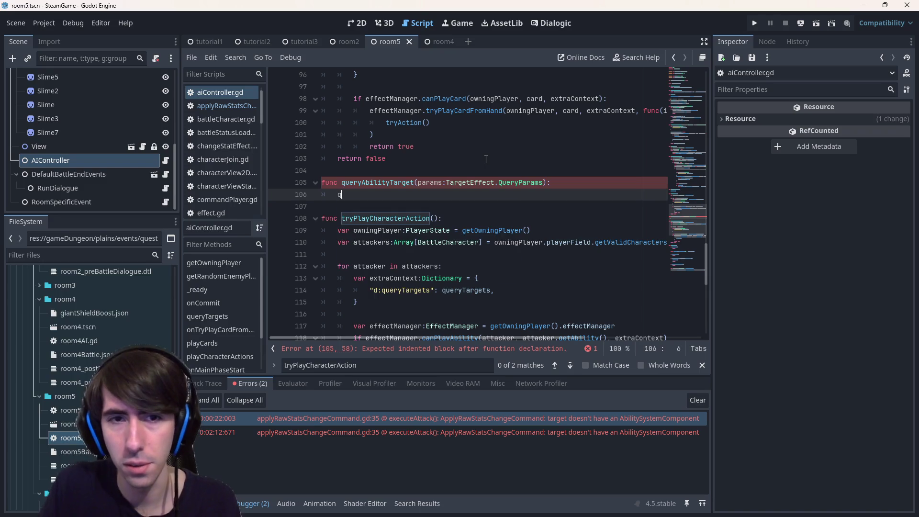
key("Return")
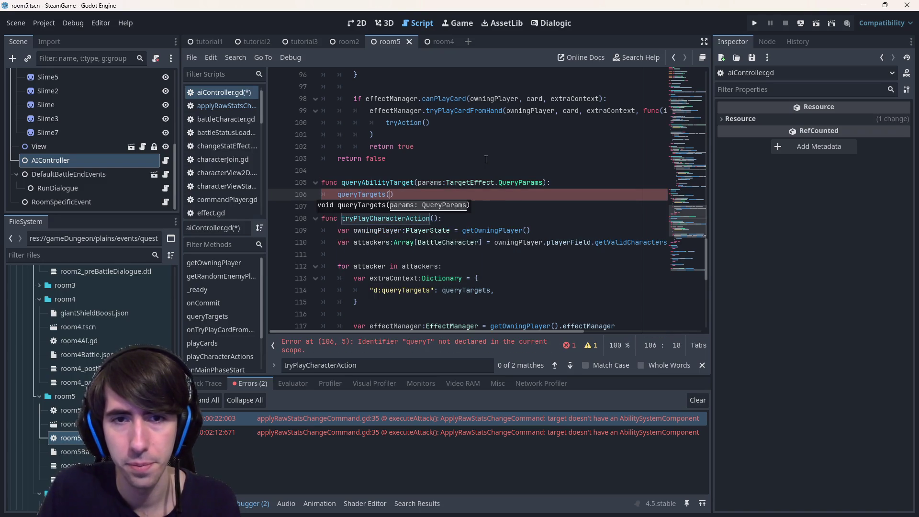
type("params")
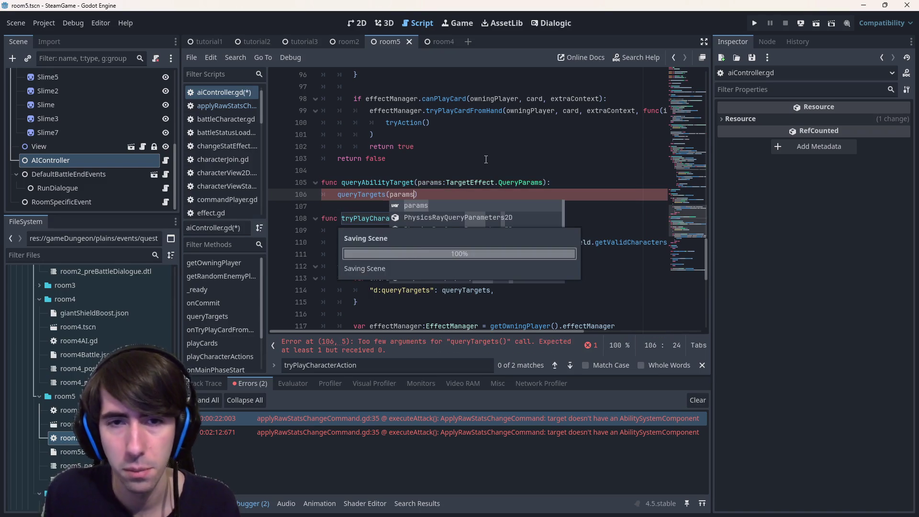
key("ctrl+s")
- Copy the queryAbilityTarget function and make a blank line above tryPlayCard
left_click(484, 159)
left_click_drag(419, 195, 276, 184)
key("ctrl+c")
scroll(276, 184, "up", 4)
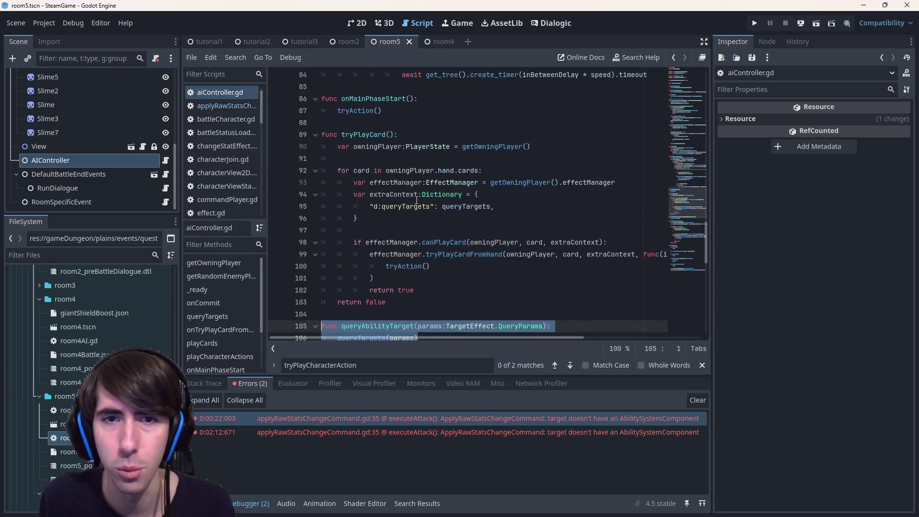
left_click(455, 171)
double_click(465, 206)
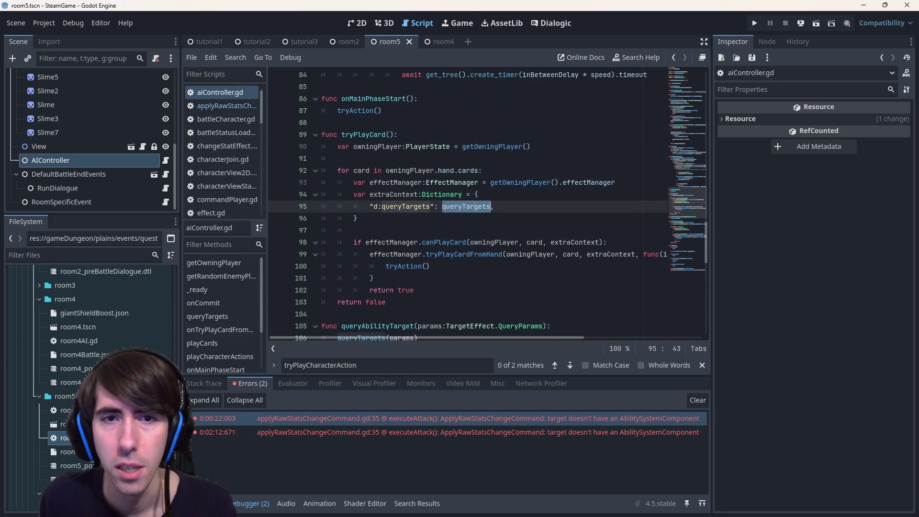
left_click(436, 125)
key("Return")
key("Return")
key("Up")
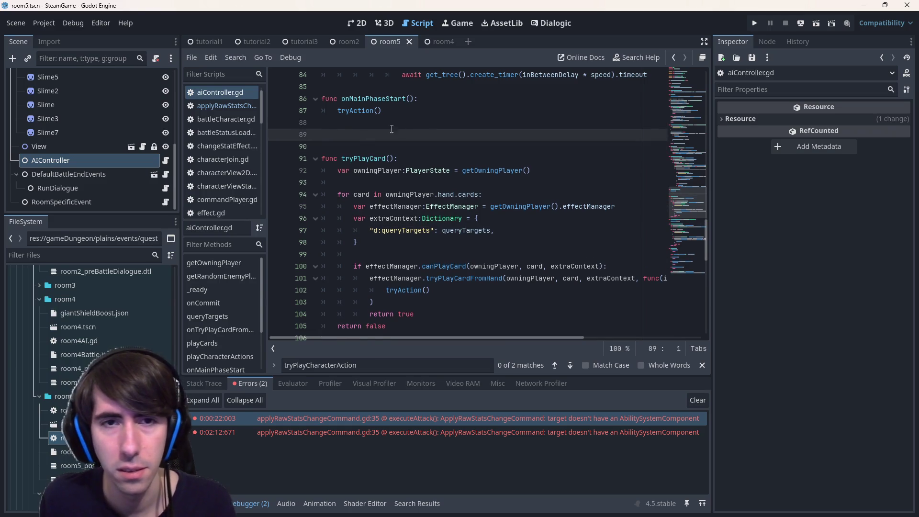
- Paste the copy above tryPlayCard as queryCardTargets, rename the original to queryAbilityTargets, and save
key("ctrl+v")
left_click_drag(361, 134, 390, 135)
type("Card")
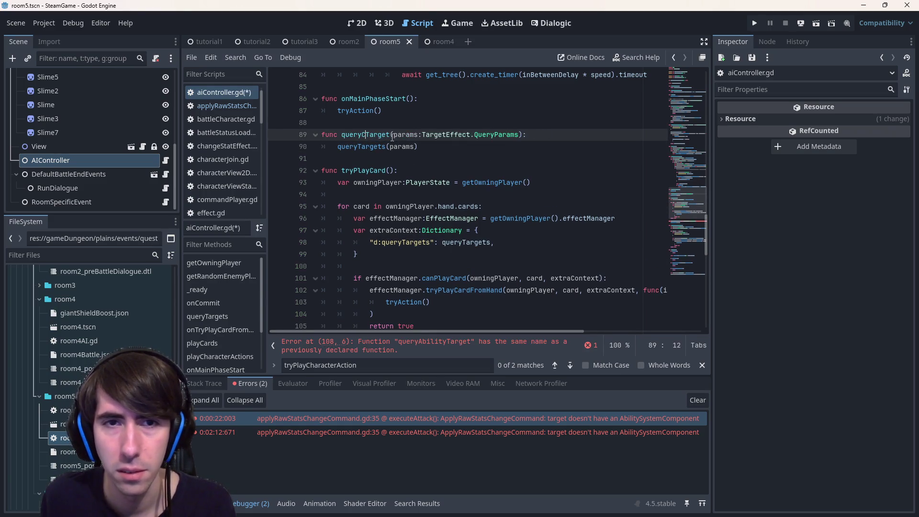
scroll(402, 192, "down", 6)
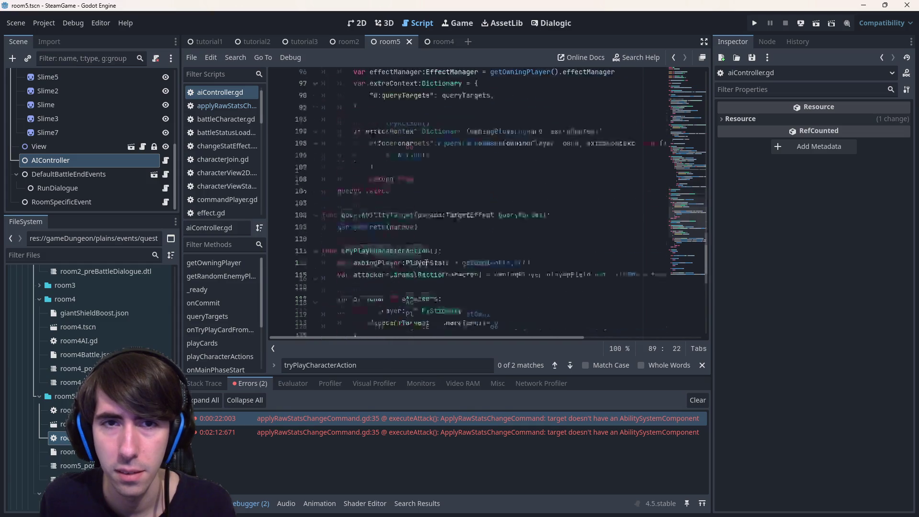
double_click(386, 149)
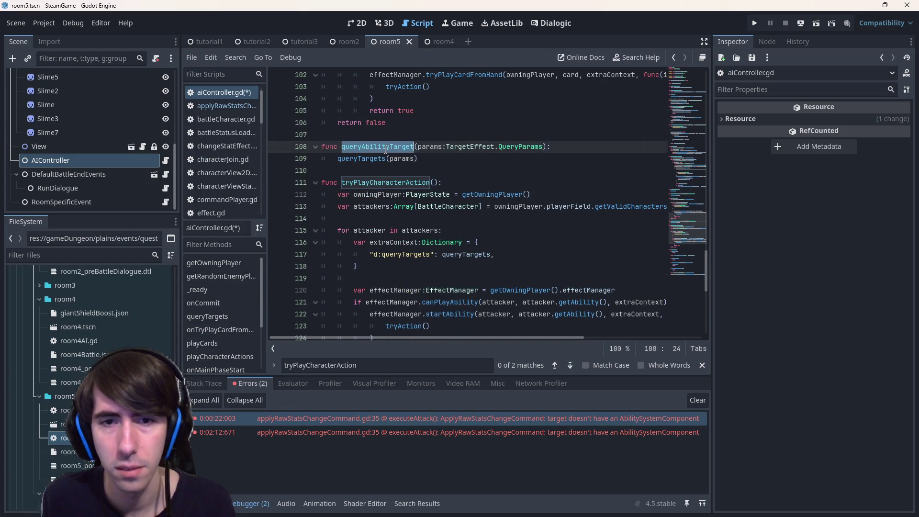
left_click(414, 147)
type("s")
double_click(465, 254)
key("ctrl+s")
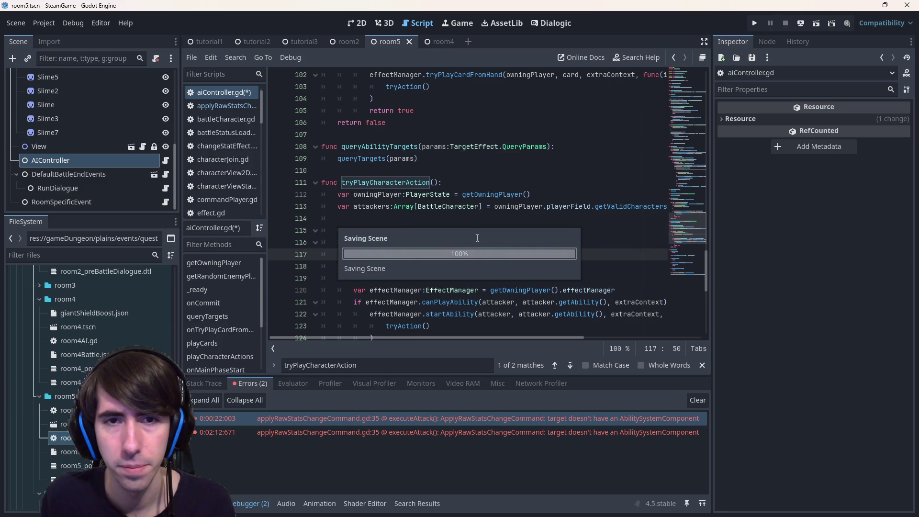
- Replace queryTargets in tryPlayCard's extra context with queryCardTargets and save
scroll(375, 98, "up", 5)
left_click(374, 98)
double_click(374, 98)
key("ctrl+c")
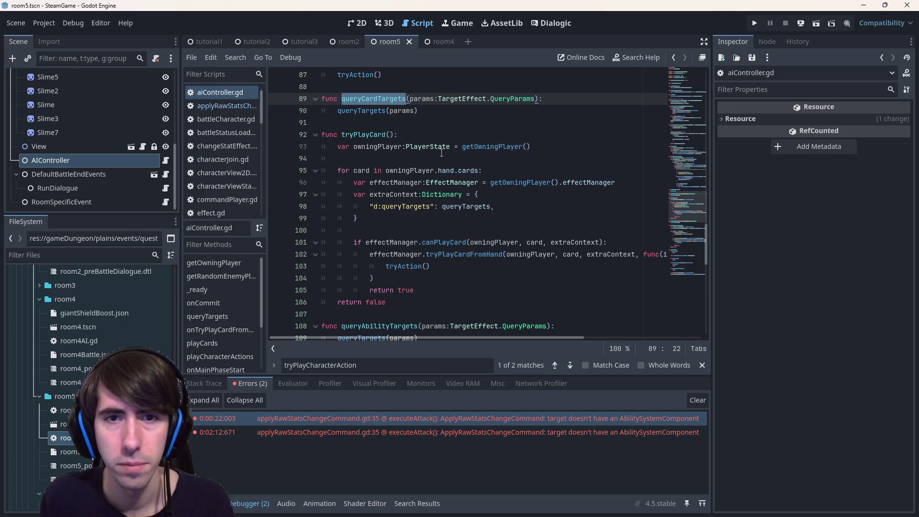
double_click(466, 207)
key("ctrl+v")
key("ctrl+s")
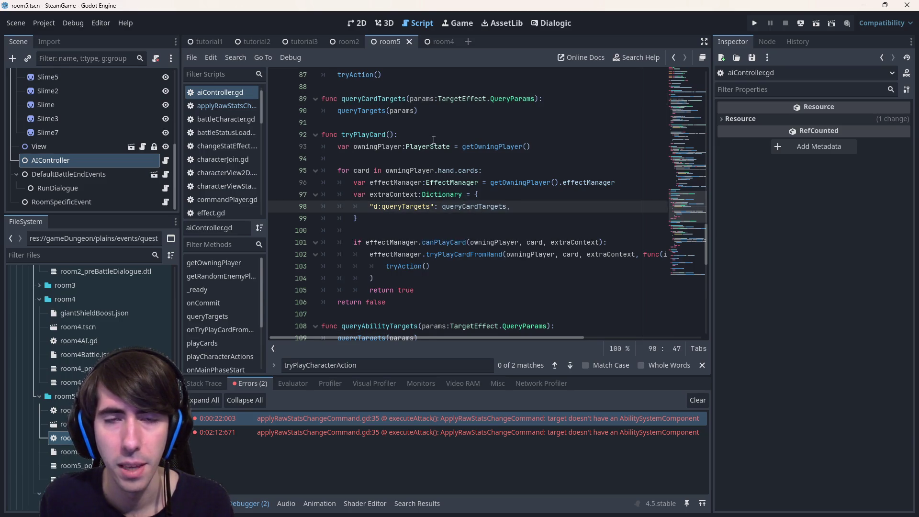
- Select the two-line queryAbilityTargets function
scroll(430, 142, "up", 2)
scroll(435, 153, "down", 3)
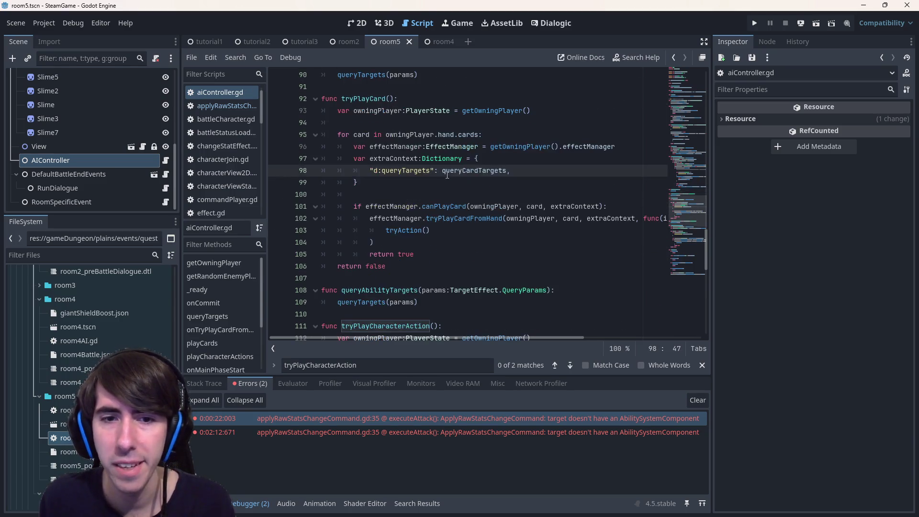
left_click_drag(443, 307, 287, 294)
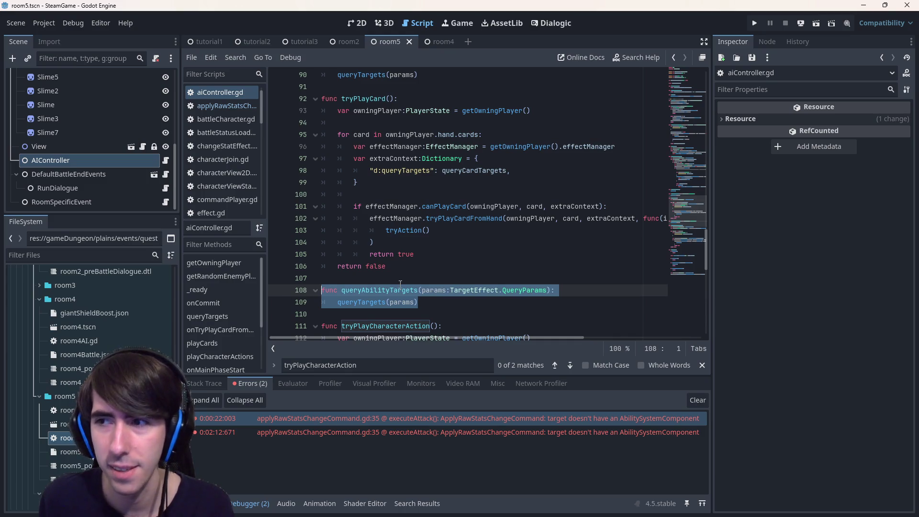
scroll(213, 93, "up", 1)
scroll(420, 262, "down", 1)
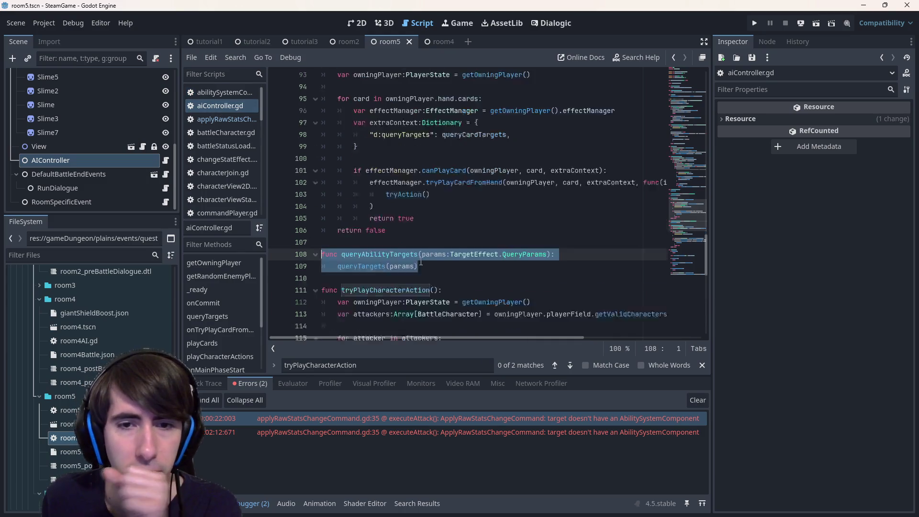
- Try a func(): lambda wrapper around queryAbilityTargets in the context, undo it, and reselect the function
scroll(420, 262, "down", 3)
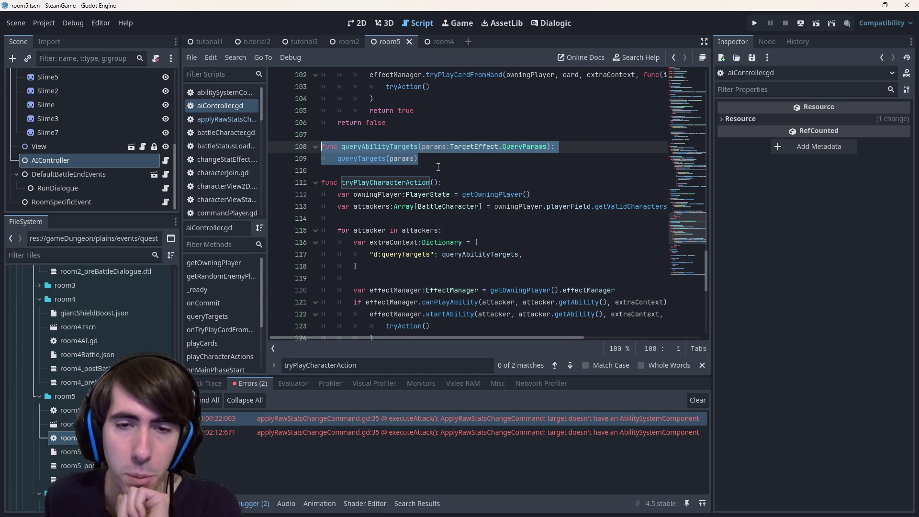
double_click(444, 151)
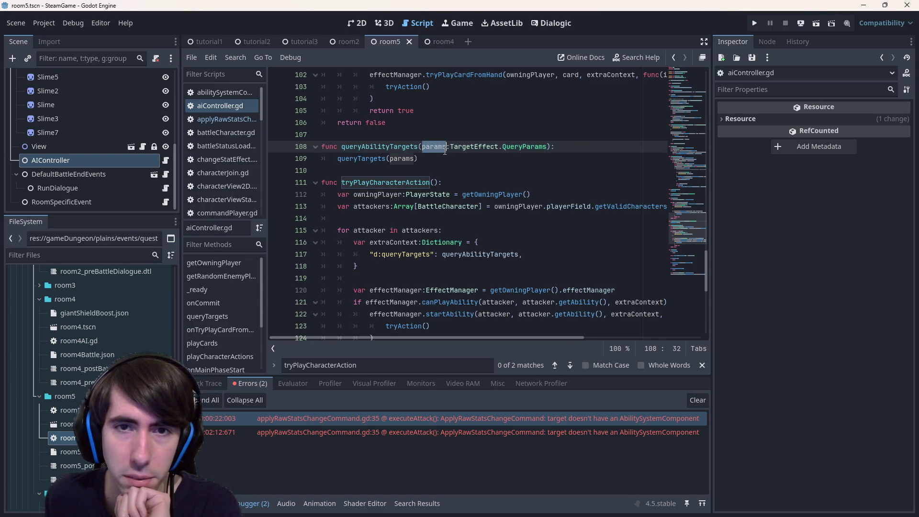
double_click(461, 257)
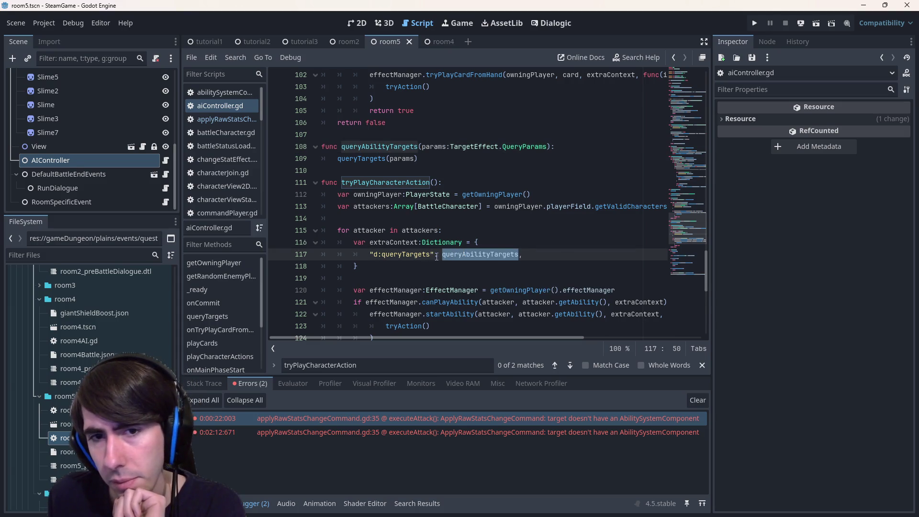
left_click(442, 257)
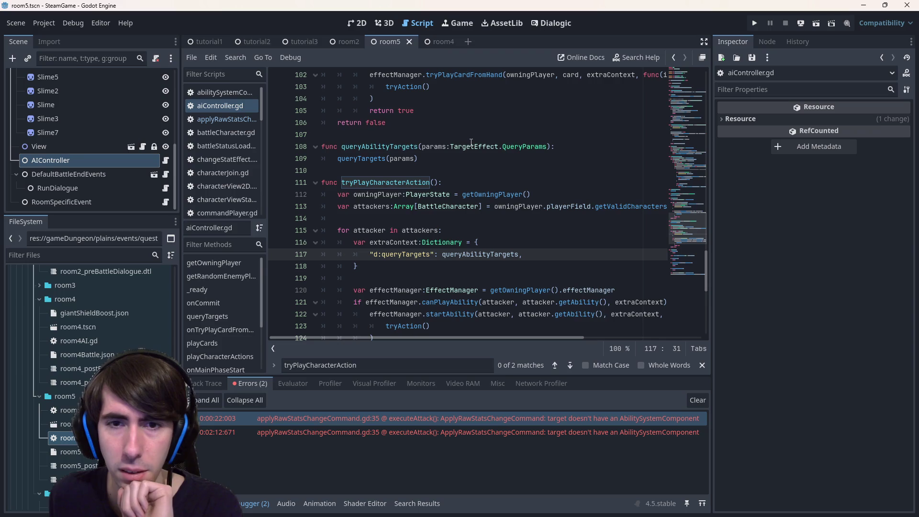
type("func():")
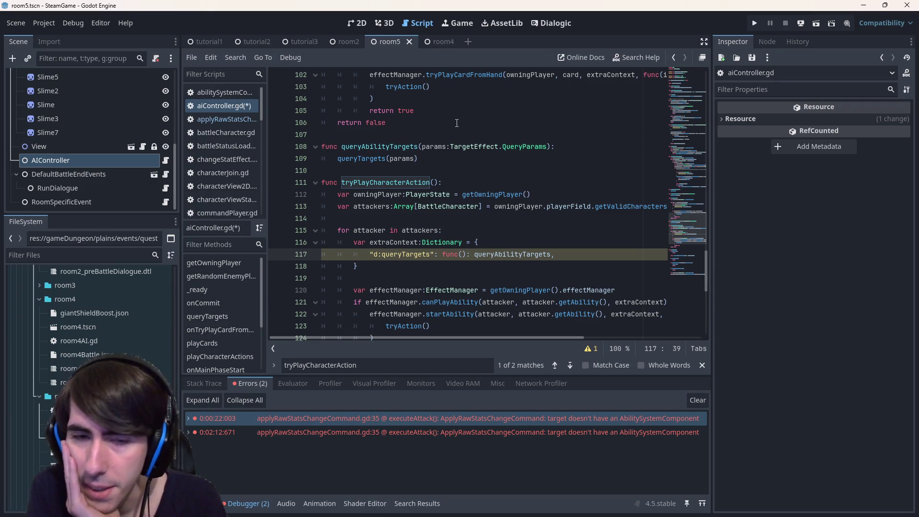
key("ctrl+z")
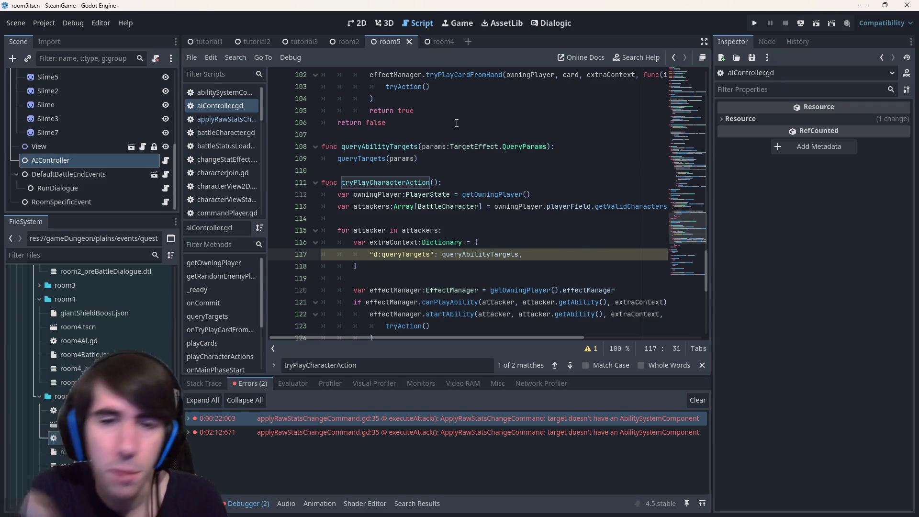
left_click_drag(419, 158, 281, 147)
key("ctrl+c")
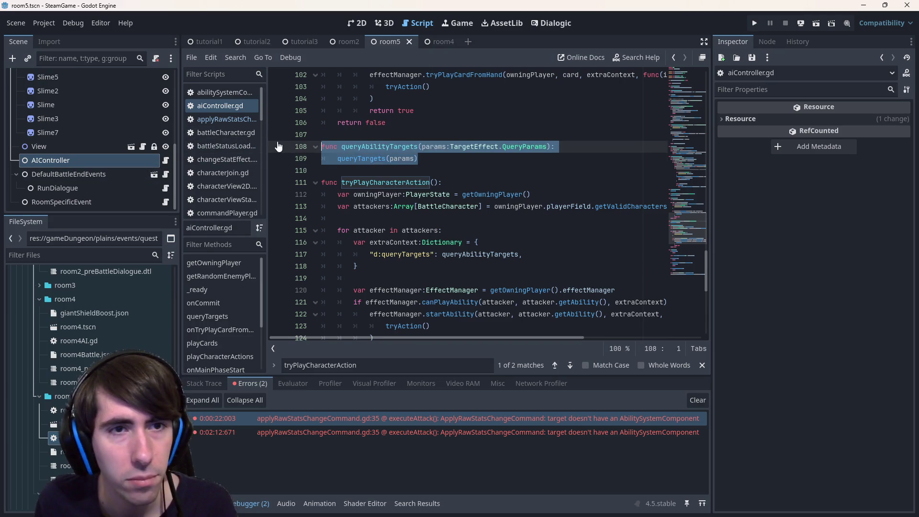
- Paste queryAbilityTargets below room5AI.gd's extends line and save
left_click(168, 160)
left_click(385, 159)
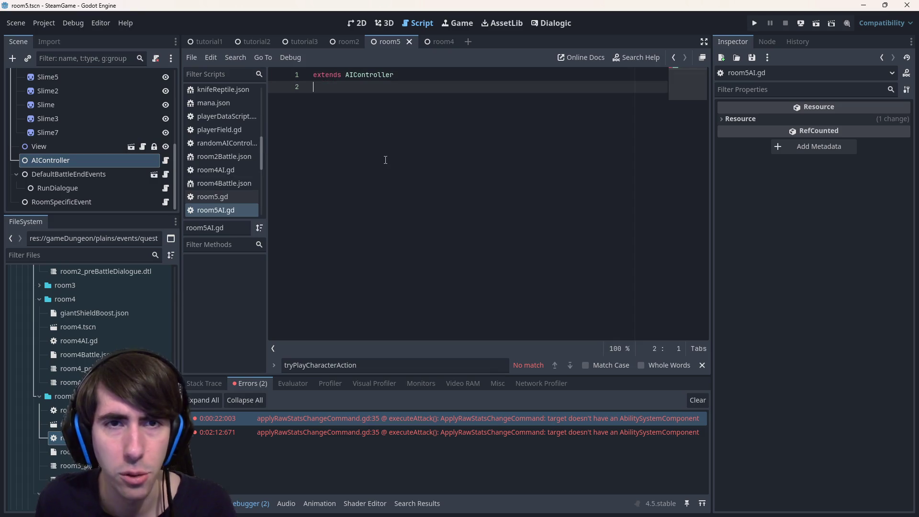
key("Return")
key("ctrl+v")
key("ctrl+s")
- Copy the queryTargets function from aiController.gd and paste it over room5AI's queryTargets(params) call
left_click_drag(439, 108, 329, 111)
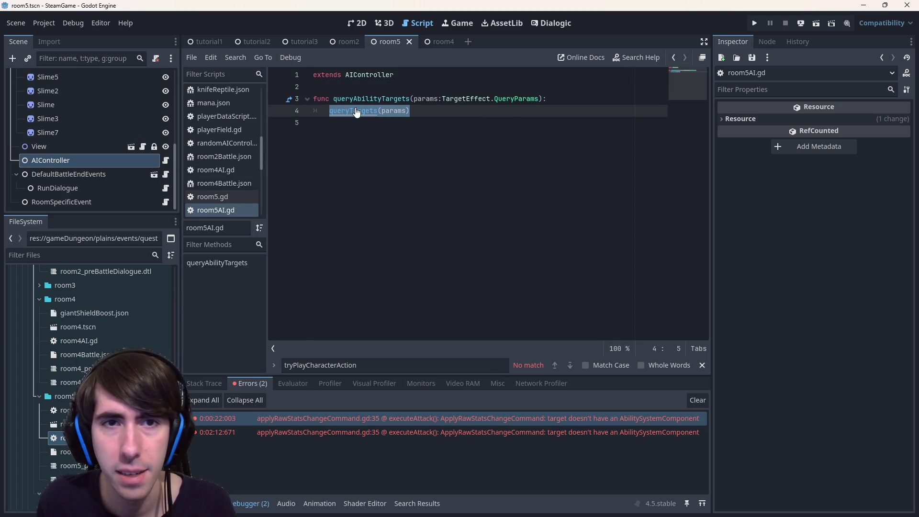
left_click(356, 111, "ctrl")
scroll(364, 239, "down", 2)
left_click_drag(362, 254, 316, 136)
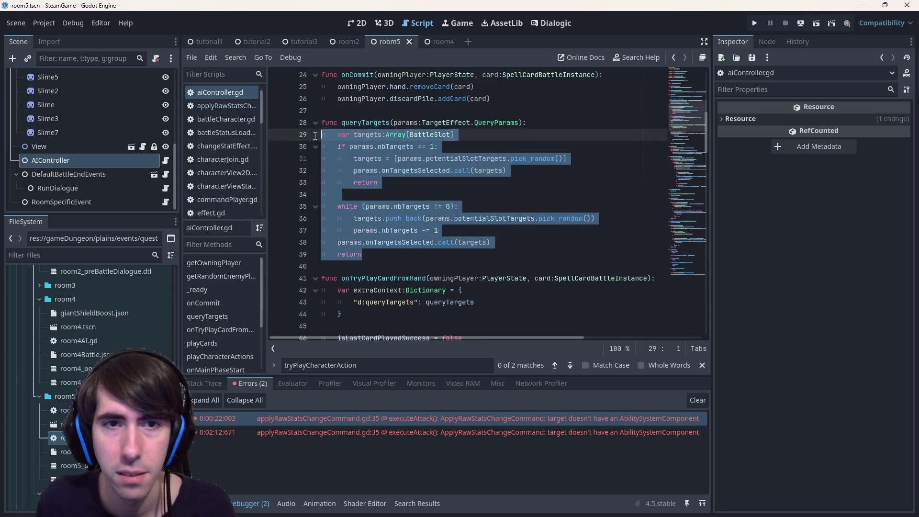
left_click(207, 105)
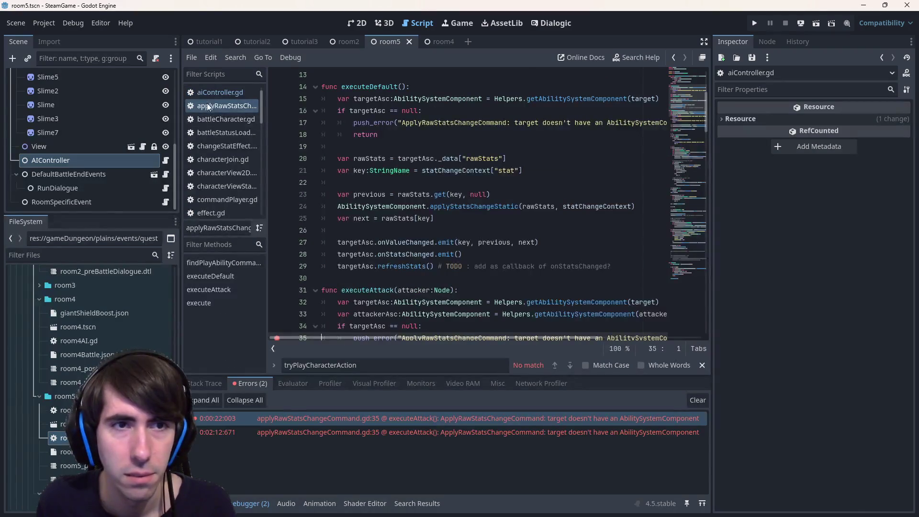
left_click(206, 92)
left_click(165, 160)
key("Down")
key("shift+Up")
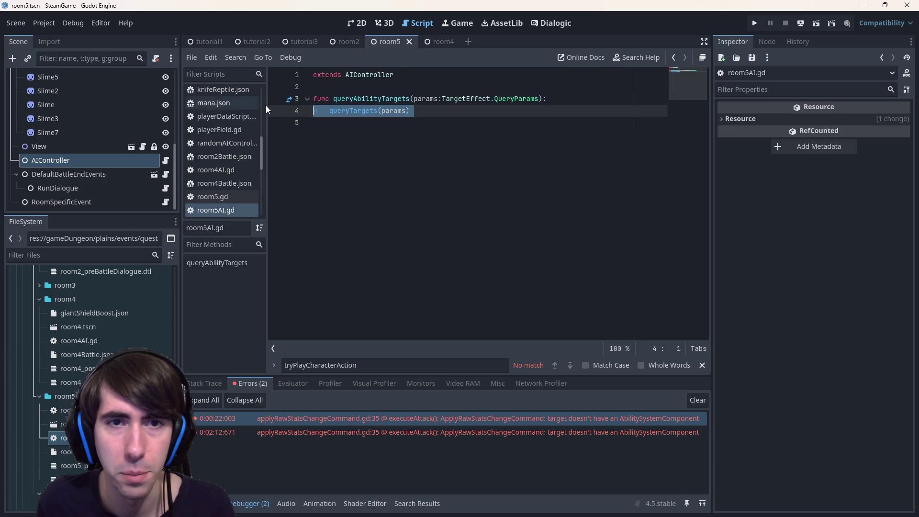
type("func queryTargets(params:TargetEffect.QueryParams): \tvar targets:Array[BattleSlot] \tif params.nbTargets == 1: \t\ttargets = [params.potentialSlotTargets.pick_random()] \t\tparams.onTargetsSelected.call(targets) \t\treturn  \twhile (params.nbTargets != 0): \t\ttargets.push_back(params.potentialSlotTargets.pick_random()) \t\tparams.nbTargets -= 1 \tparams.onTargetsSelected.call(targets) \treturn")
- Remove the duplicate queryTargets header and review the nbTargets uses and while loop
left_click_drag(359, 242, 288, 119)
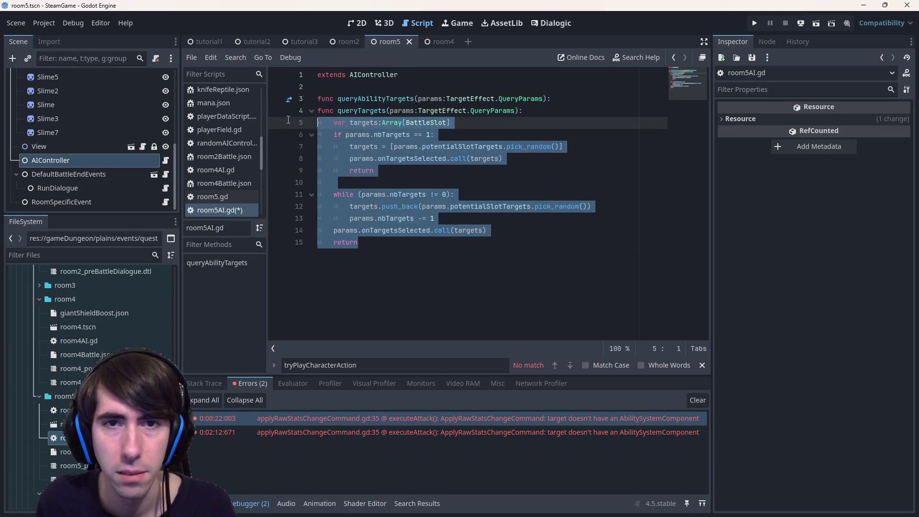
left_click(288, 119)
left_click_drag(523, 111, 257, 104)
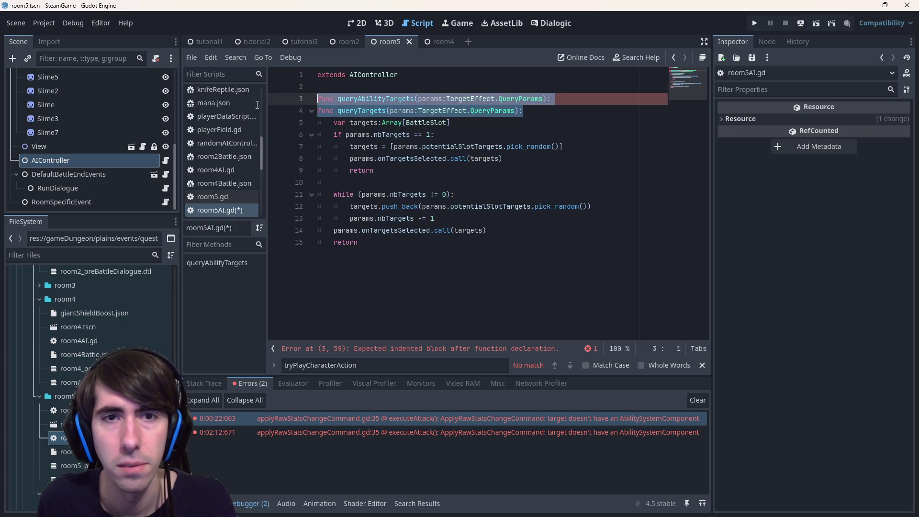
key("shift+End")
key("BackSpace")
left_click(422, 134)
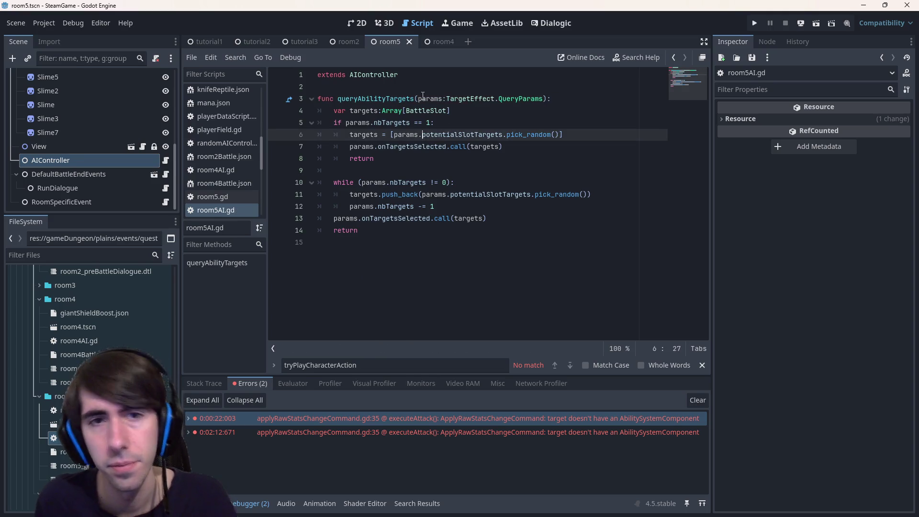
double_click(388, 123)
mouse_move(362, 231)
left_mouse_down()
mouse_move(405, 218)
mouse_move(300, 171)
left_mouse_up()
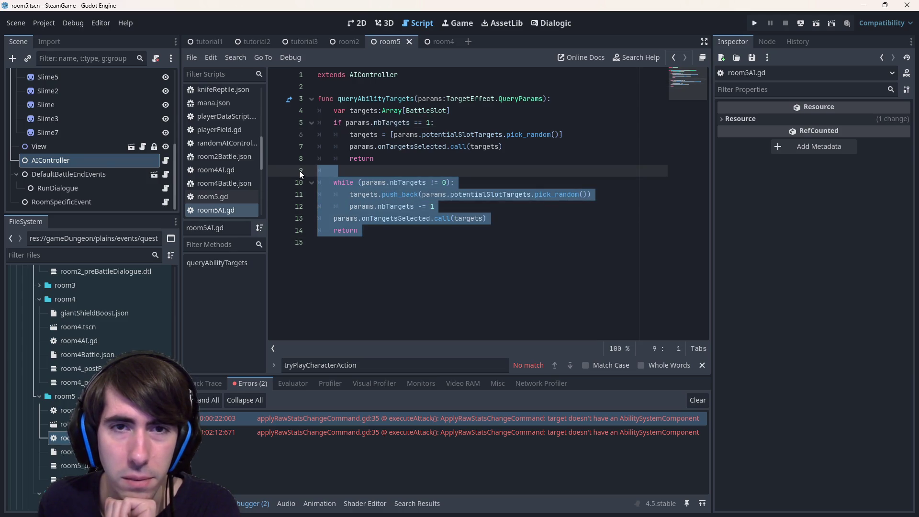
- Insert 'return queryTargets(params)' above the while loop, delete the loop, and save
left_click(402, 173)
key("Return")
type("return queryTar")
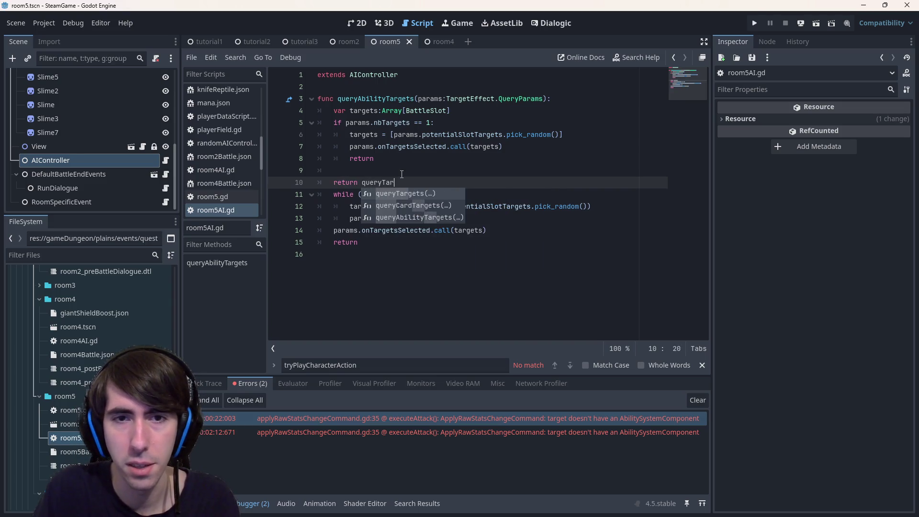
key("Return")
type("params")
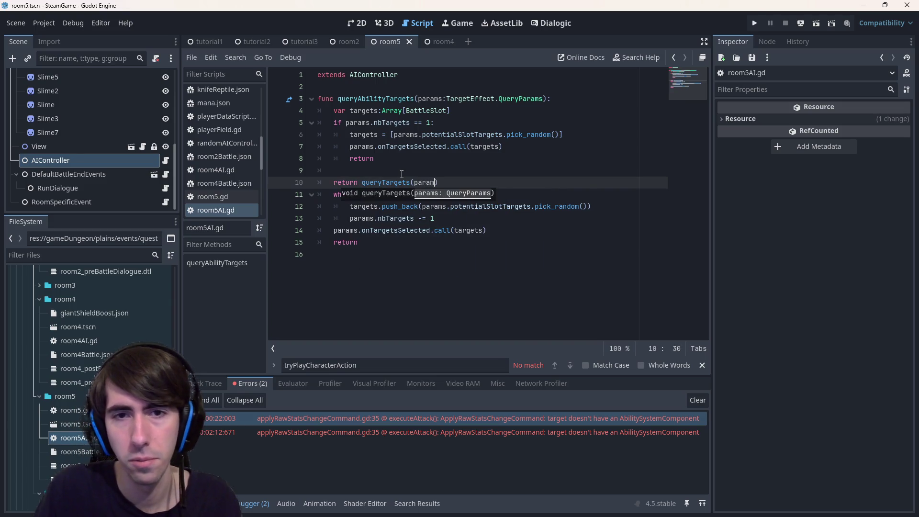
left_click_drag(362, 242, 341, 242)
left_click(334, 194, "shift")
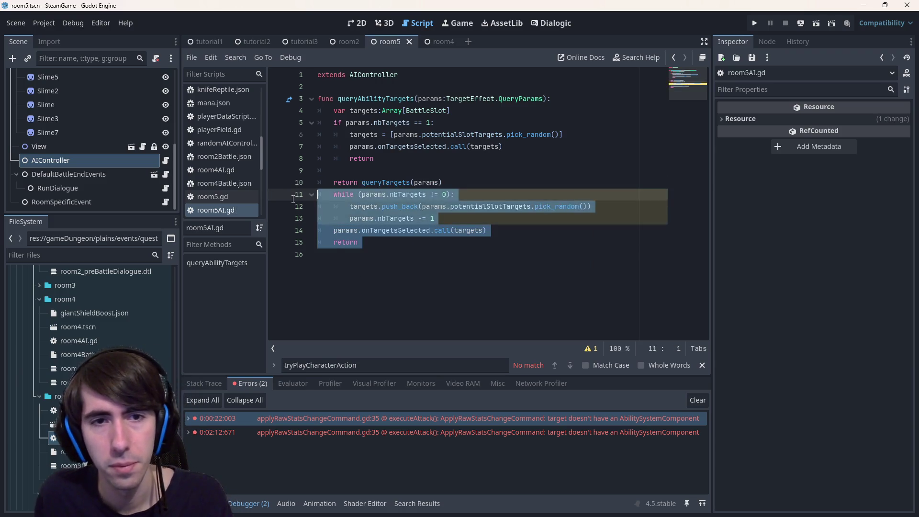
key("BackSpace")
key("ctrl+s")
- Check the nbTargets uses and params.potentialSlotTargets in the single-target branch
left_click(406, 158)
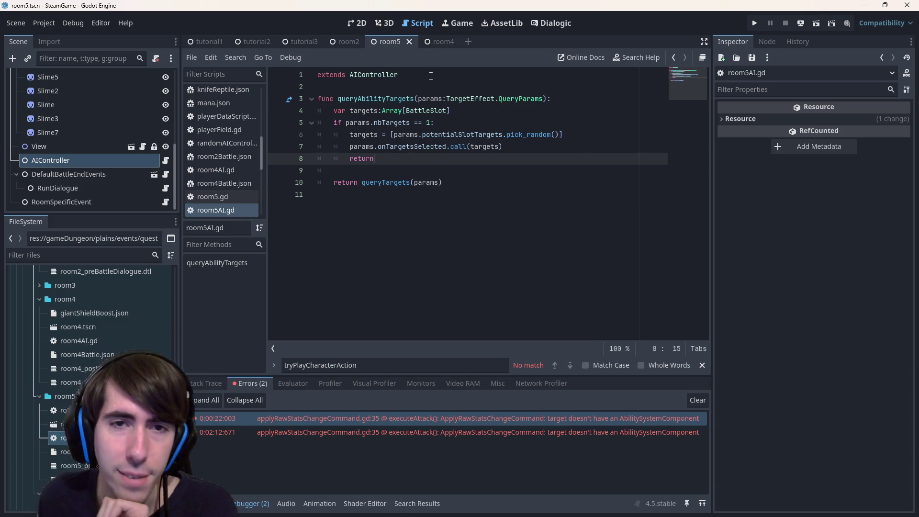
double_click(391, 122)
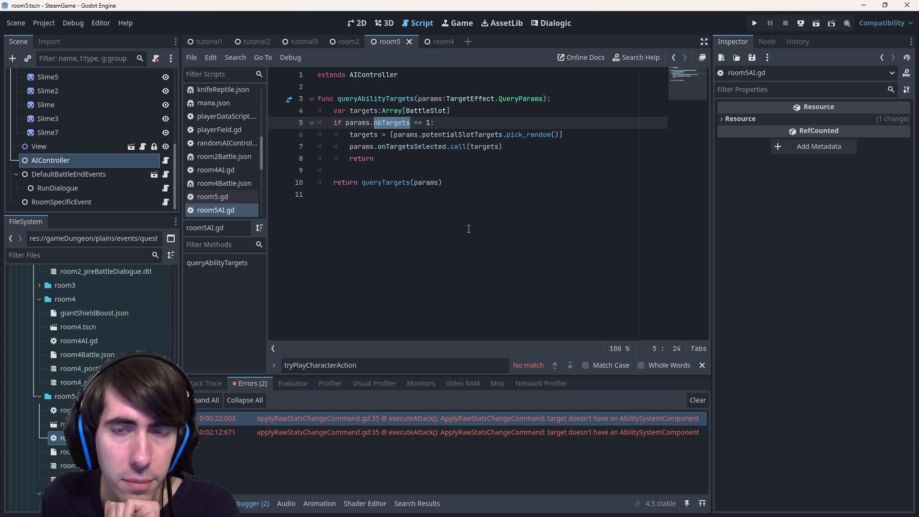
left_click(515, 151)
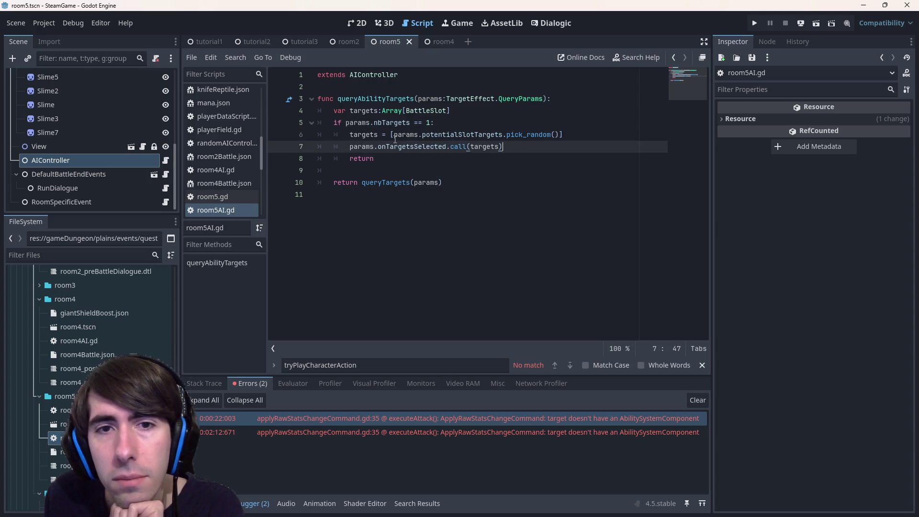
left_click_drag(394, 135, 503, 136)
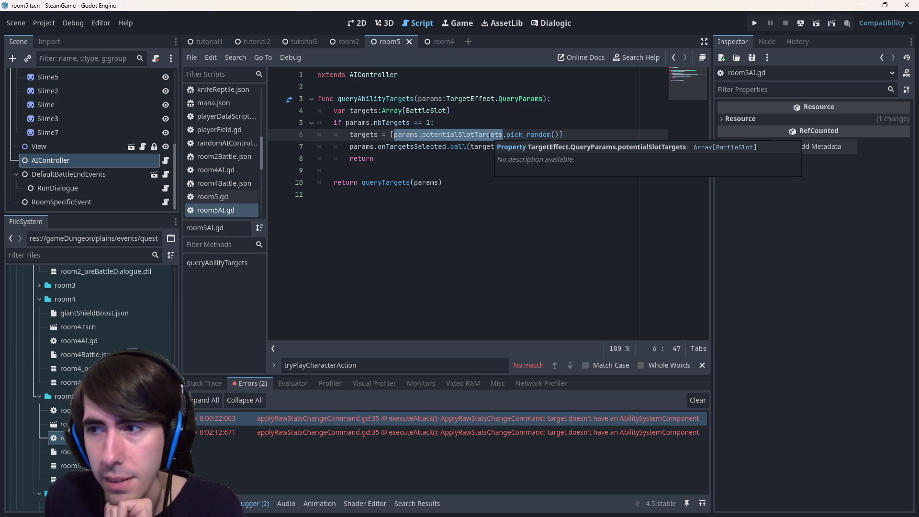
- Start and then delete a 'func get' helper stub in room5AI.gd, and save
left_click(440, 91)
key("Return")
key("Return")
key("Up")
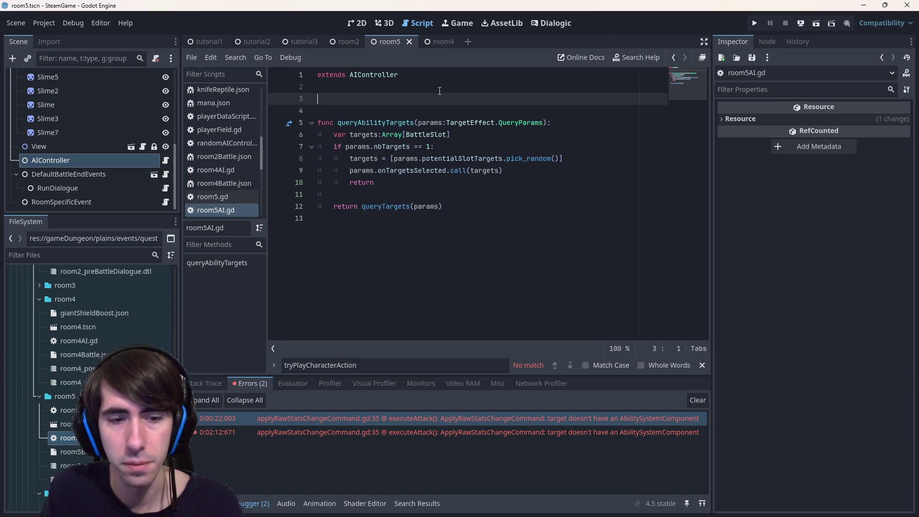
type("func getS")
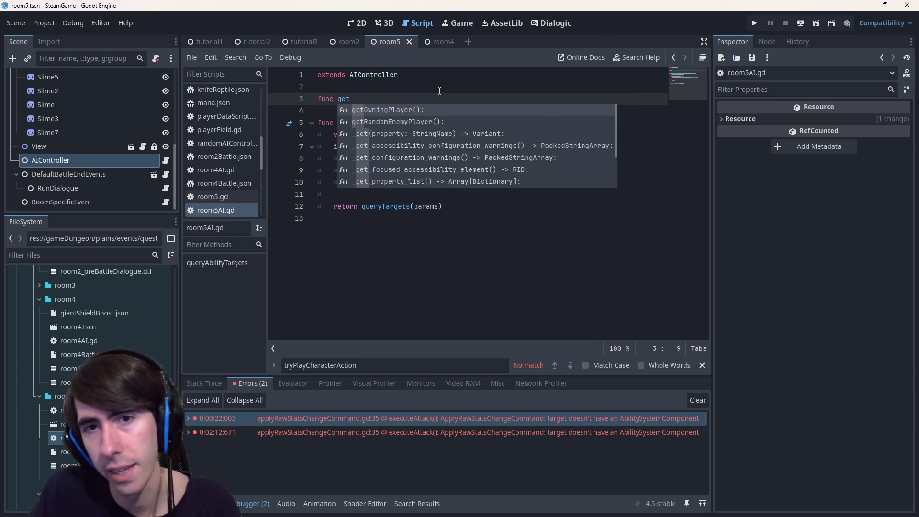
key("BackSpace")
type("Chara")
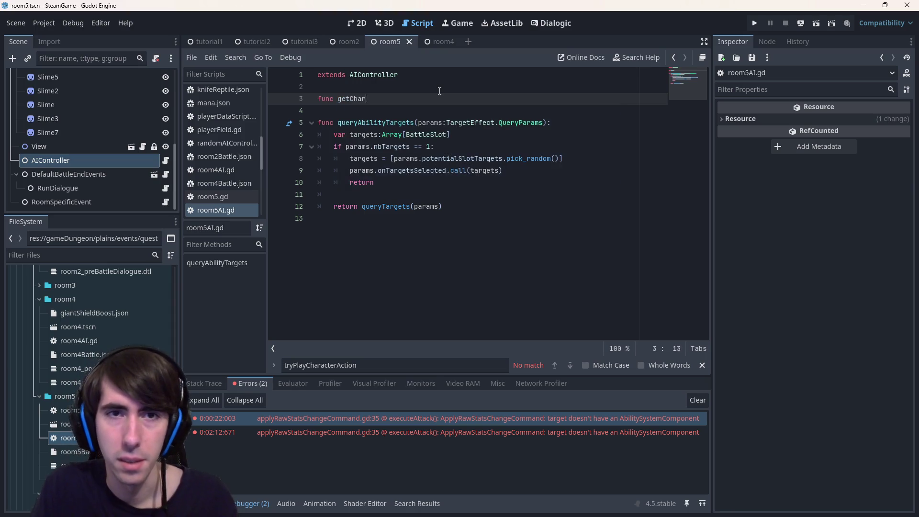
key("BackSpace")
key("BackSpace")
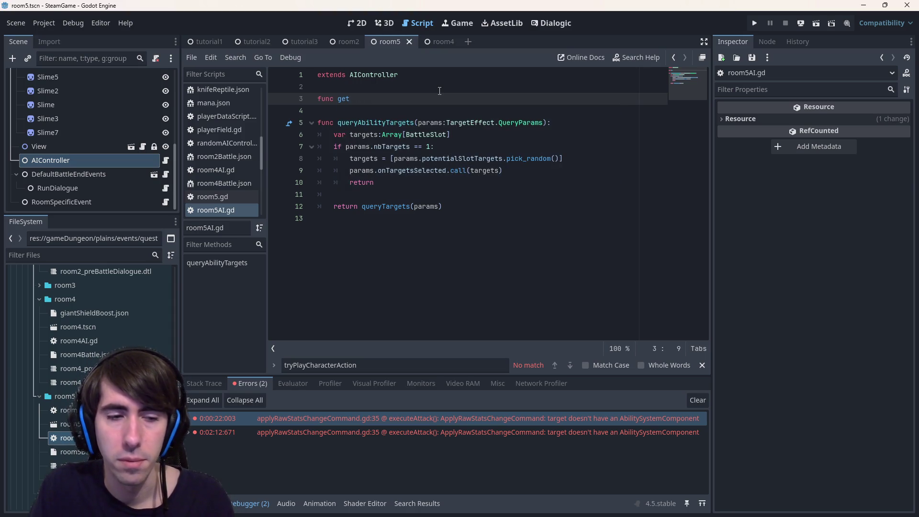
key("BackSpace")
key("BackSpace")
key("BackSpace")
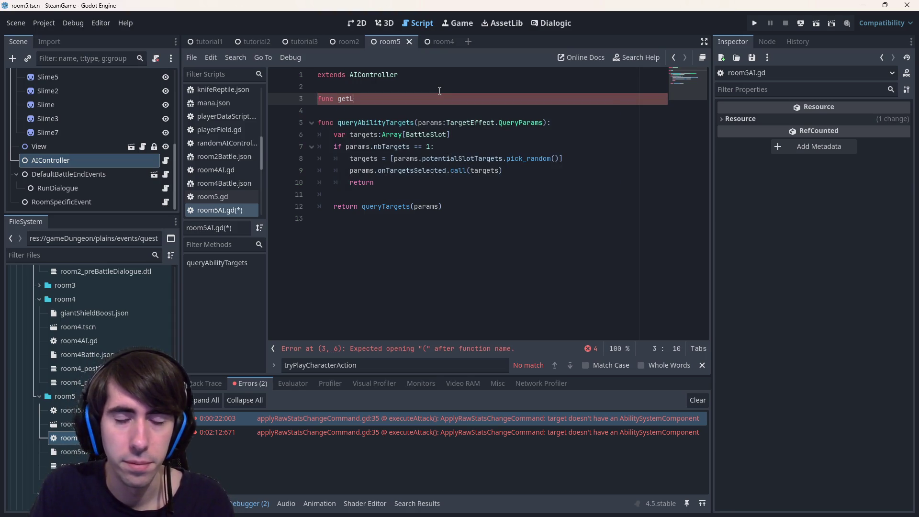
key("ctrl+s")
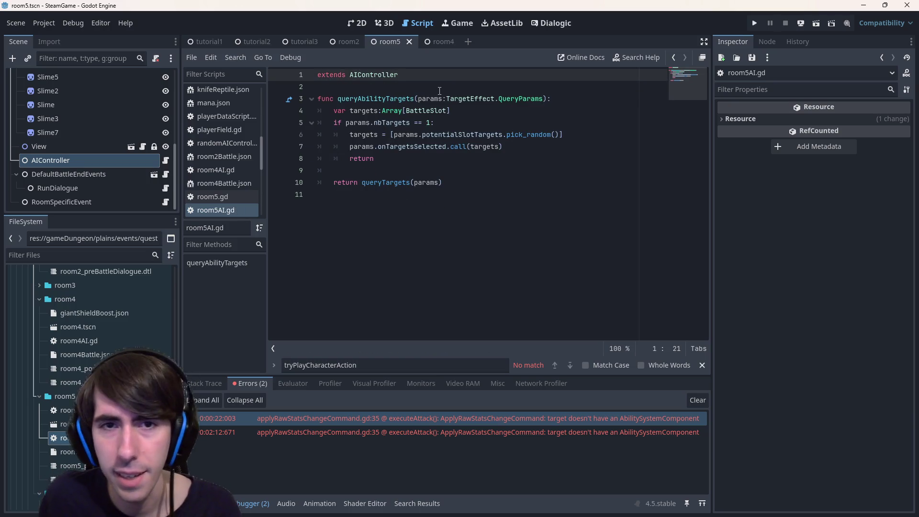
- Add a 'params.potentialSlotTargets.sort' line in the single-target branch, then switch to Chrome
left_click_drag(393, 135, 502, 138)
left_click(486, 134)
key("Return")
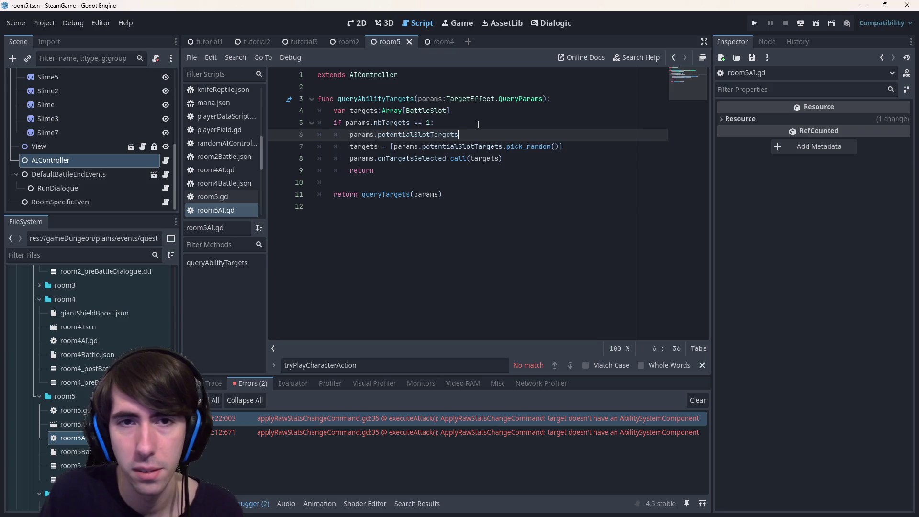
type("params.potentialSlotTargets.sort")
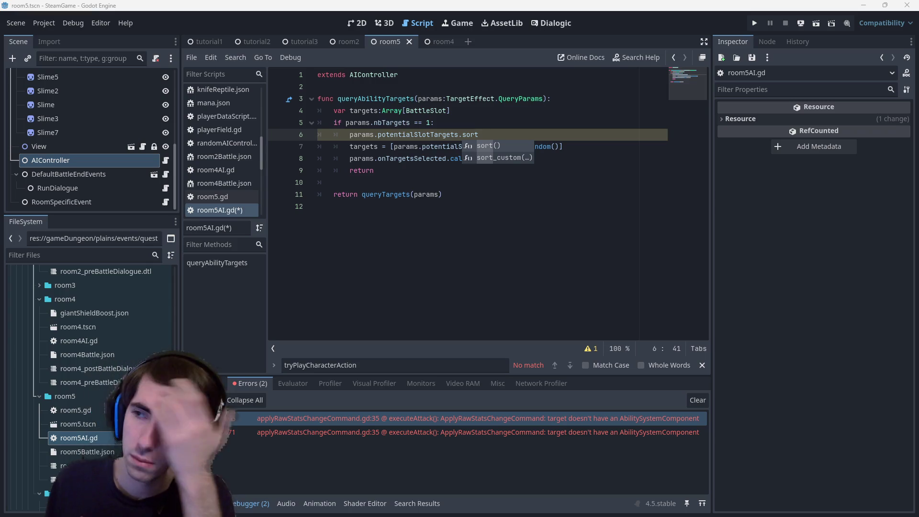
key("alt+Tab")
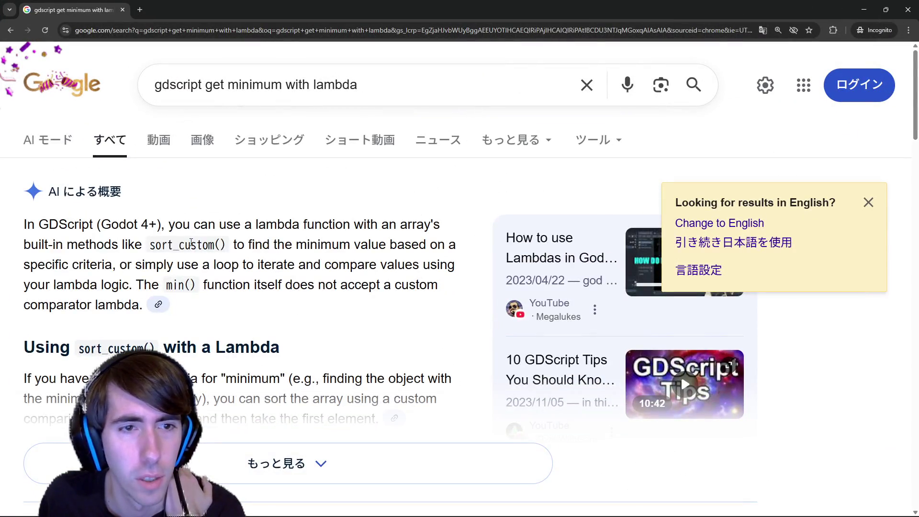
- Read the AI overview on sort_custom and min() having no comparator, then return to Godot
double_click(191, 243)
left_click(204, 287)
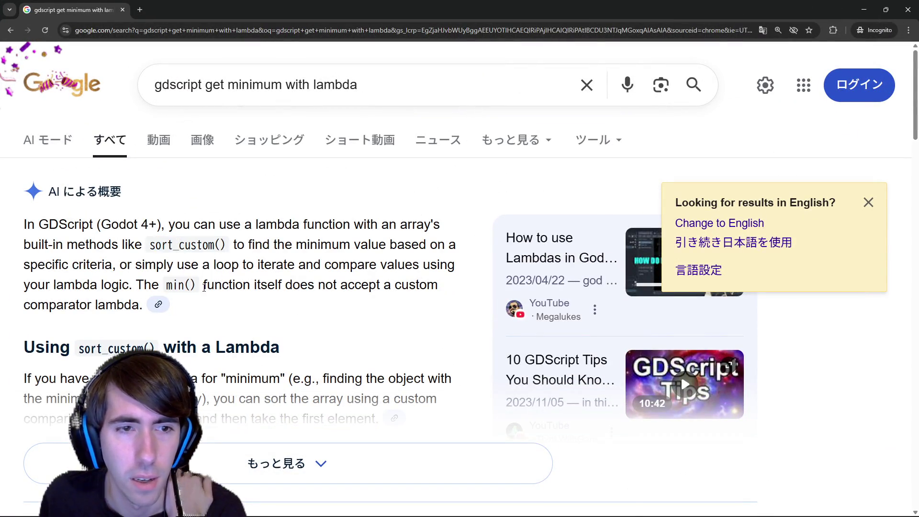
left_click_drag(214, 287, 310, 297)
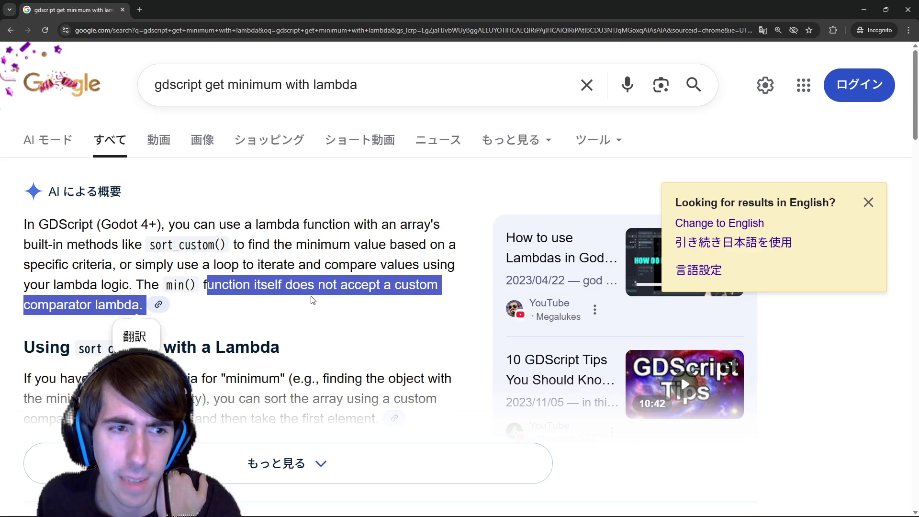
scroll(312, 302, "down", 2)
left_click(335, 371)
scroll(315, 350, "down", 8)
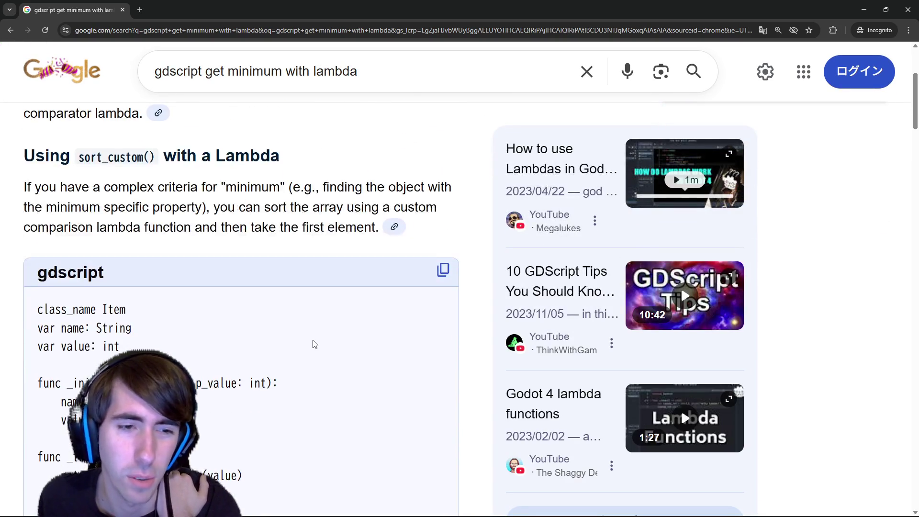
scroll(303, 329, "down", 8)
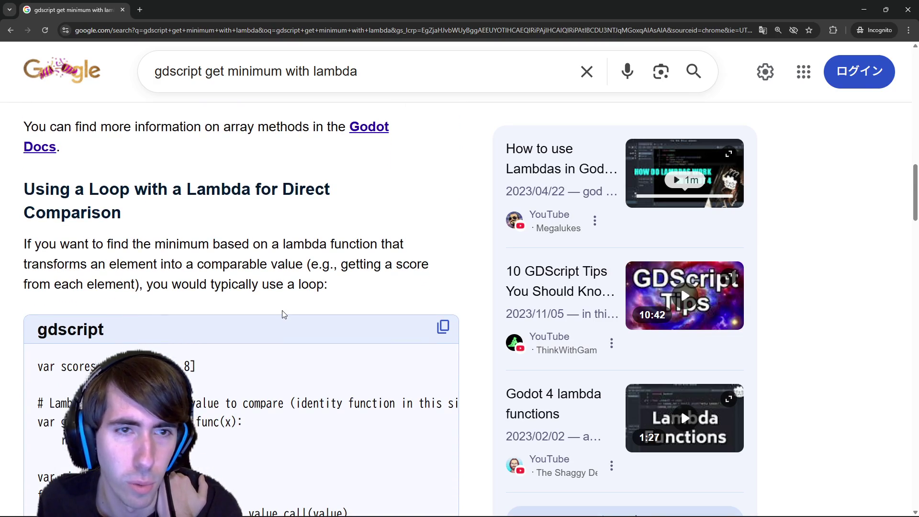
scroll(284, 314, "down", 10)
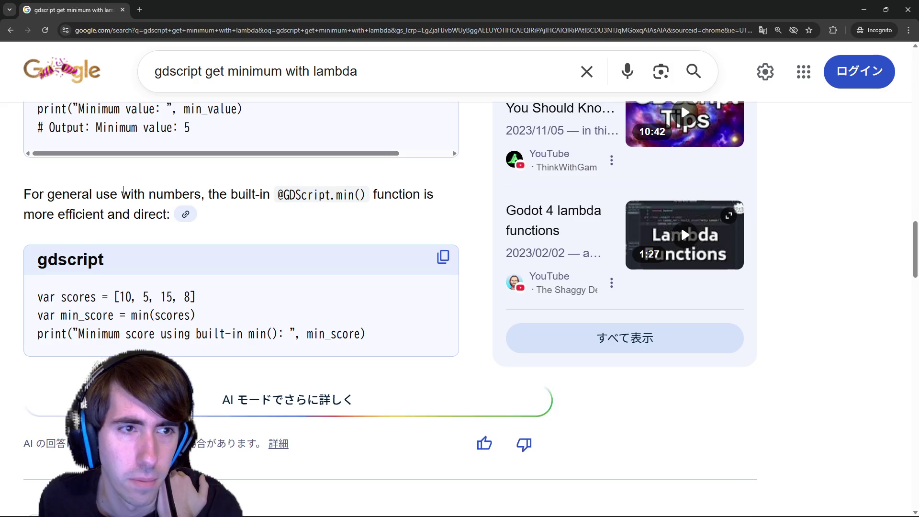
left_click_drag(90, 194, 201, 194)
left_click(202, 194)
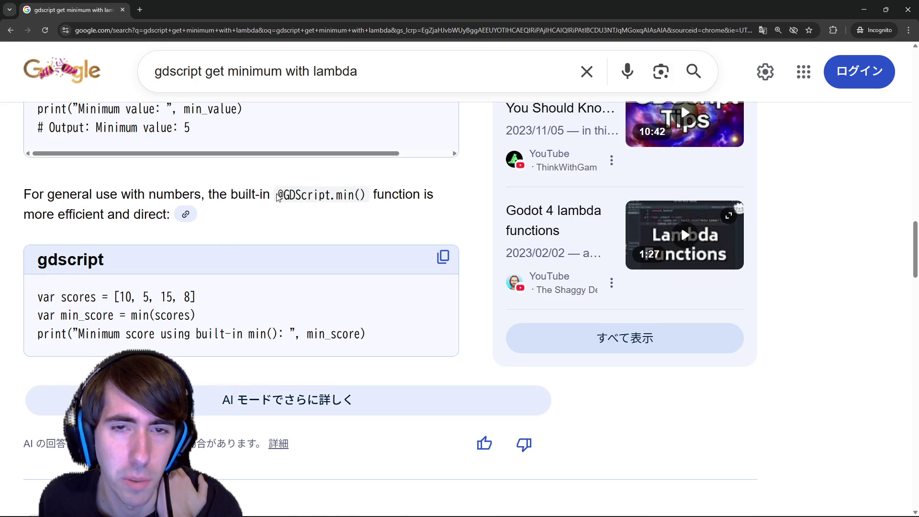
scroll(277, 197, "down", 6)
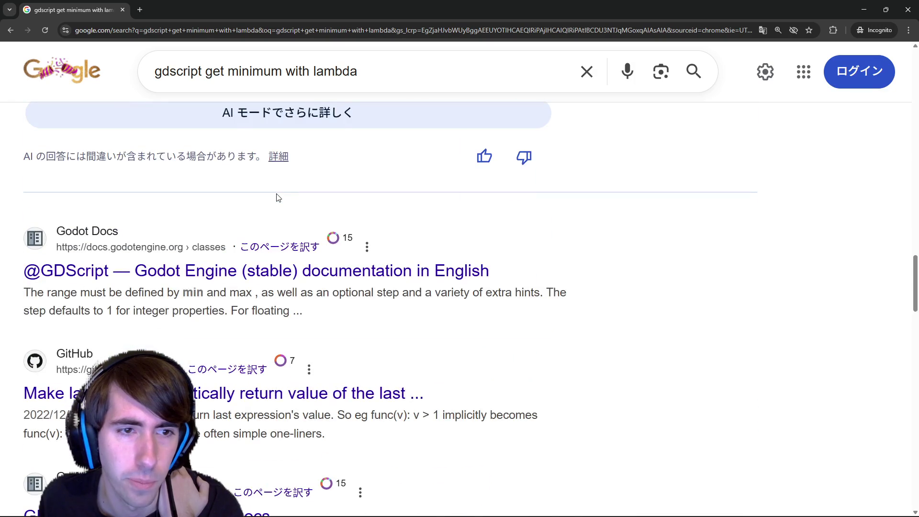
scroll(270, 203, "down", 2)
scroll(271, 206, "down", 1)
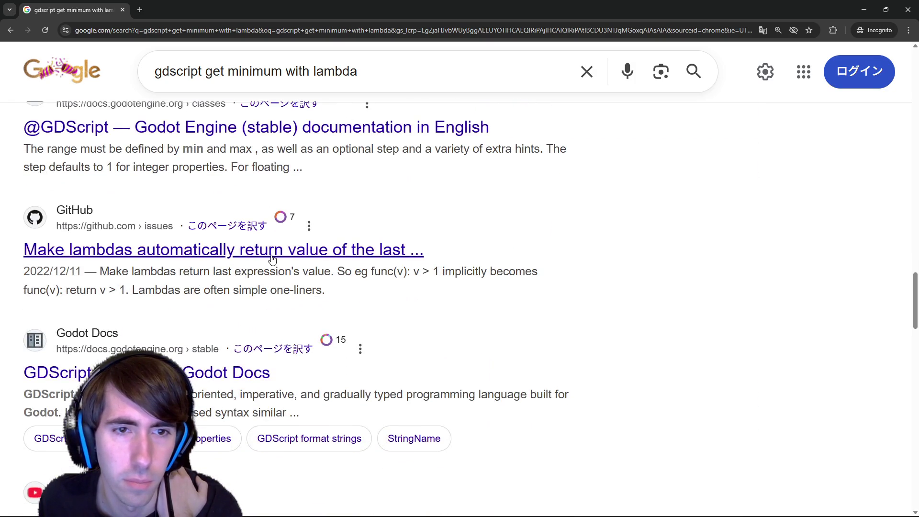
key("alt+Tab")
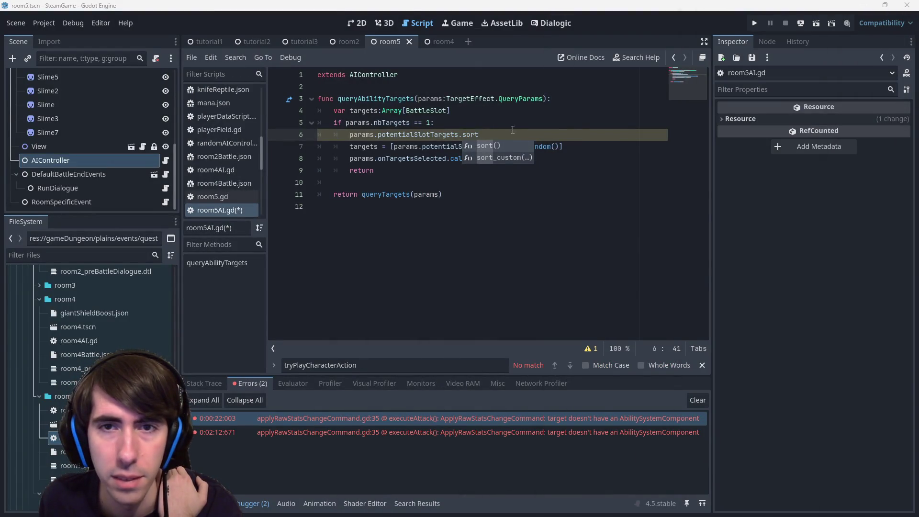
- Make the sort a sort_custom lambda over a:BattleSlot and b:BattleSlot returning a < b
key("Escape")
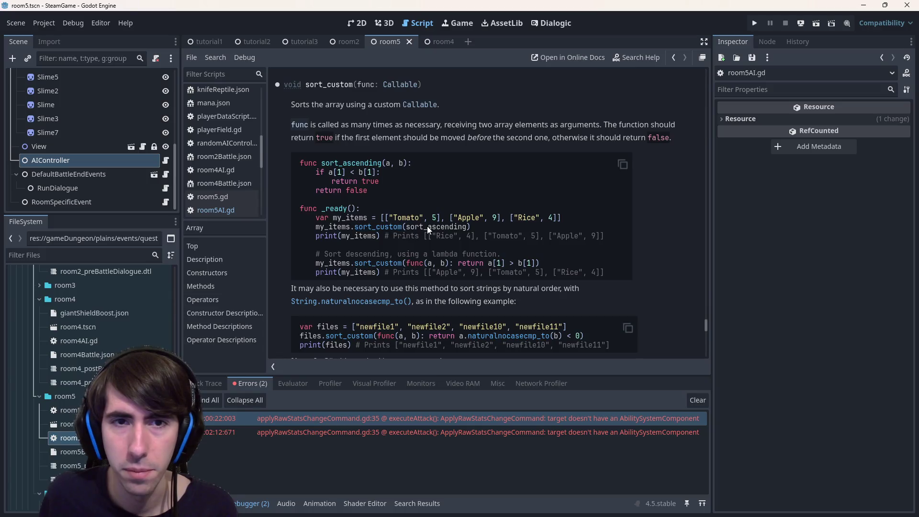
key("ctrl+Right")
key("ctrl+Right")
key("ctrl+Left")
type("a:Battle")
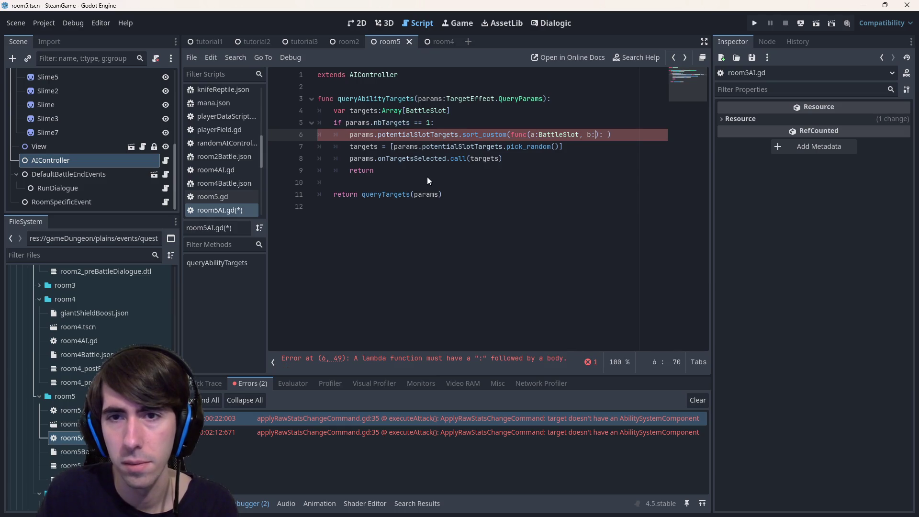
type("Slot")
key("Right")
key("Right")
key("ctrl+s")
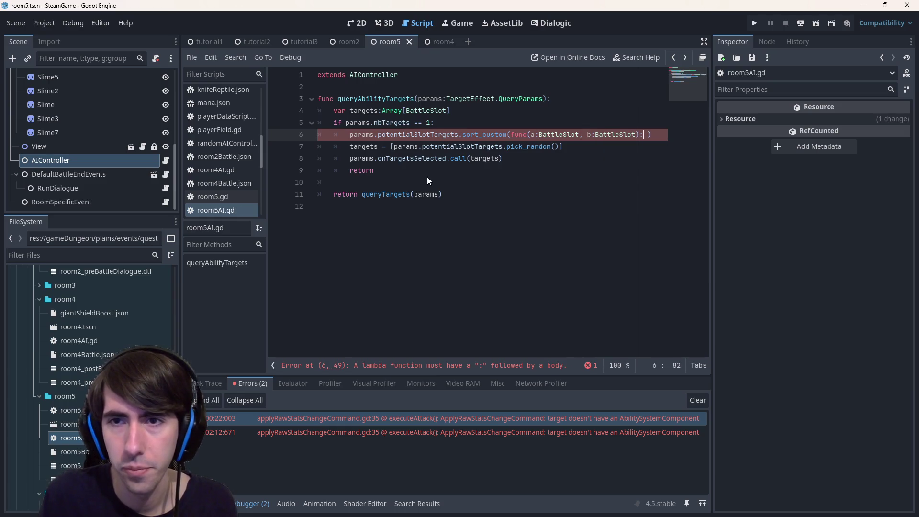
key("Return")
type("return a.")
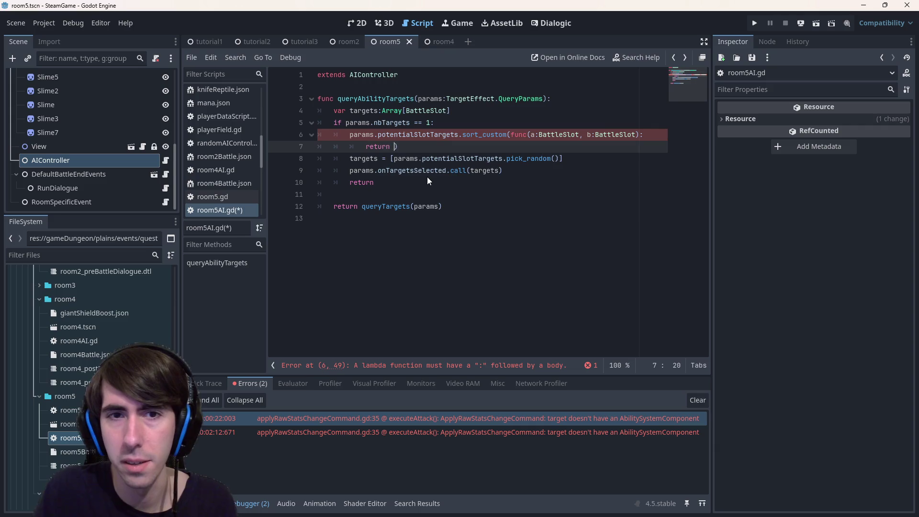
key("BackSpace")
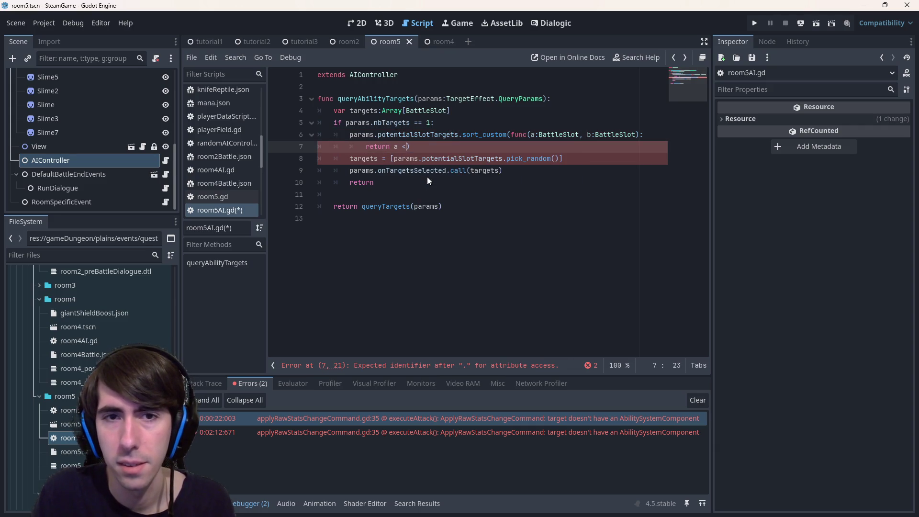
type("< b")
key("ctrl+s")
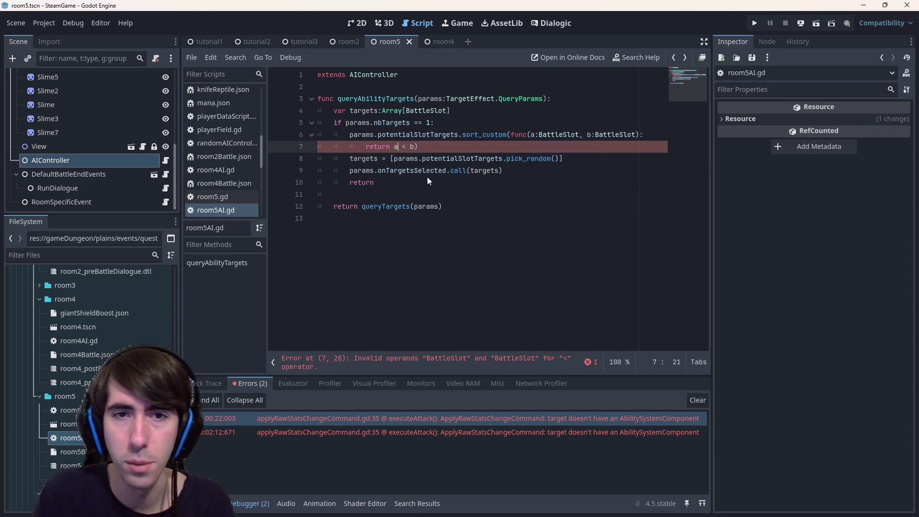
- Compare via a.character.statusSystemComponent.findStatusComponent() in the lambda's return
key("Left")
key("Left")
key("Left")
type(".")
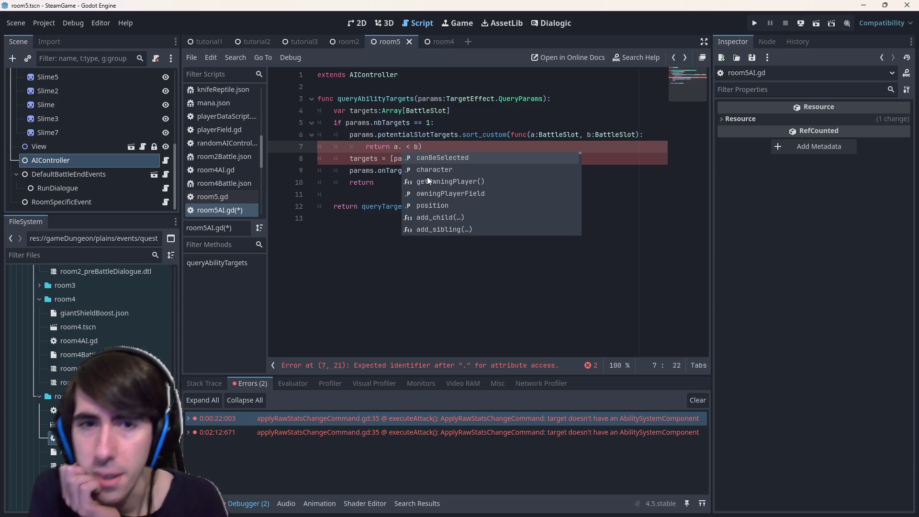
type("cha")
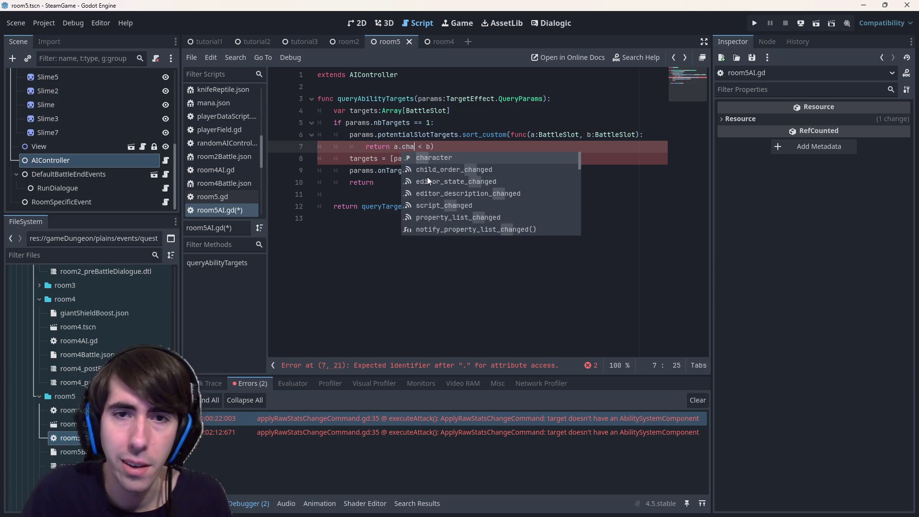
key("Return")
type(".")
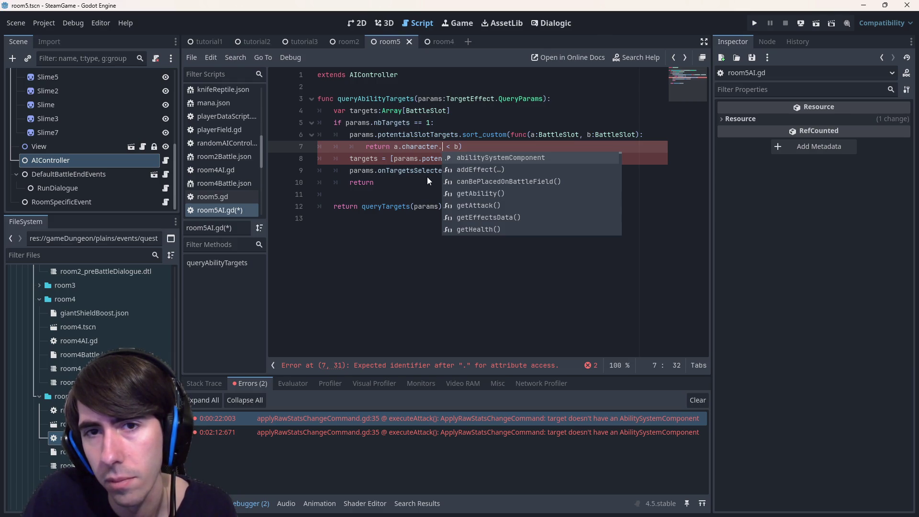
type("status")
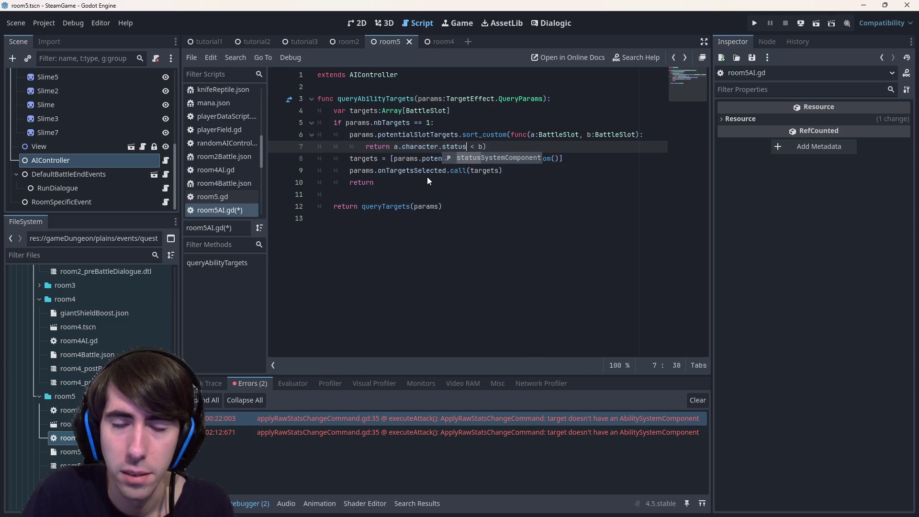
key("Return")
type(".shield")
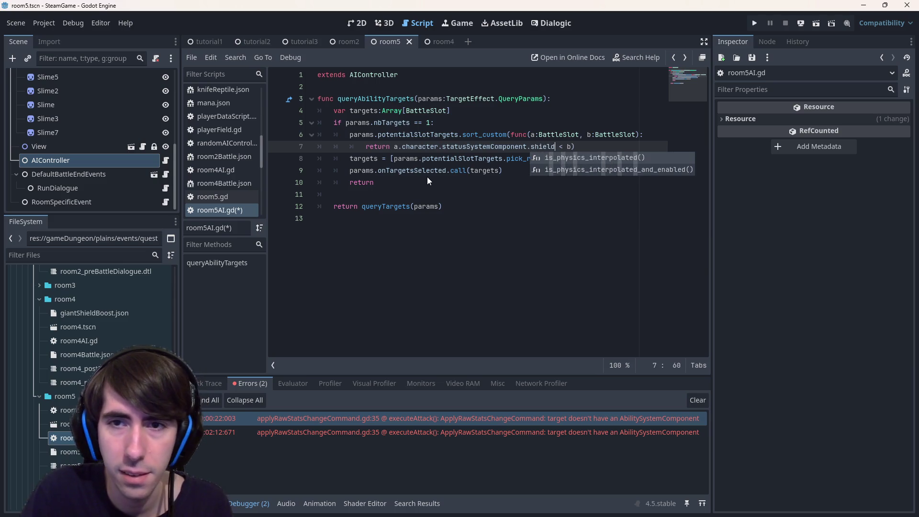
type("get")
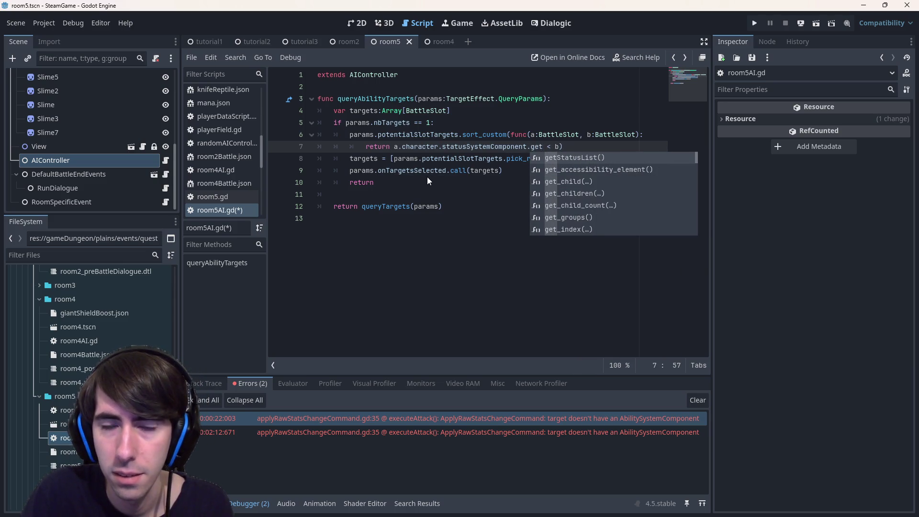
key("BackSpace")
key("BackSpace")
key("BackSpace")
type("has")
key("BackSpace")
key("BackSpace")
key("BackSpace")
type("find")
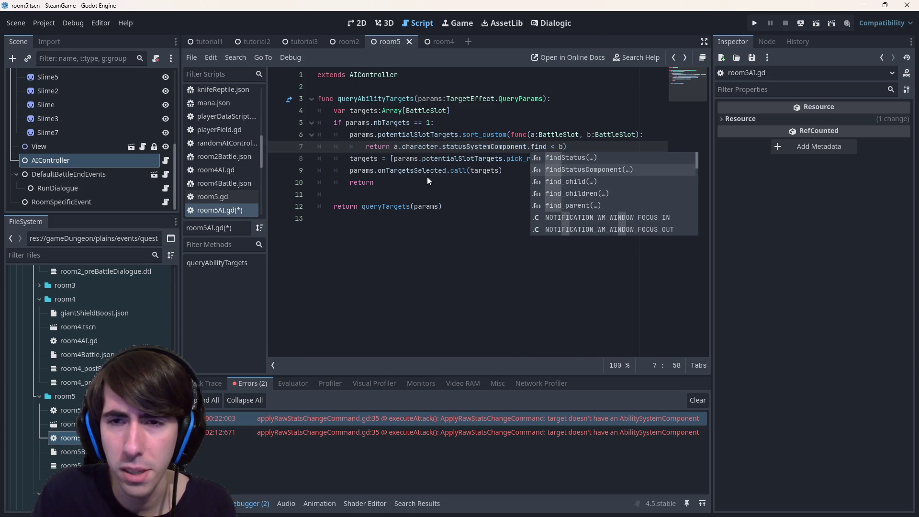
key("Up")
key("Down")
key("Return")
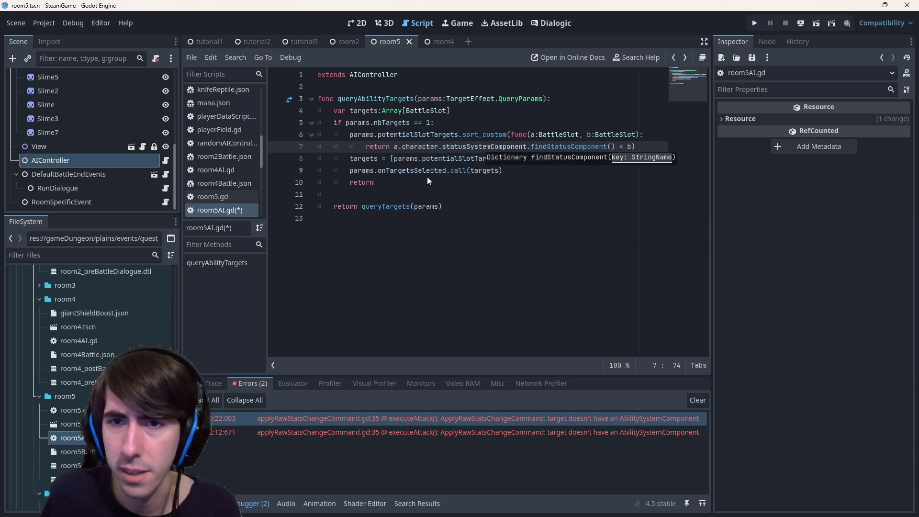
left_click(555, 147, "ctrl")
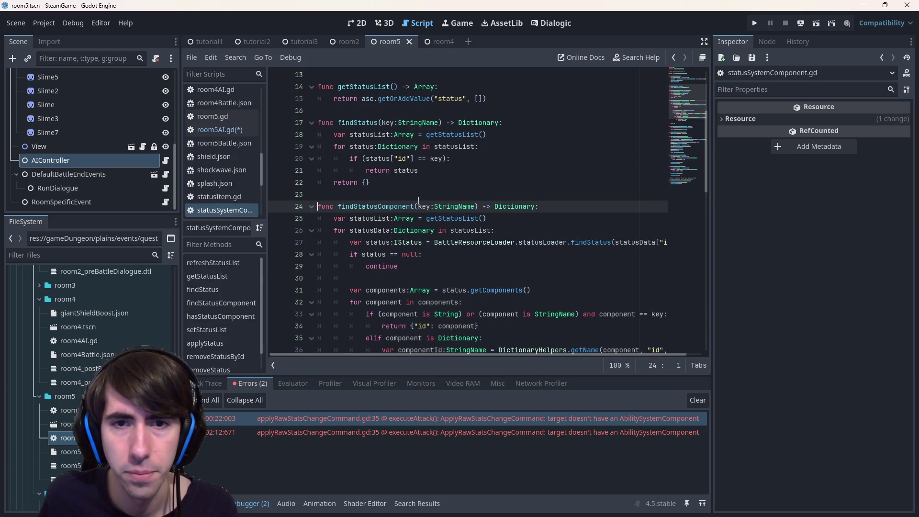
- Examine the findStatus function and its call on line 27 in statusSystemComponent.gd
double_click(379, 123)
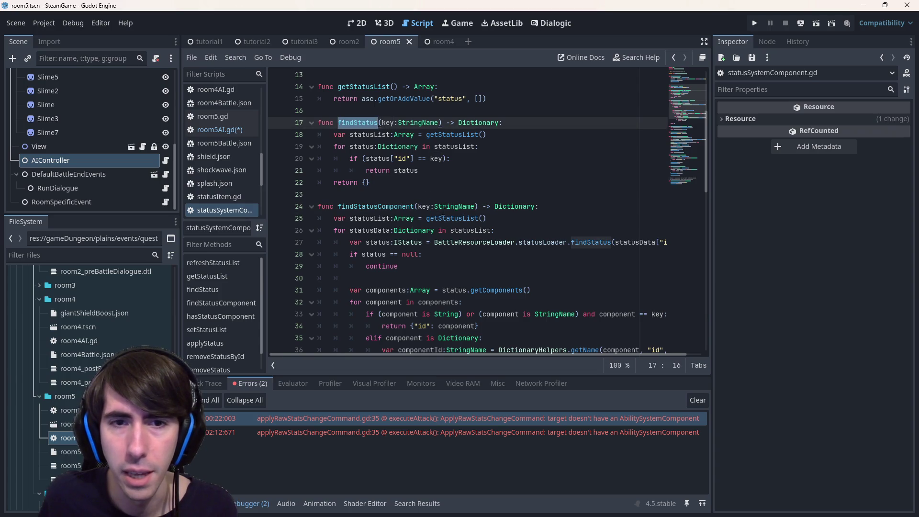
scroll(442, 212, "down", 2)
scroll(442, 212, "up", 1)
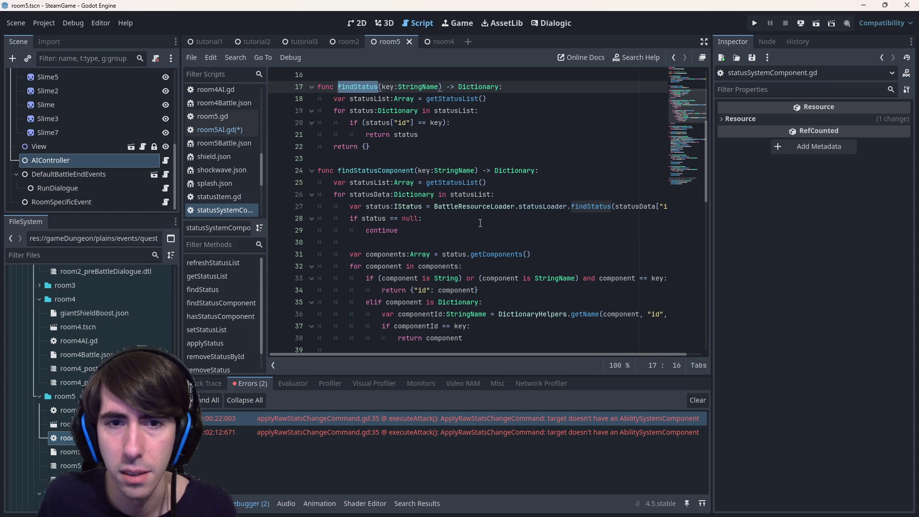
left_click_drag(481, 230, 283, 181)
left_click(405, 242)
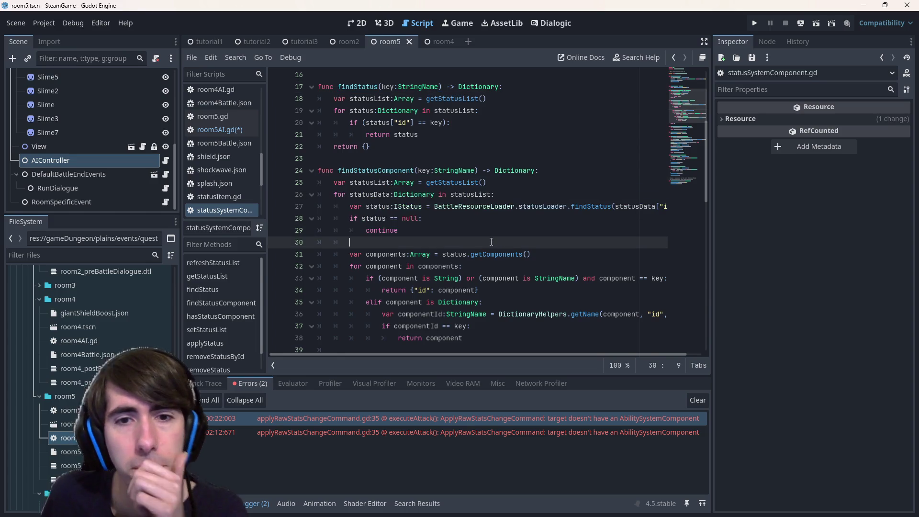
double_click(590, 206)
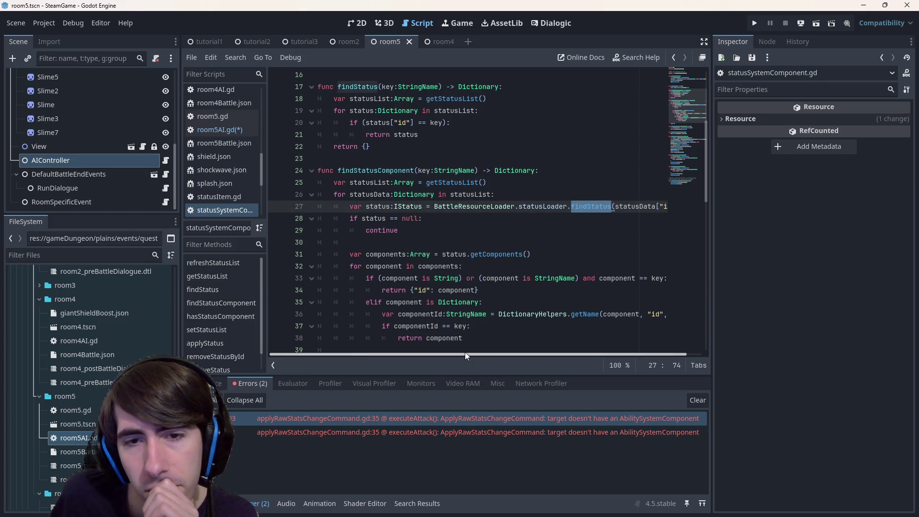
scroll(464, 354, "right", 1)
scroll(459, 351, "up", 2)
scroll(457, 354, "left", 1)
scroll(457, 328, "down", 3)
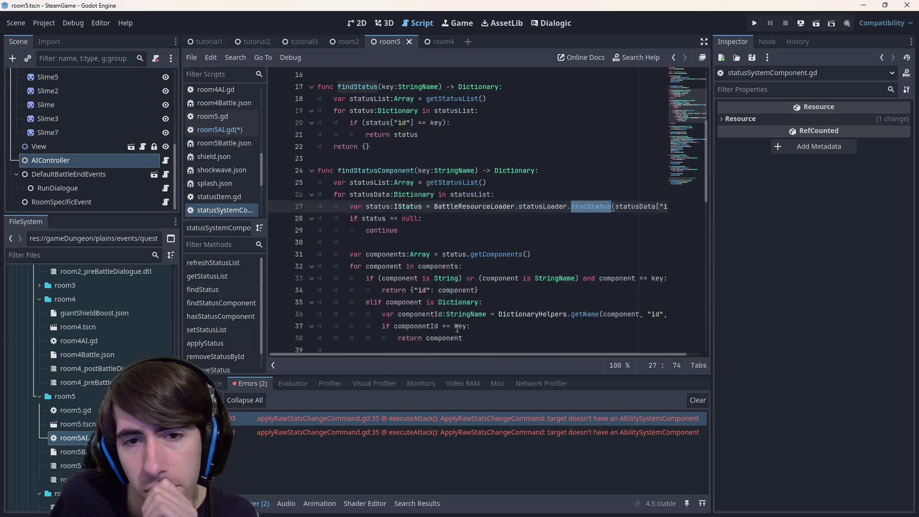
- Study findStatusComponent and its loop over each status's getComponents
double_click(376, 134)
scroll(429, 259, "down", 3)
scroll(429, 268, "up", 3)
scroll(429, 269, "down", 9)
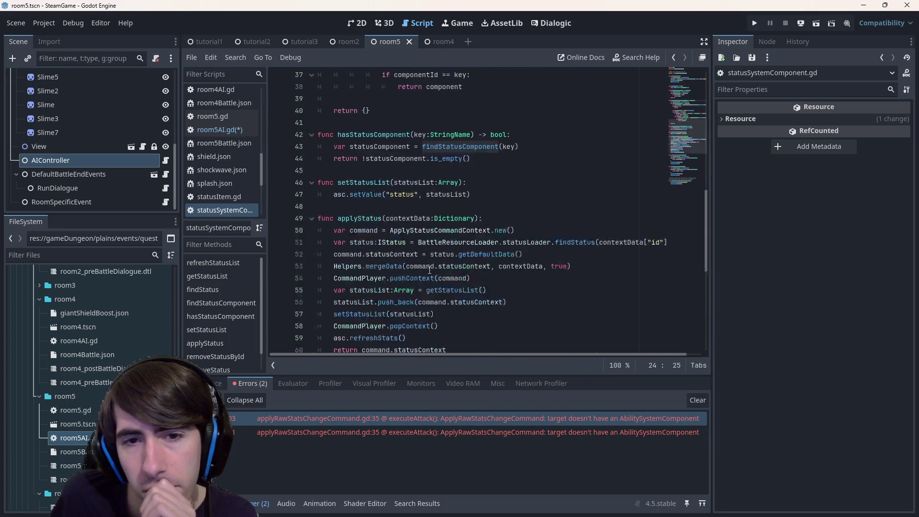
scroll(430, 269, "up", 10)
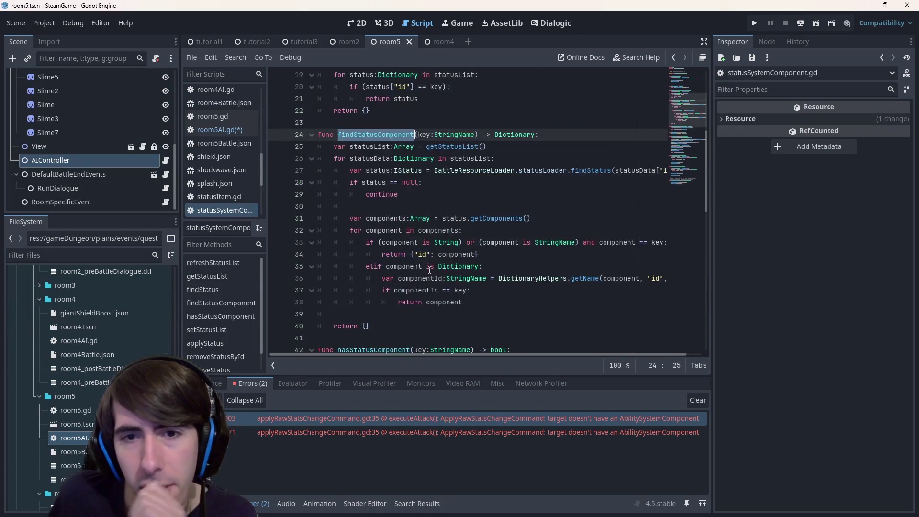
left_click(499, 254)
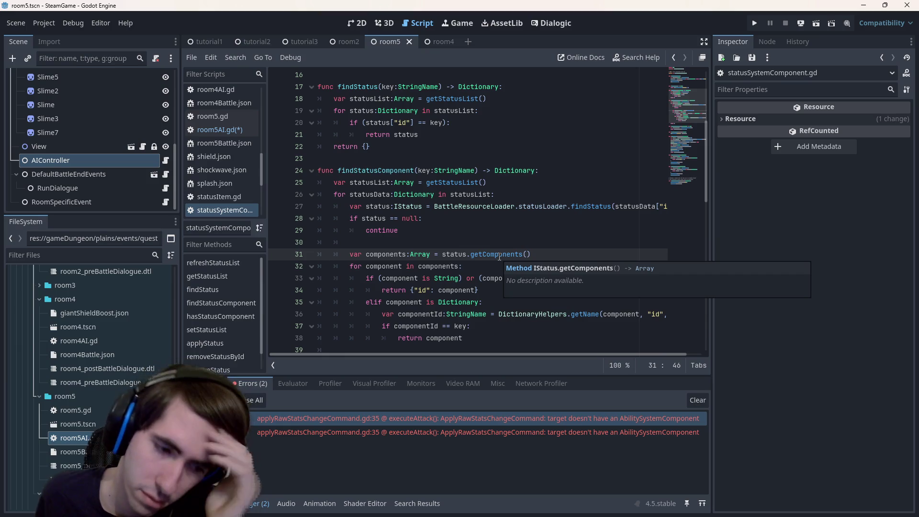
scroll(100, 386, "up", 10)
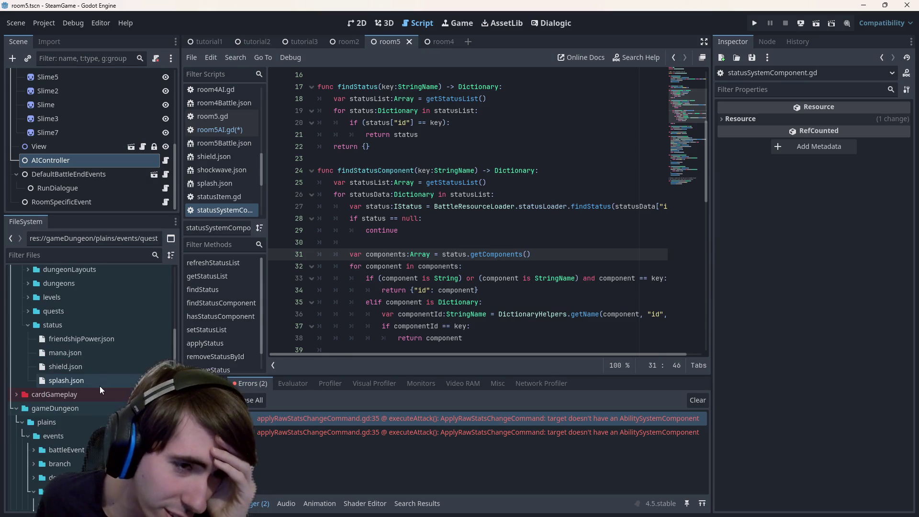
double_click(96, 379)
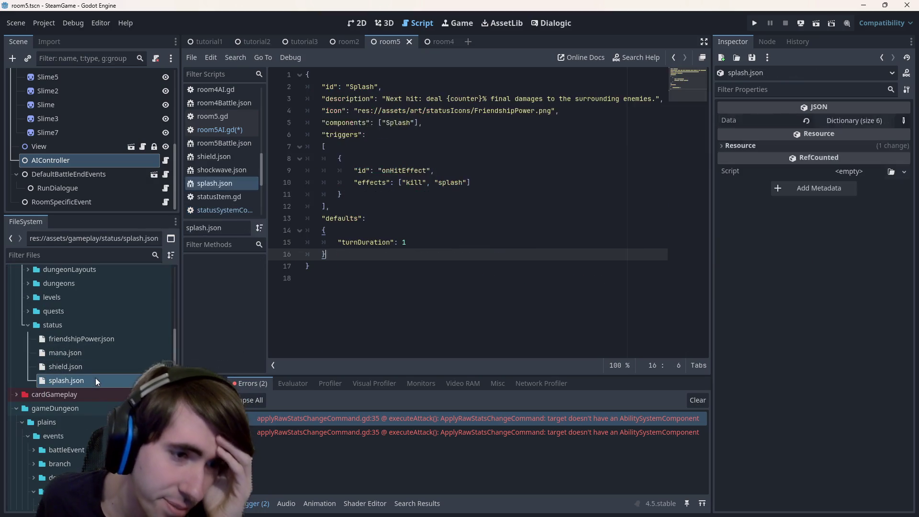
double_click(397, 124)
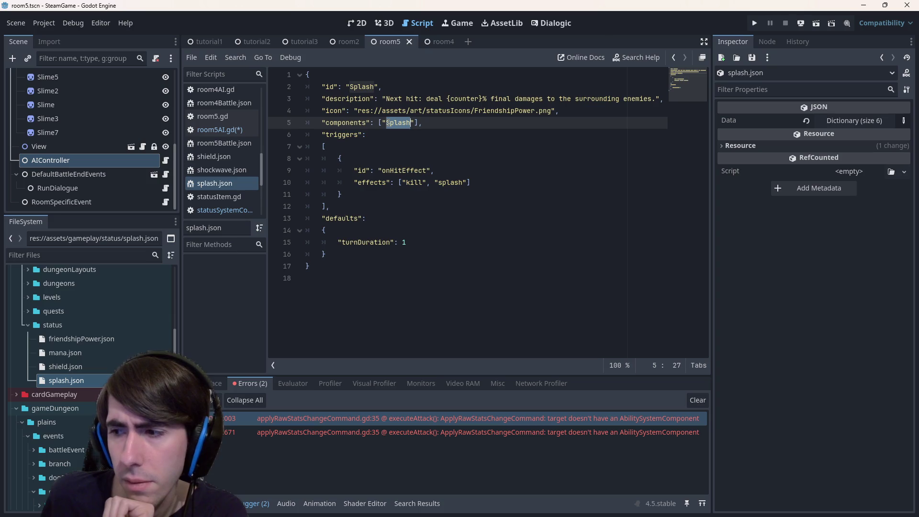
double_click(84, 366)
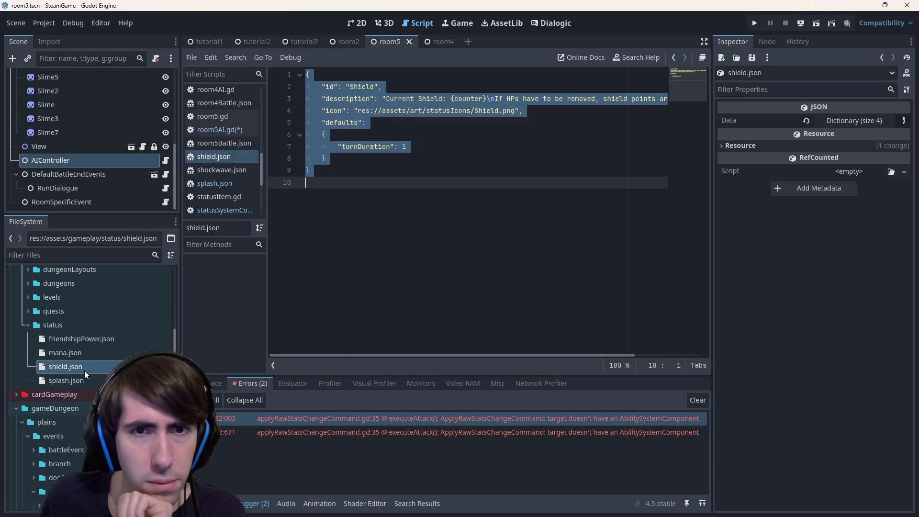
double_click(83, 353)
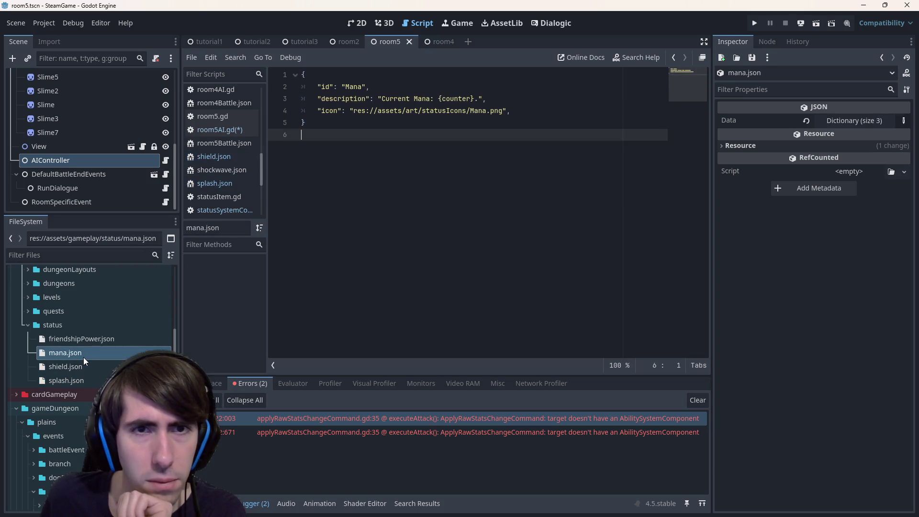
double_click(73, 338)
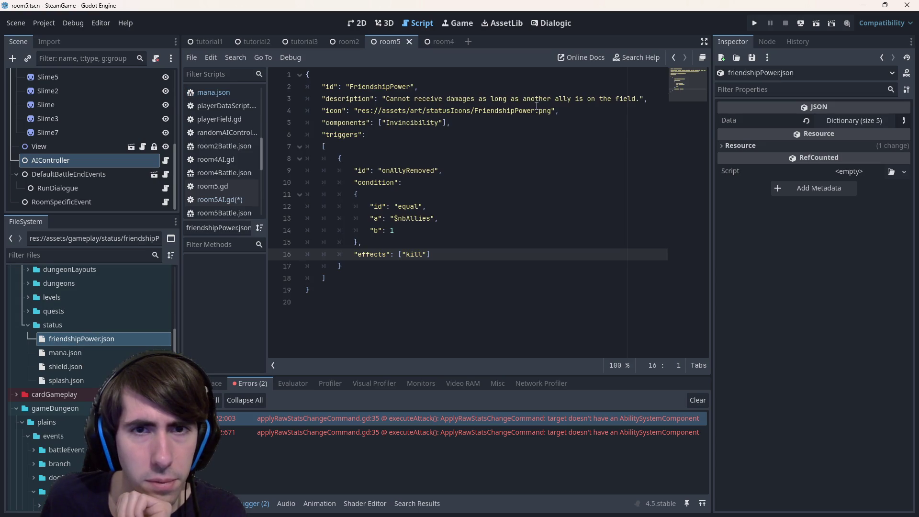
double_click(429, 123)
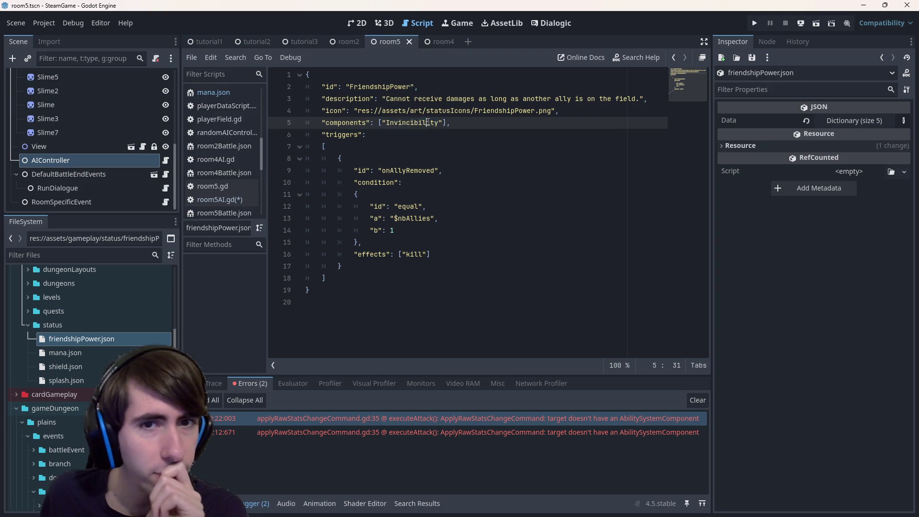
left_click(381, 231)
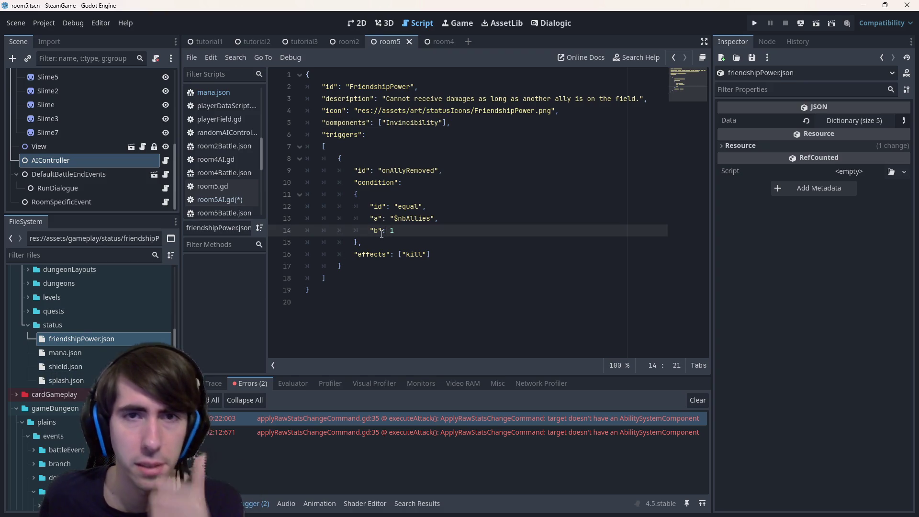
key("alt+Left")
key("alt+Left")
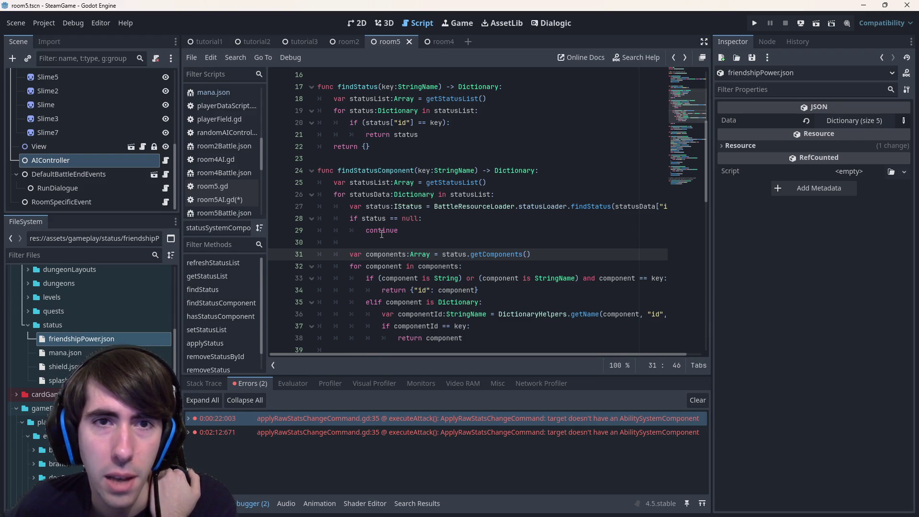
key("alt+Left")
key("alt+Right")
key("alt+Left")
key("alt+Right")
key("alt+Left")
key("alt+Right")
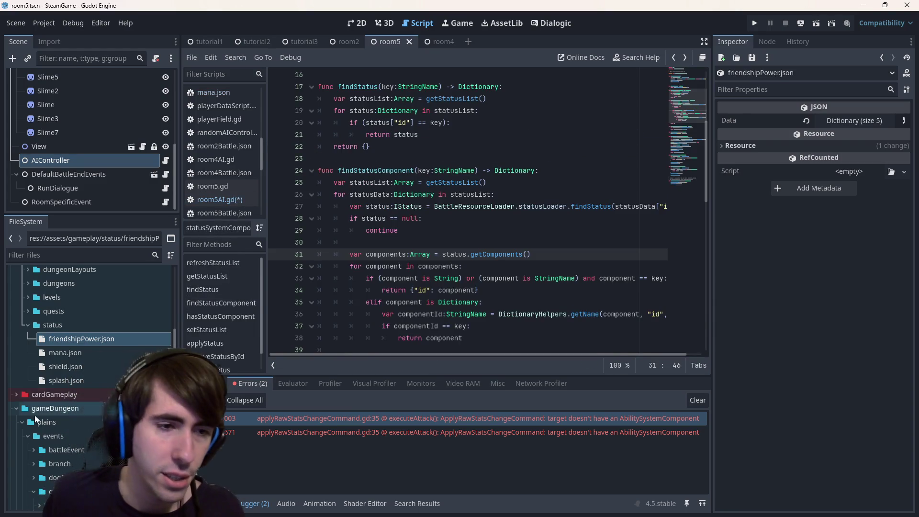
left_click(73, 366)
double_click(73, 363)
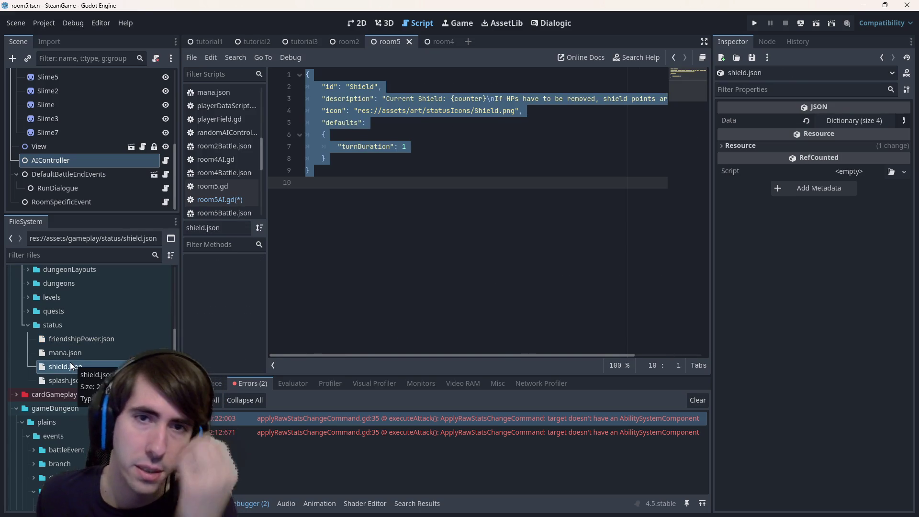
left_click(410, 120)
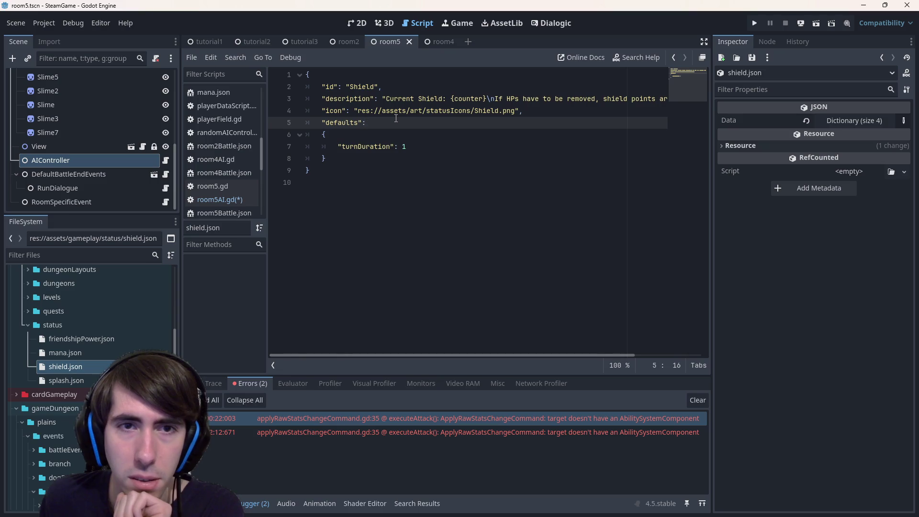
double_click(67, 380)
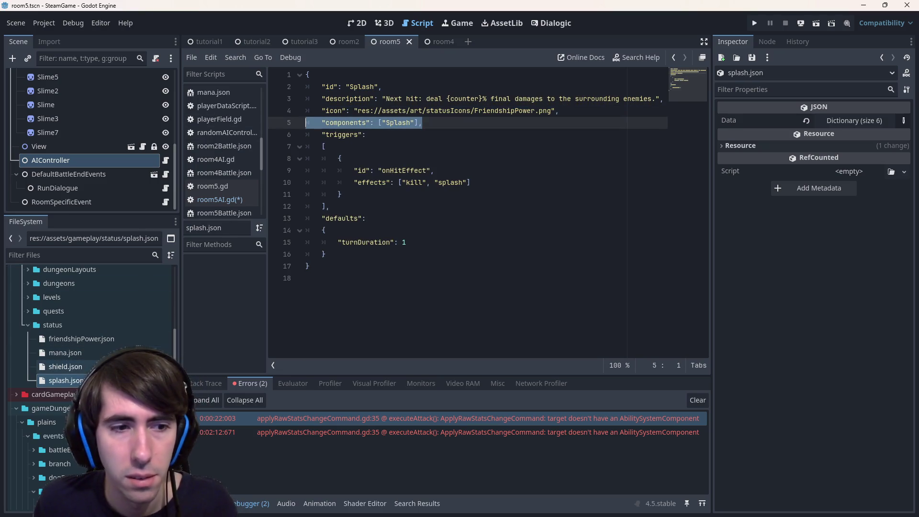
double_click(65, 366)
key("ctrl+v")
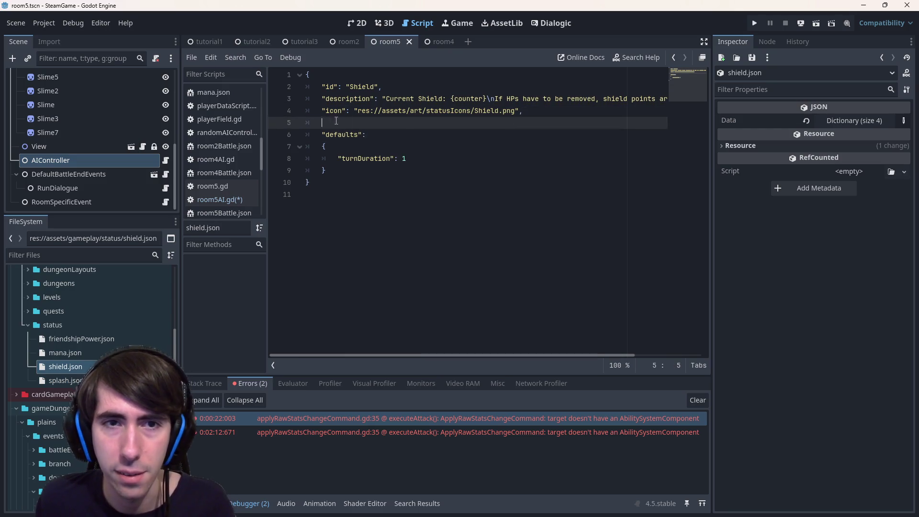
double_click(397, 122)
type("Shield")
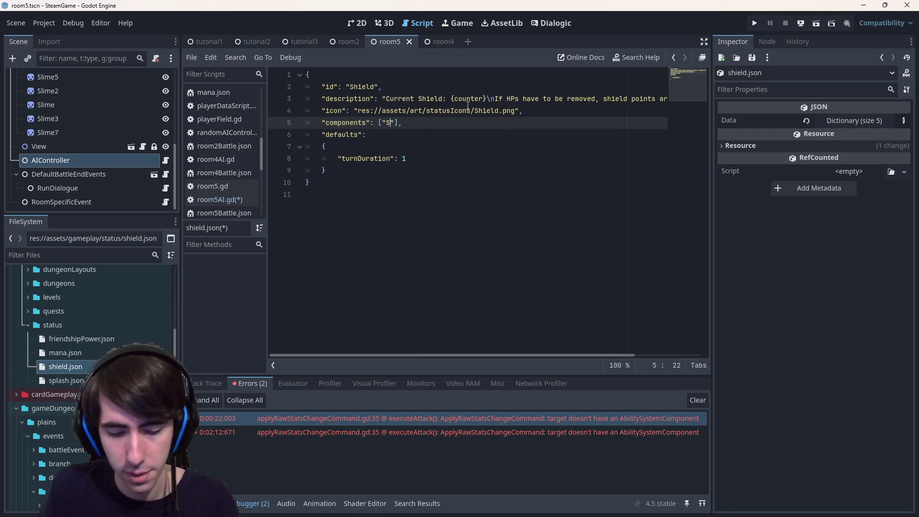
key("ctrl+s")
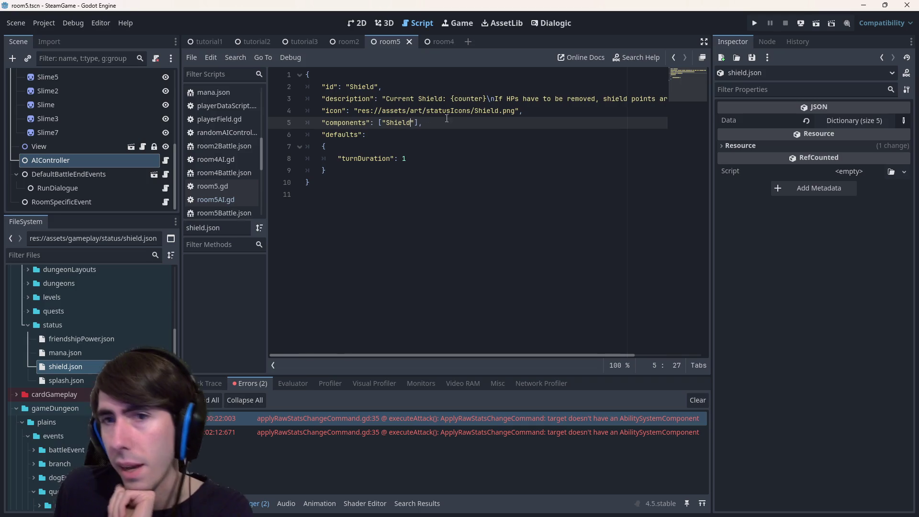
key("End")
key("shift+Home")
key("BackSpace")
key("BackSpace")
key("ctrl+s")
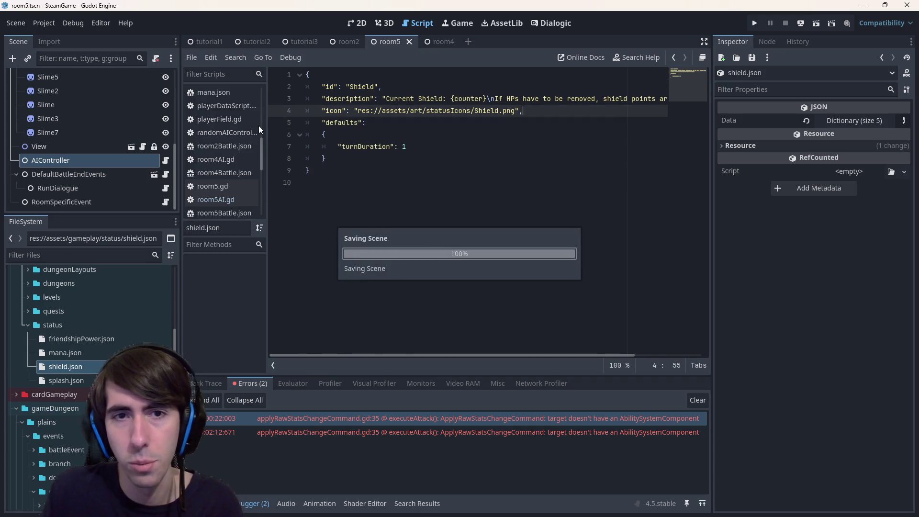
key("alt+Left")
key("alt+Left")
key("alt+Left")
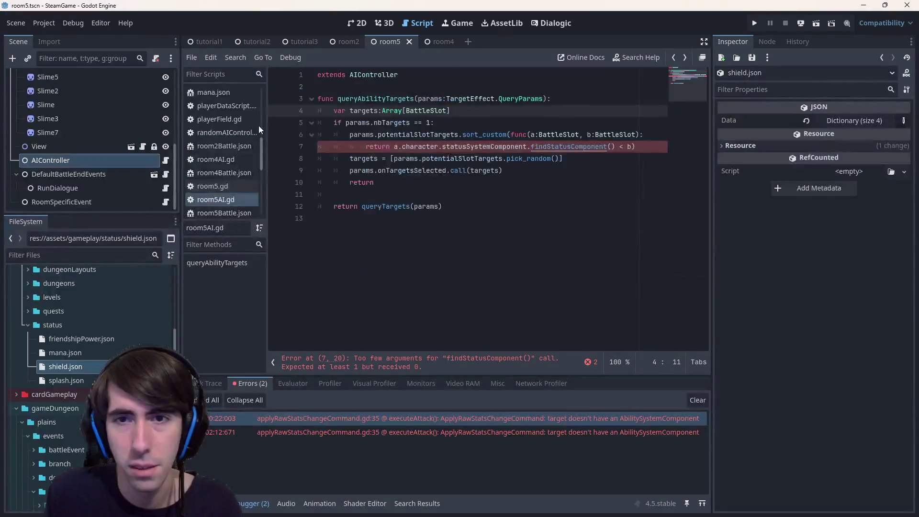
- Add '# TODO : findStatusComponent() with Shield Component' in the if block, save, and open space below extends
left_click(624, 122)
key("Return")
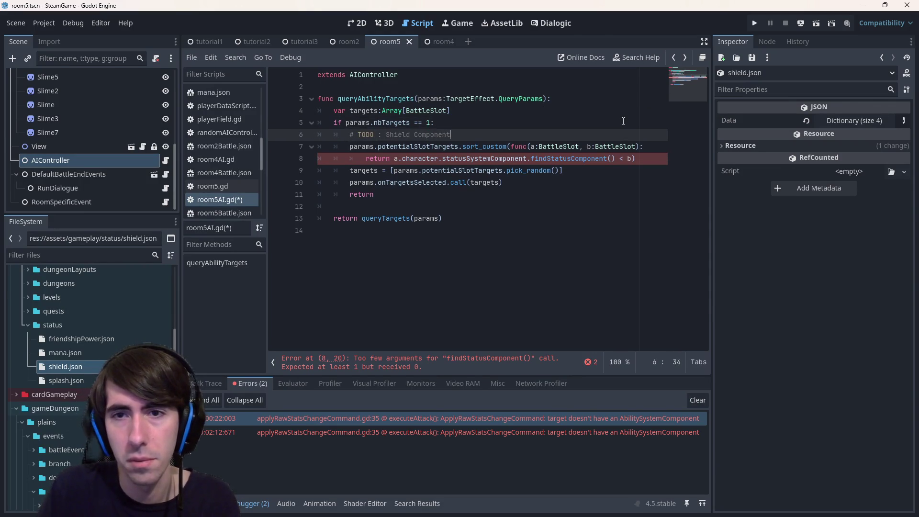
key("ctrl+s")
double_click(565, 158)
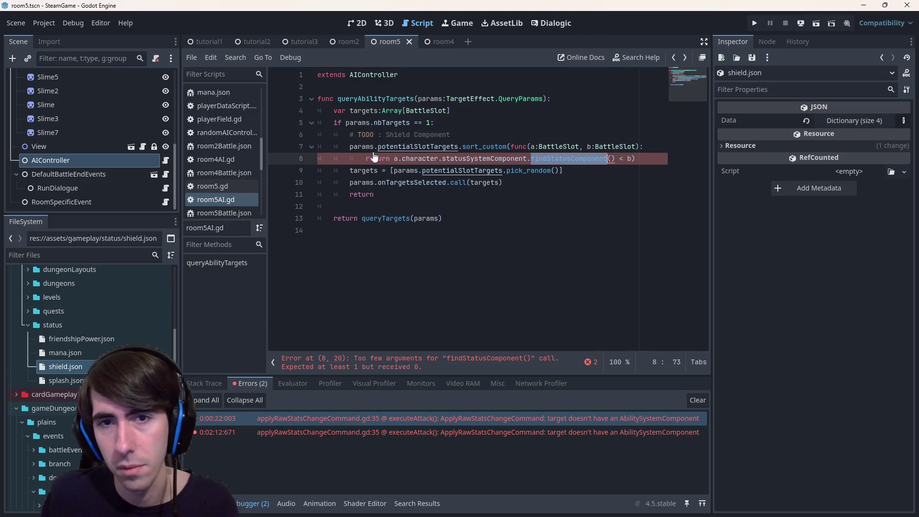
key("ctrl+c")
left_click(387, 134)
key("ctrl+v")
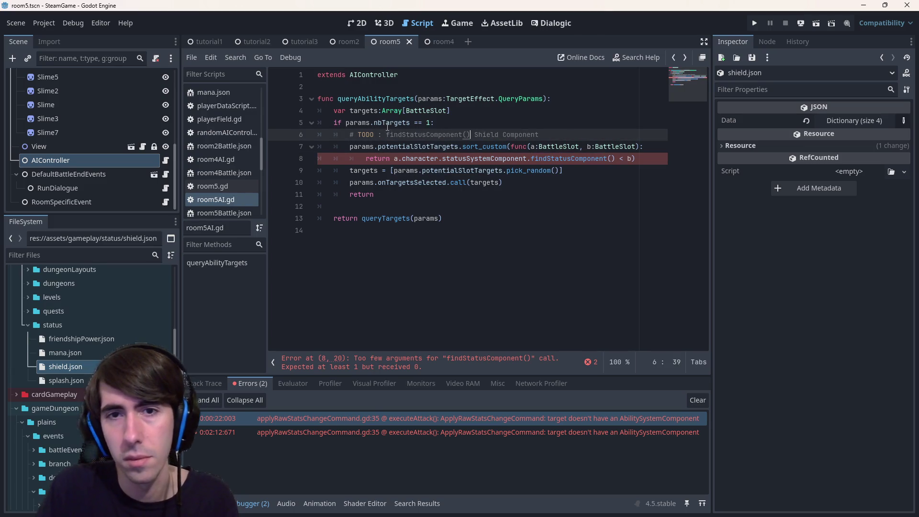
type("with")
key("ctrl+s")
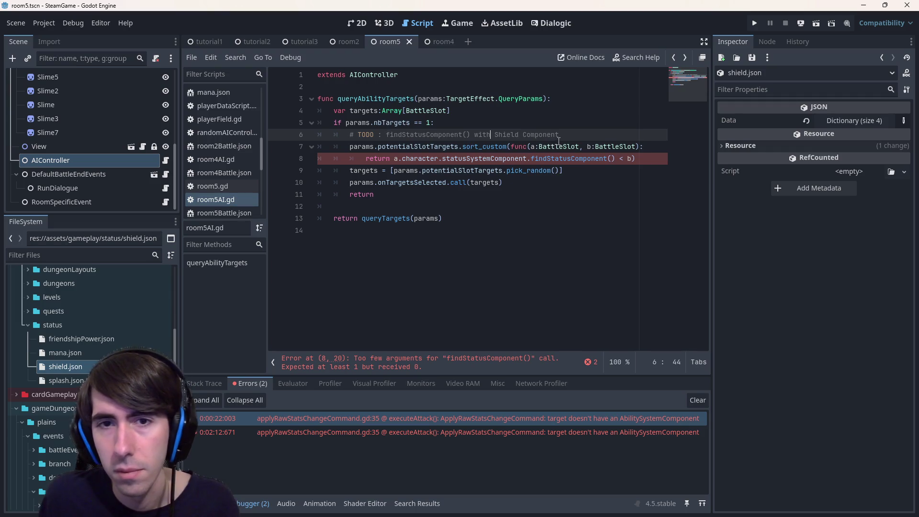
left_click(469, 73)
key("Return")
key("Return")
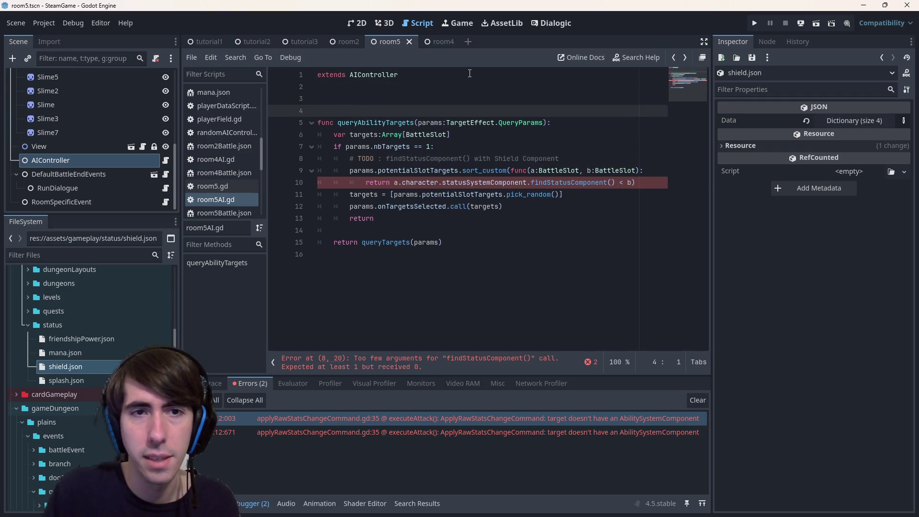
- Declare a new func getTargetWithMinimumShield(): below extends AIController
type("func get")
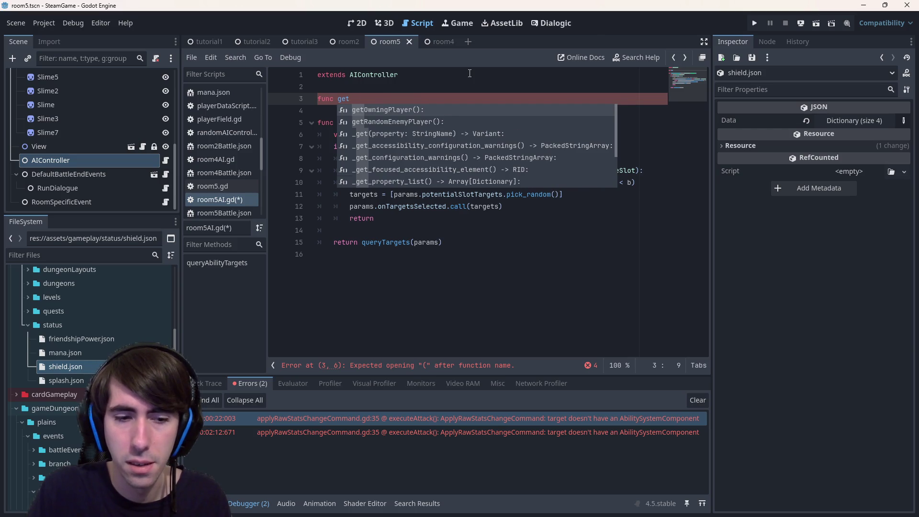
type("MinimumShield")
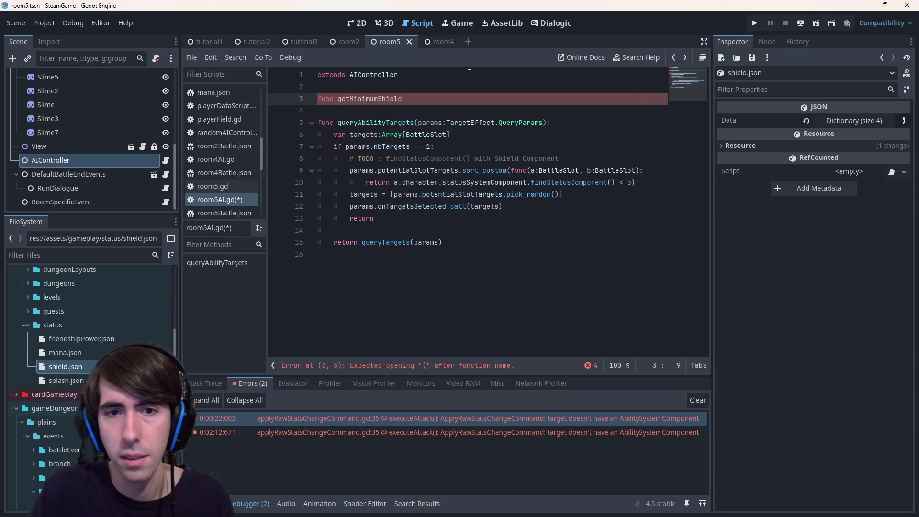
key("ctrl+space")
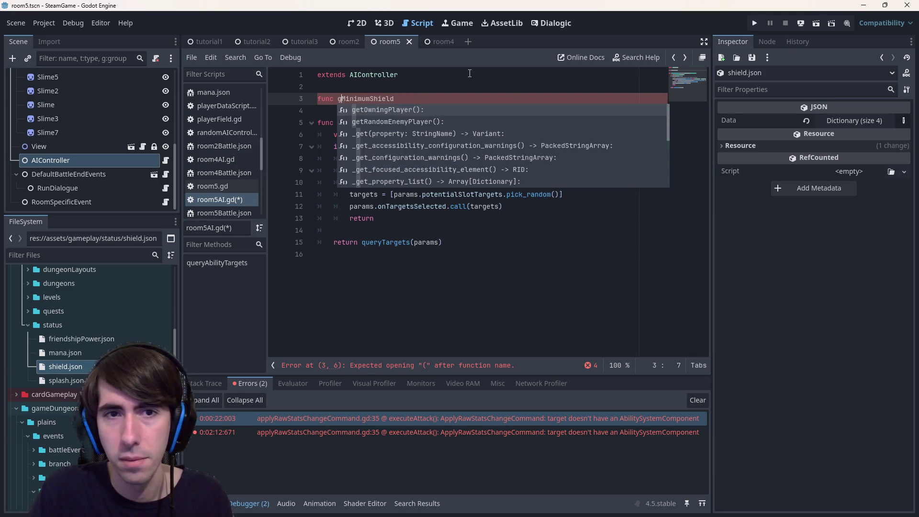
type("etTargetWith")
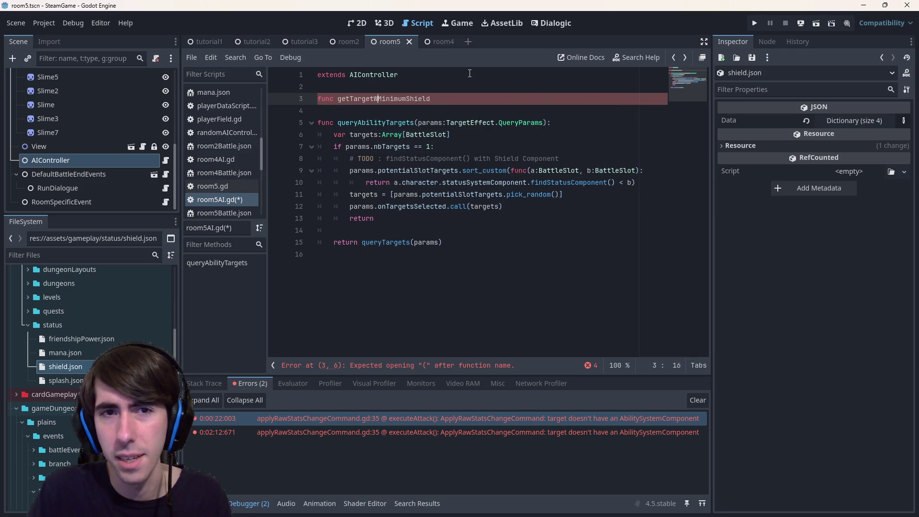
key("End")
type("():")
key("Return")
type("findStatusComponent")
key("ctrl+BackSpace")
key("ctrl+s")
- Copy the TODO and sort_custom lines into the helper's body at the correct indentation
left_click_drag(647, 195, 269, 170)
key("ctrl+c")
left_click(346, 111)
key("ctrl+v")
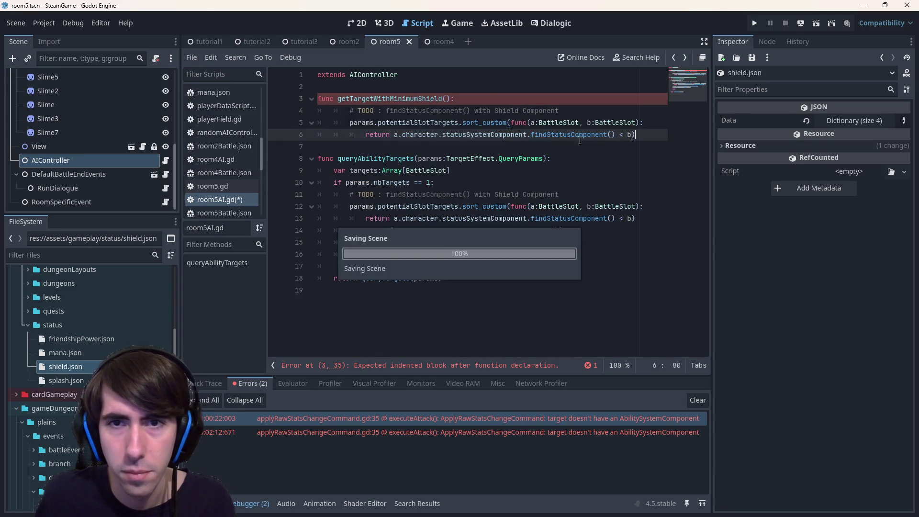
left_click_drag(654, 136, 317, 111)
key("shift+Tab")
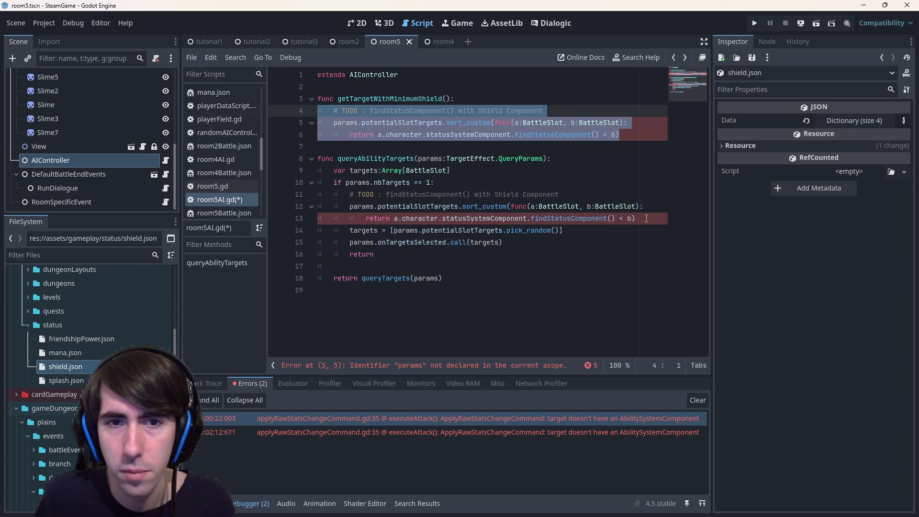
left_click(651, 219)
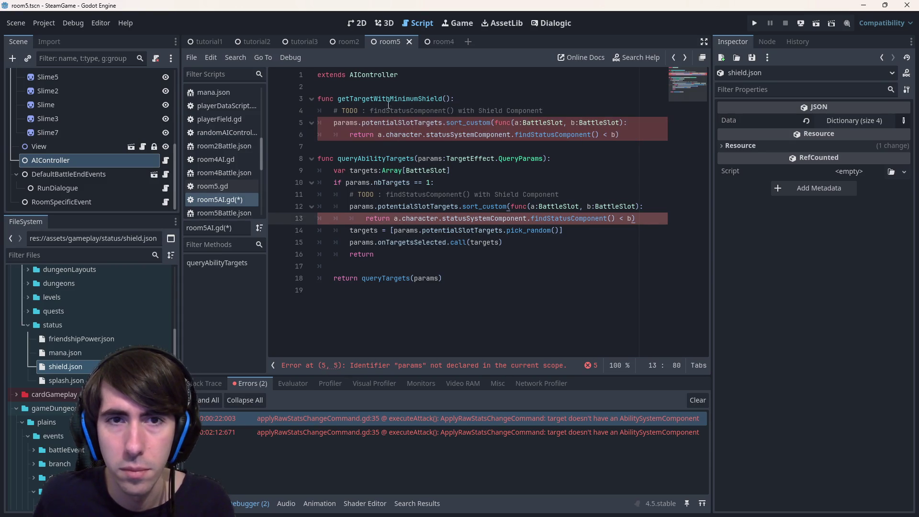
- Give getTargetWithMinimumShield a -> BattleSlot return type and save
left_click(449, 98)
type("-> ")
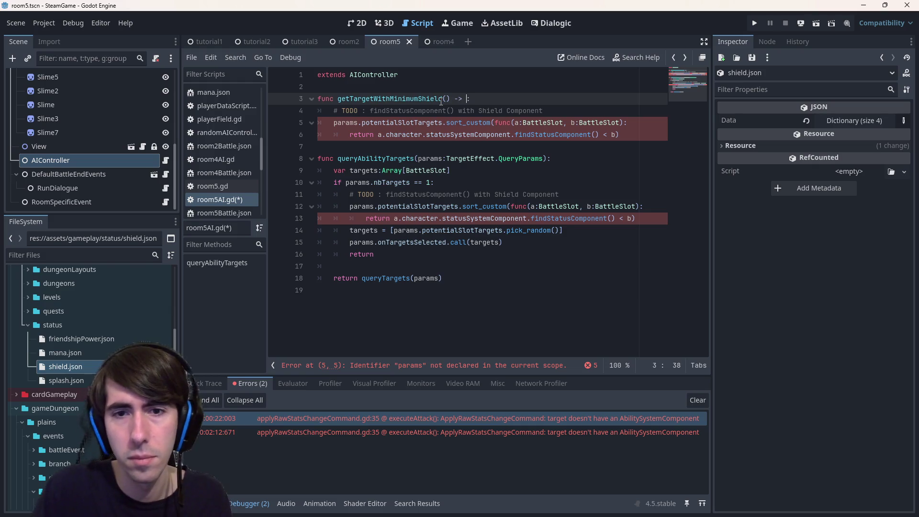
type("BattleSlo")
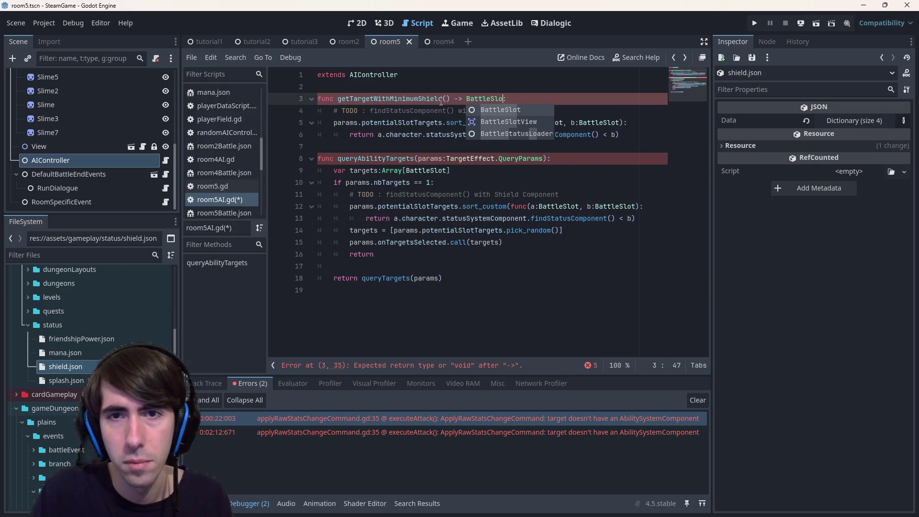
key("Return")
key("ctrl+s")
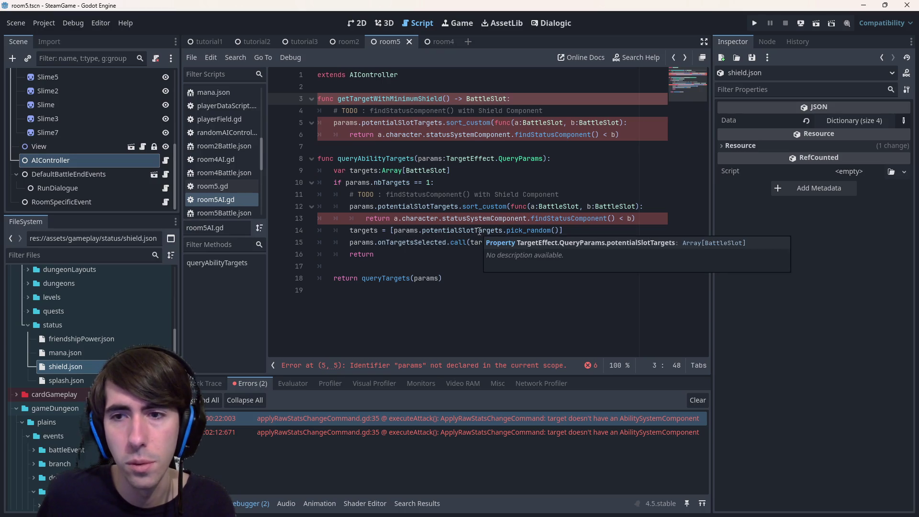
- Replace the random target pick with targets = [getTargetWithMinimumShield()]
double_click(414, 98)
left_click_drag(394, 230, 555, 230)
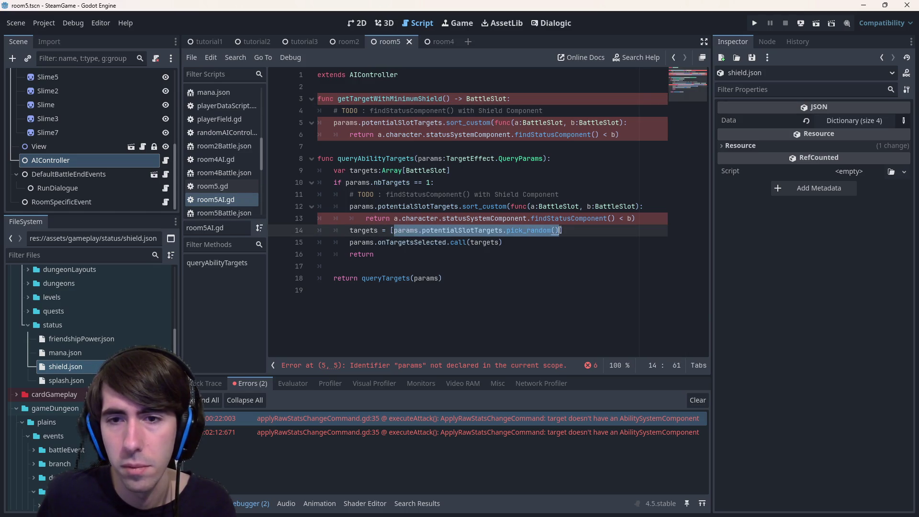
key("ctrl+v")
type("()")
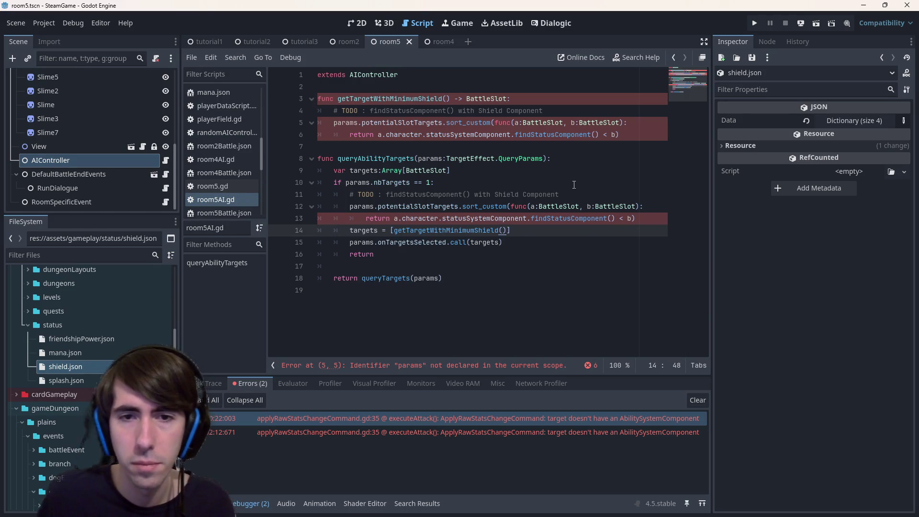
double_click(411, 99)
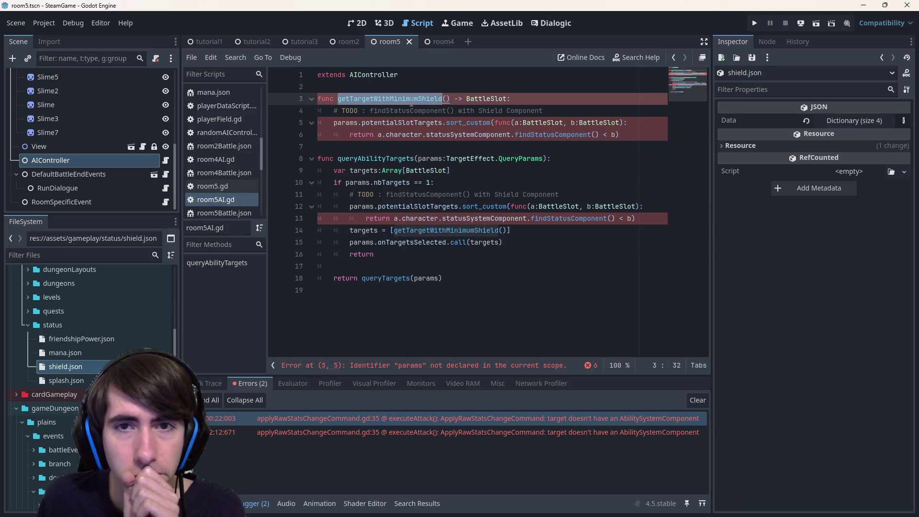
- Add a return line and comment out the old sort code with Ctrl+K
left_click(637, 137)
key("Return")
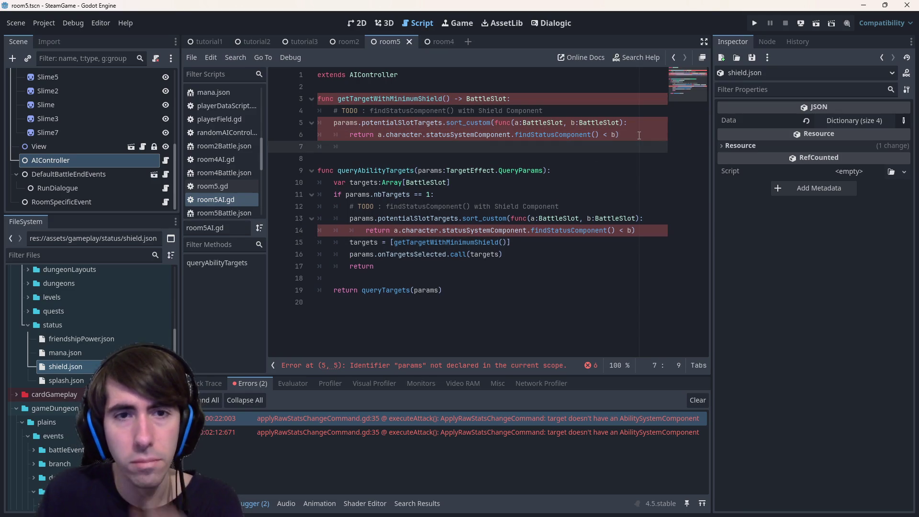
key("Return")
type("return")
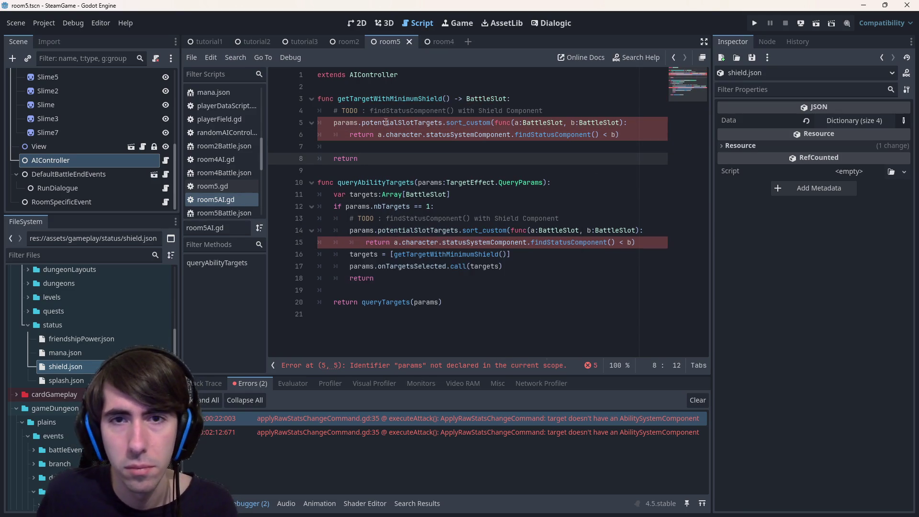
double_click(394, 124)
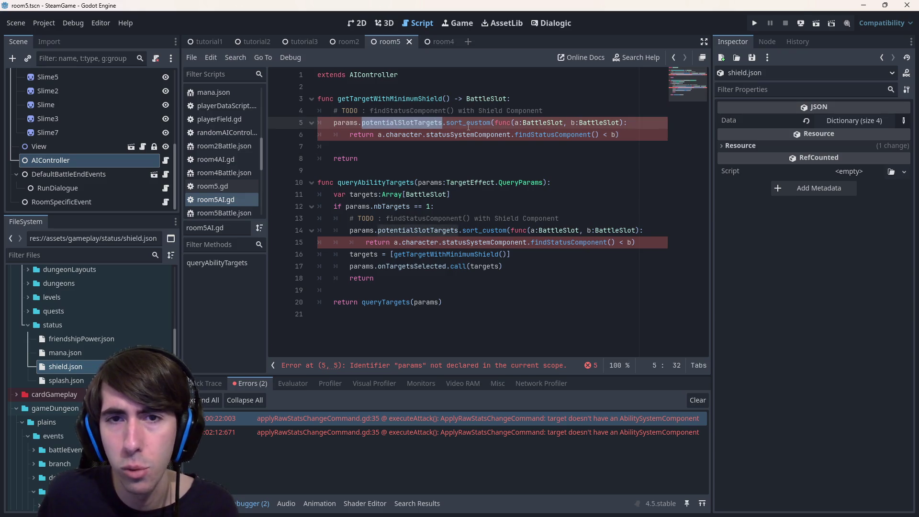
mouse_move(626, 134)
left_mouse_down()
mouse_move(536, 122)
mouse_move(294, 121)
left_mouse_up()
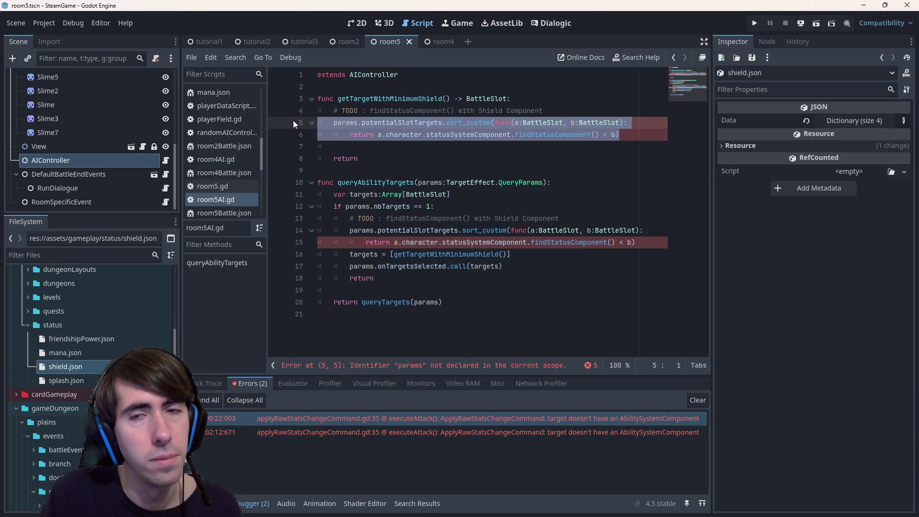
key("ctrl+k")
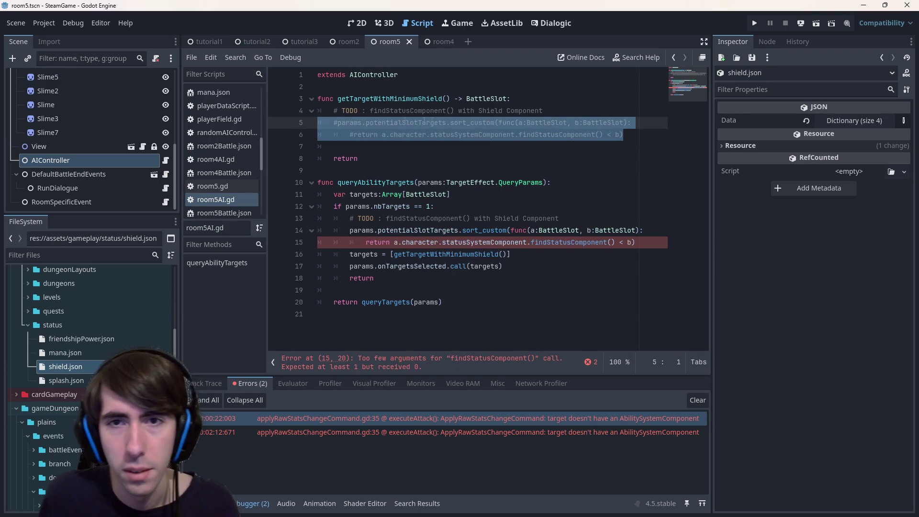
- Declare var target:BattleSlot = null and make the helper return target
left_click(486, 96)
left_click(426, 153)
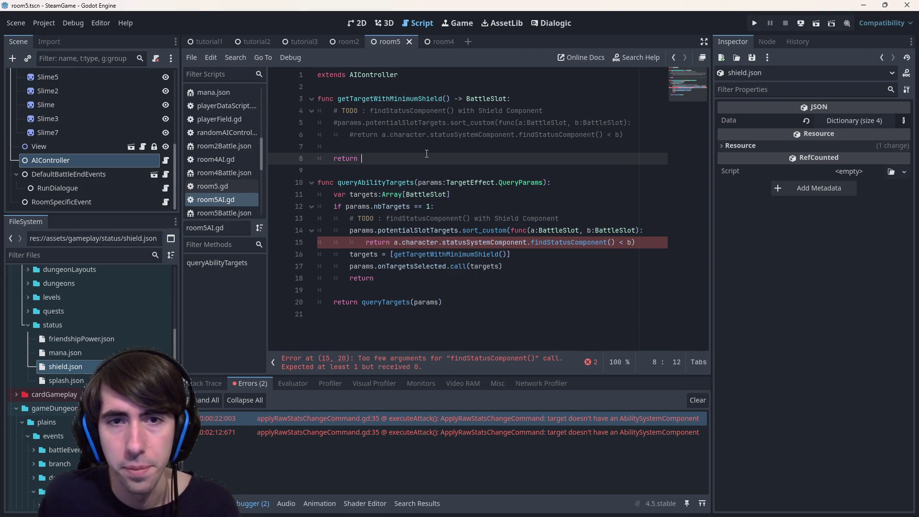
key("Return")
key("Return")
key("Up")
type("var ")
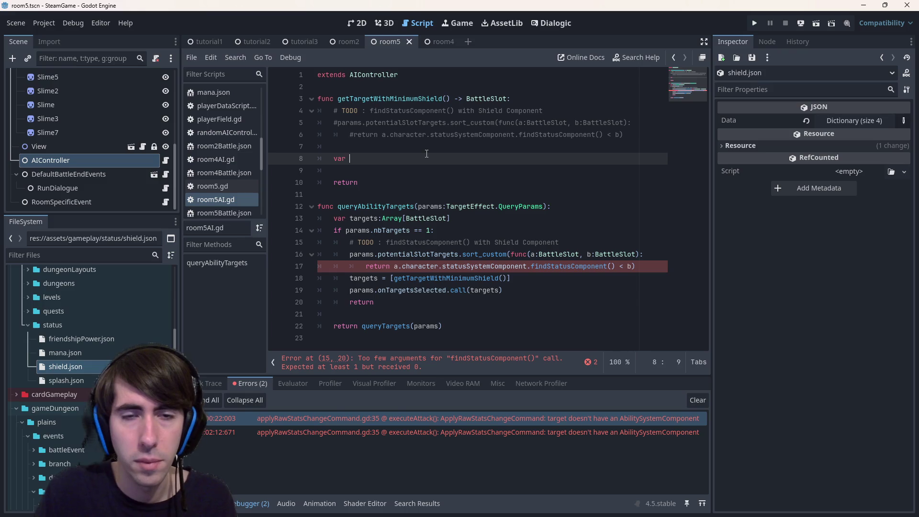
type("target BattleSlot")
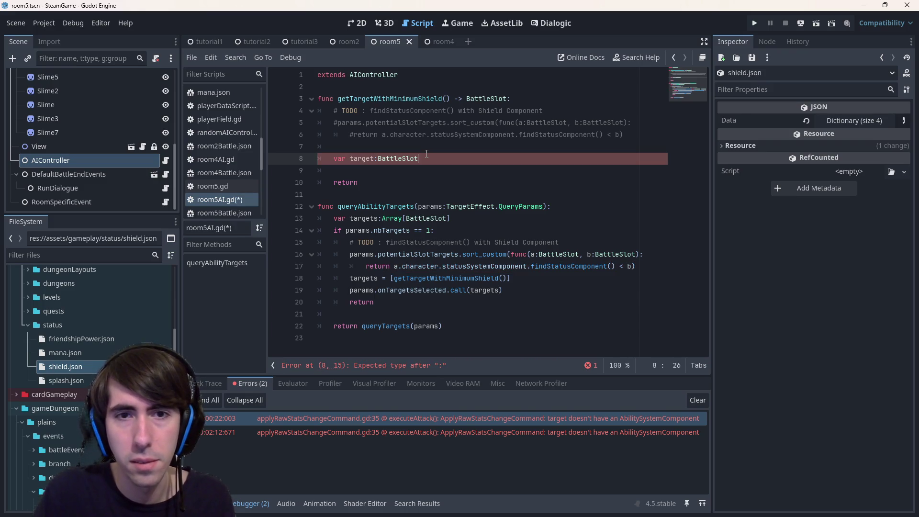
type(" null")
key("Down")
key("Down")
type("BattleSlot")
key("ctrl+BackSpace")
type("target")
key("ctrl+s")
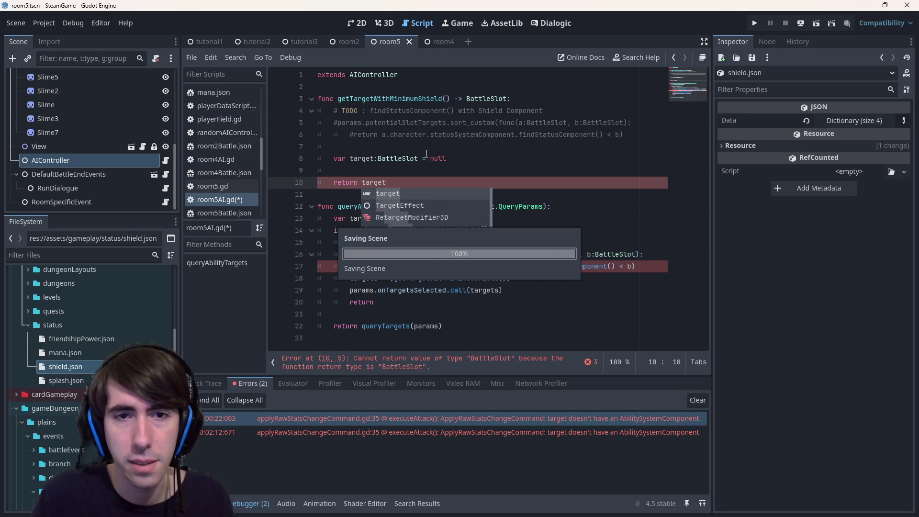
key("Escape")
- Start a minShield declaration and bring up the browser to look up float's maximum
key("Up")
key("Return")
key("Up")
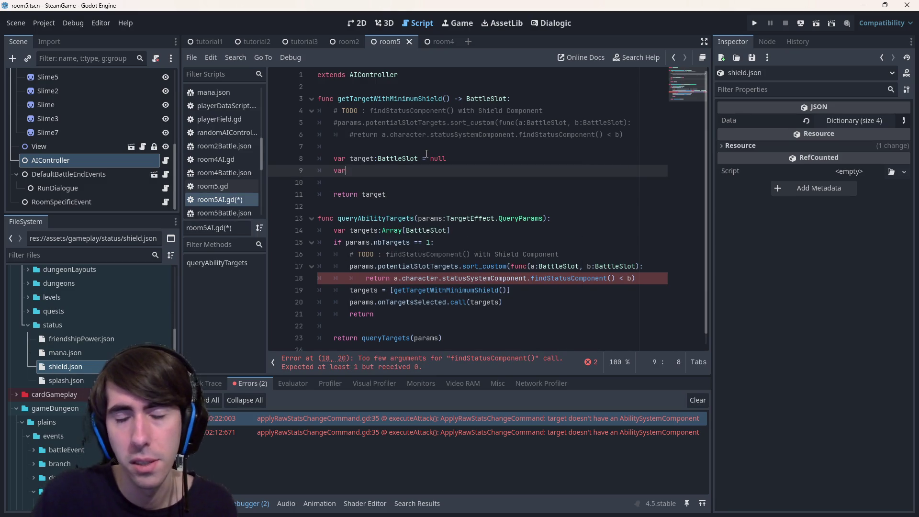
type("minShield = float.ma")
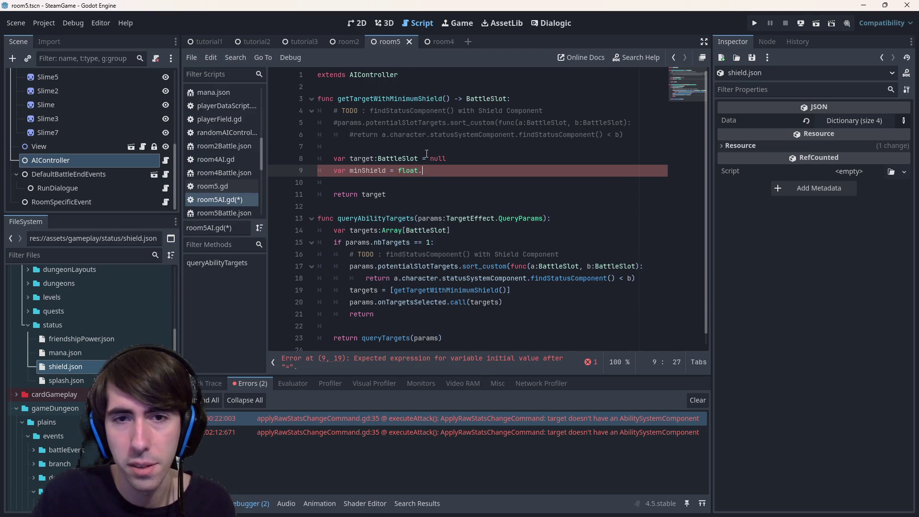
key("BackSpace")
key("BackSpace")
key("BackSpace")
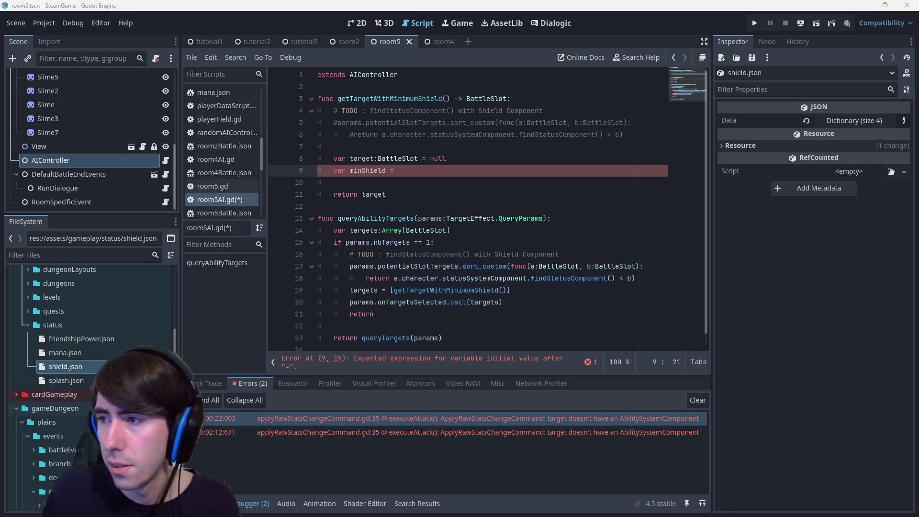
key("alt+Tab")
key("super+Left")
key("super+Up")
- Search Google for 'gdscript max float' and check the float documentation for a max value
key("Escape")
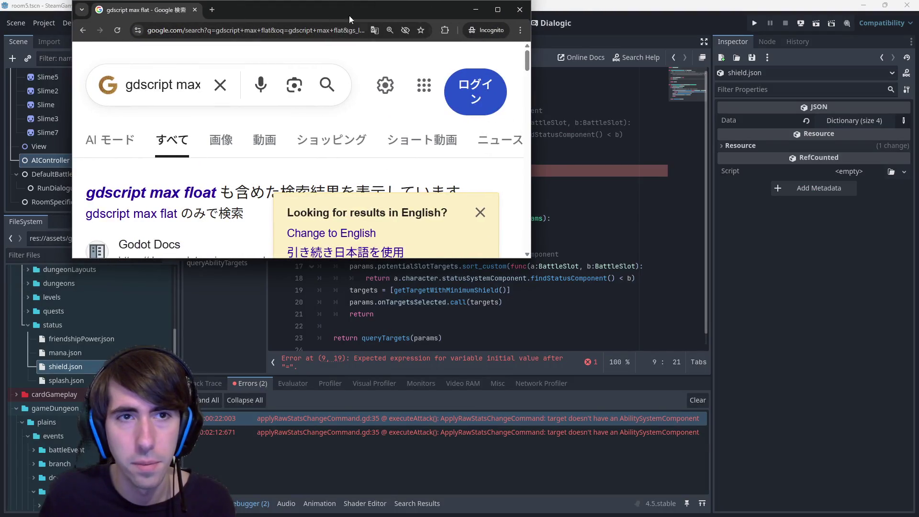
double_click(335, 17)
left_click(136, 192)
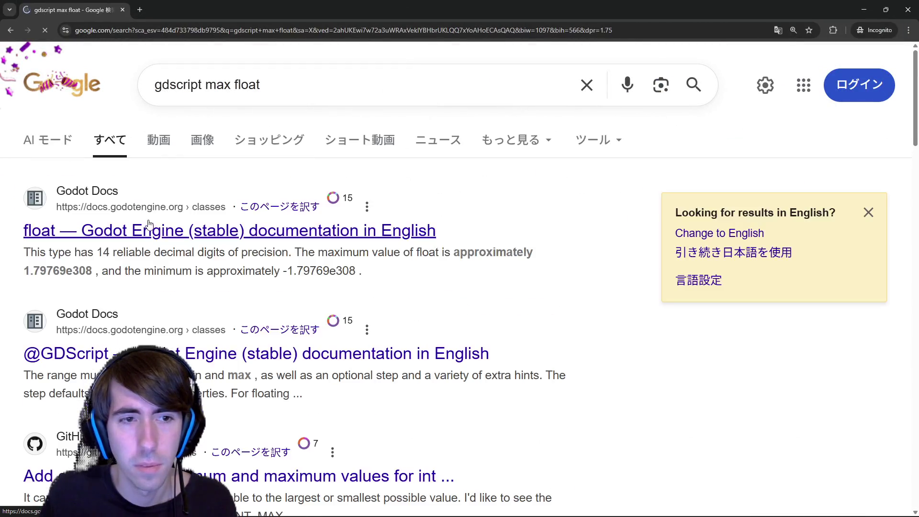
middle_click(157, 232)
left_click(209, 4)
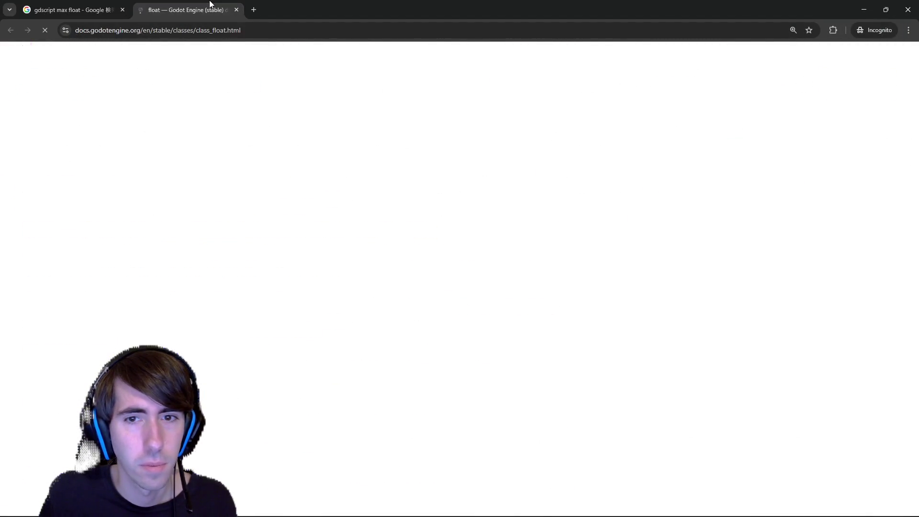
scroll(425, 272, "down", 5)
scroll(424, 276, "up", 3)
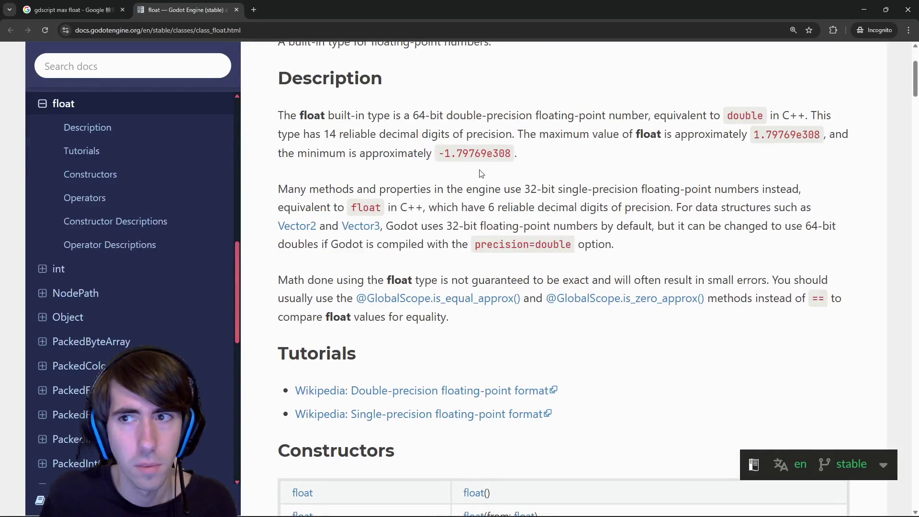
scroll(479, 201, "down", 8)
scroll(503, 236, "up", 4)
key("ctrl+f")
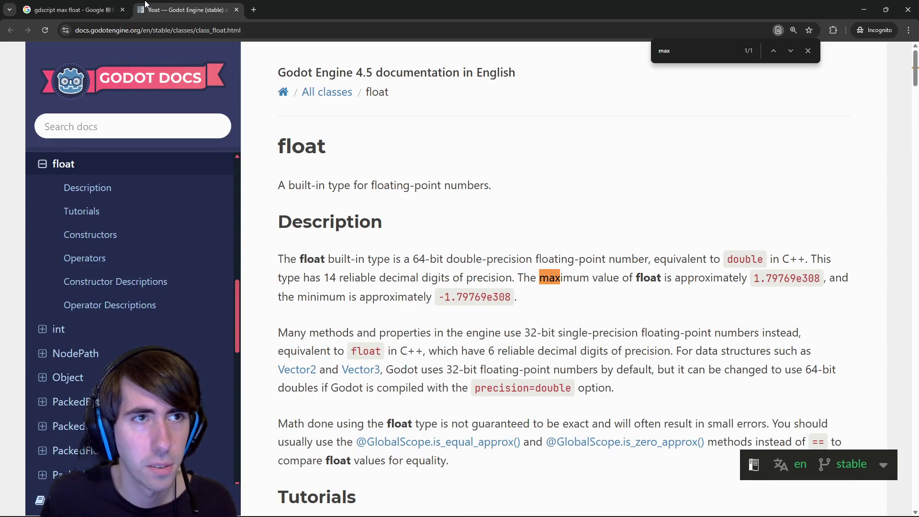
- Read the expanded AI overview in the search results, then minimize Chrome
left_click(76, 10)
scroll(247, 277, "down", 5)
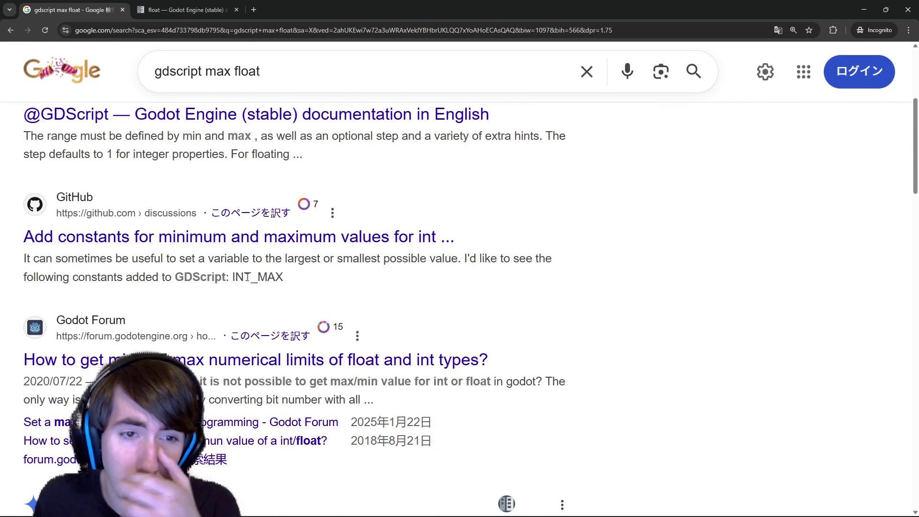
scroll(247, 276, "down", 6)
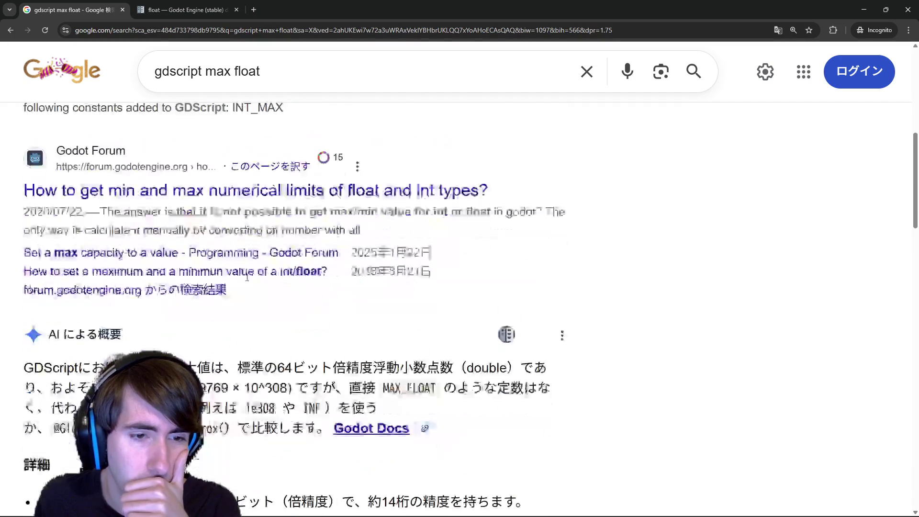
scroll(190, 333, "down", 2)
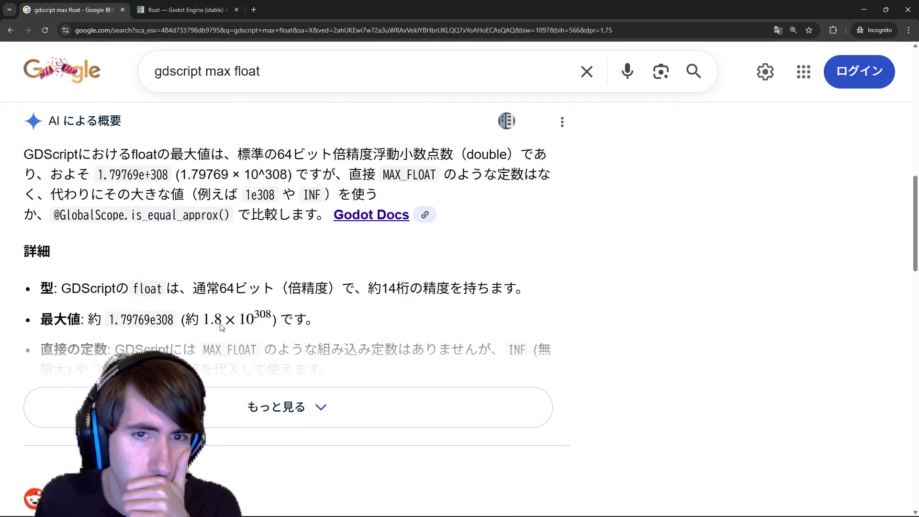
left_click(286, 341)
scroll(286, 342, "down", 5)
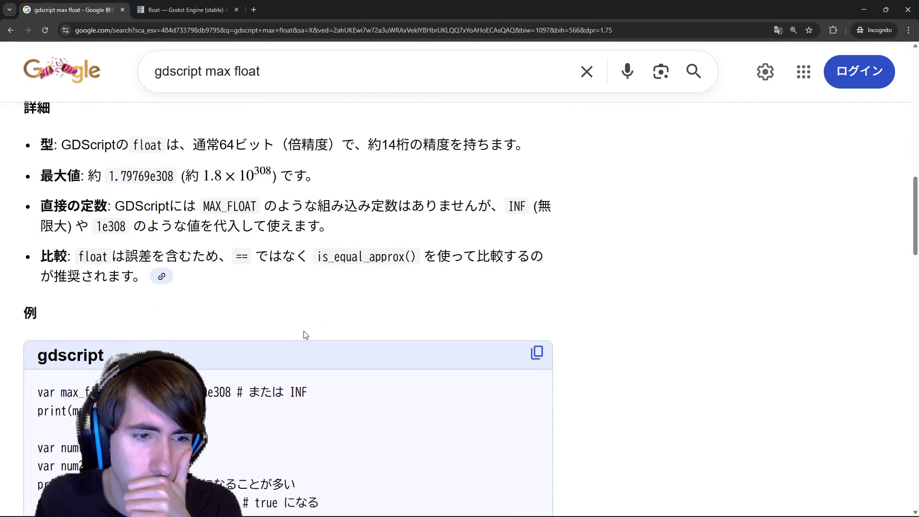
scroll(309, 322, "down", 1)
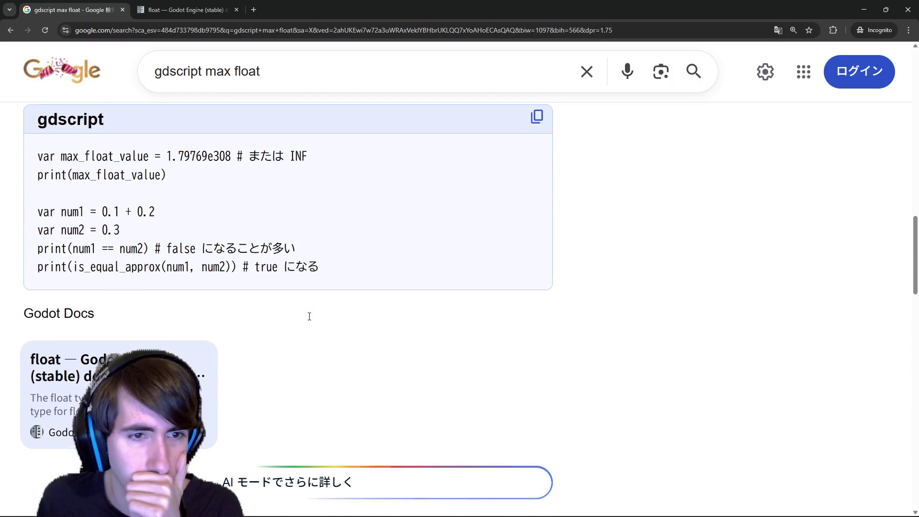
scroll(310, 320, "down", 10)
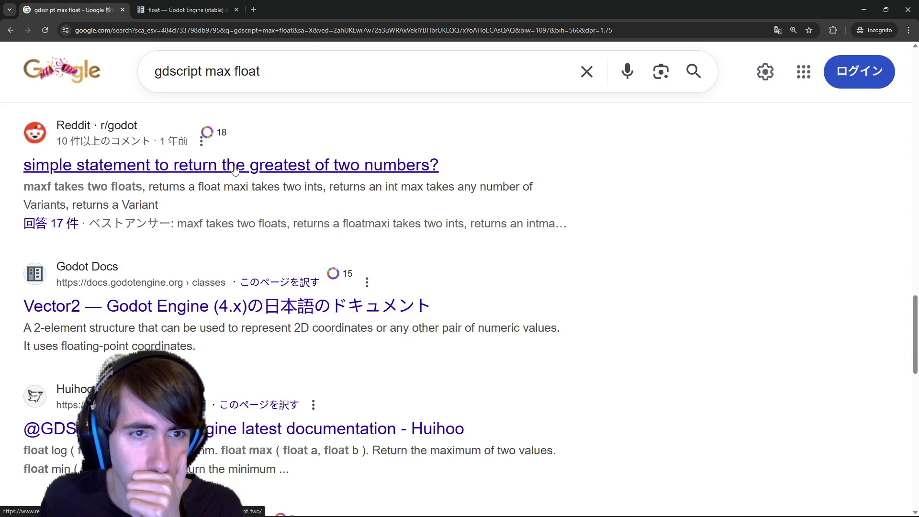
left_click(863, 10)
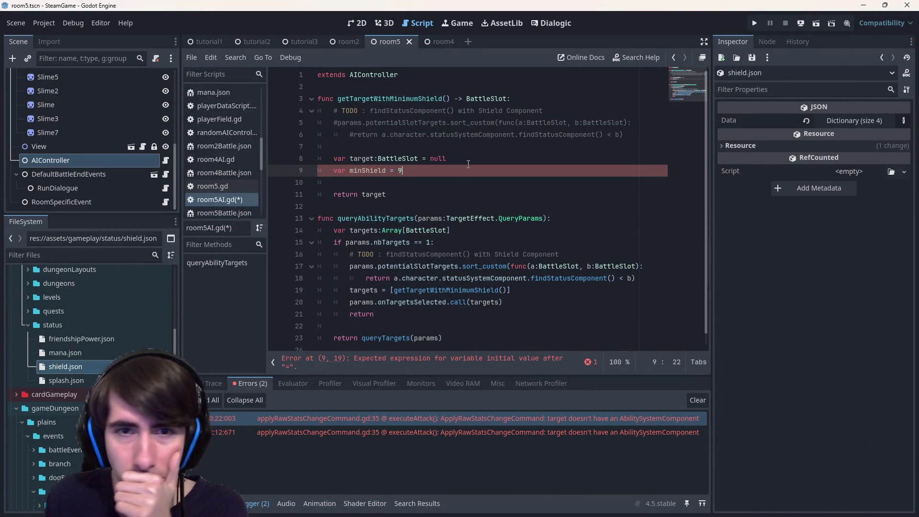
- Set minShield to 999999999, add a loop line, and give the helper a potentialTargets parameter
type("99999999")
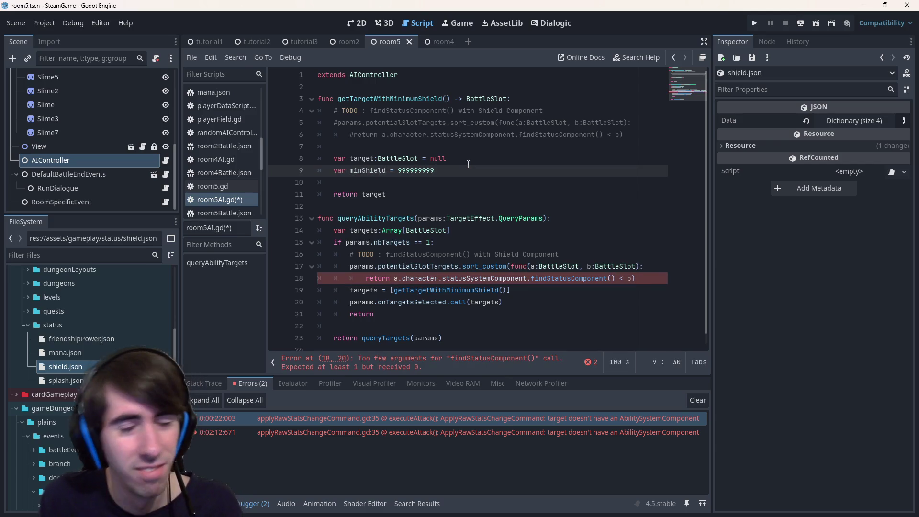
key("ctrl+s")
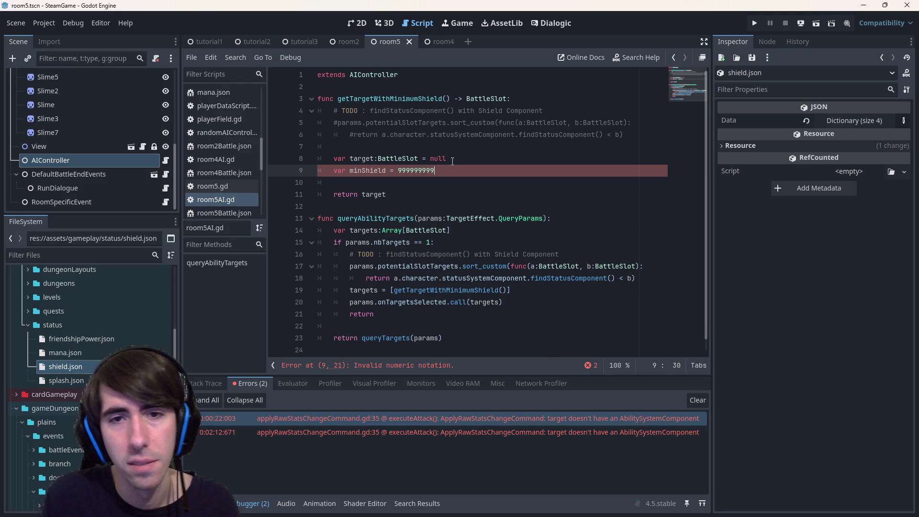
key("Return")
key("Return")
type("for")
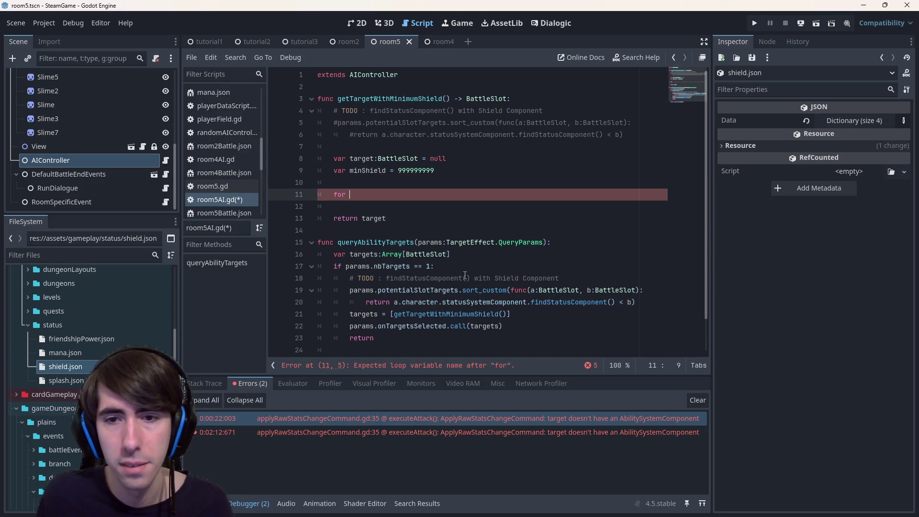
left_click(445, 99)
type("poten")
type("tialTargets")
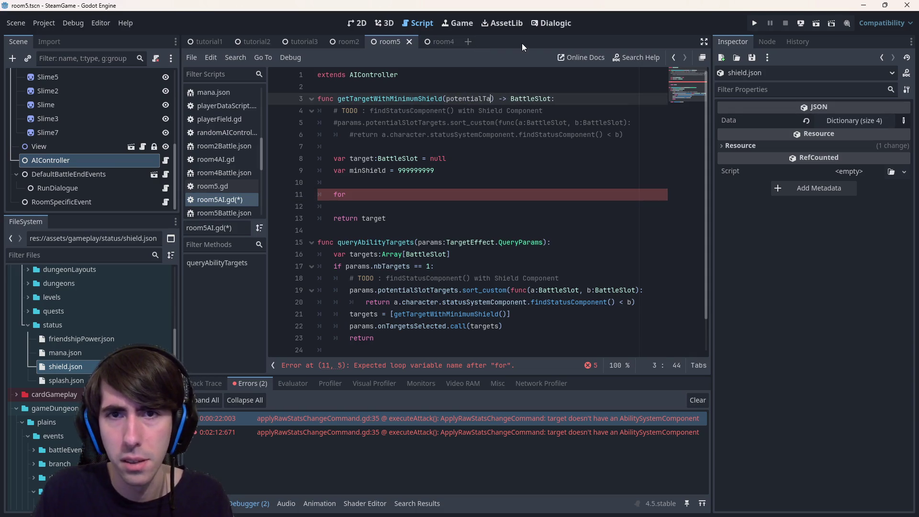
key("ctrl+s")
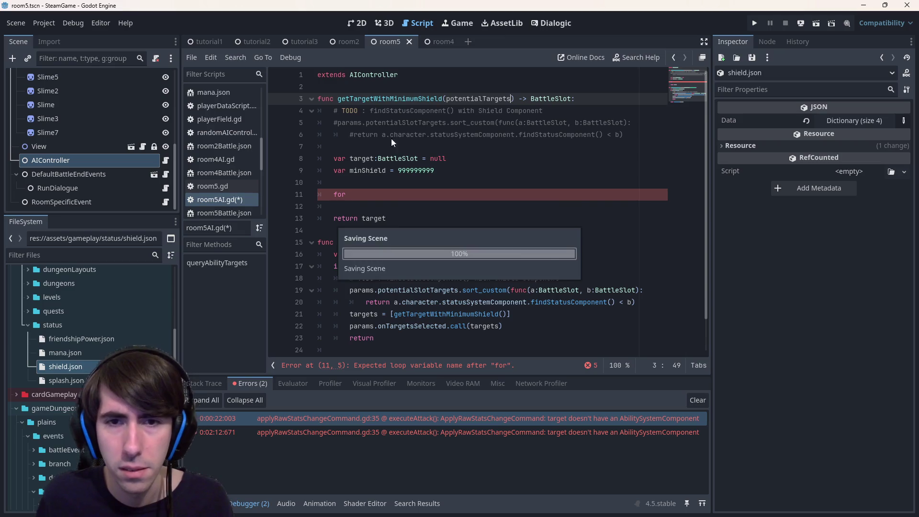
left_click(521, 242, "ctrl")
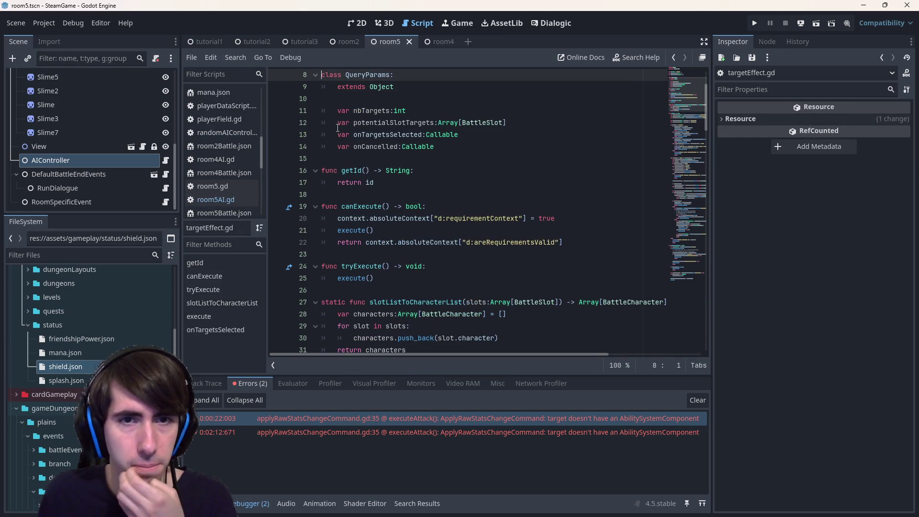
- Change the helper's parameter to potentialSlotTargets:Array[BattleSlot] in room5AI.gd and save
left_click_drag(337, 127, 547, 127)
key("ctrl+c")
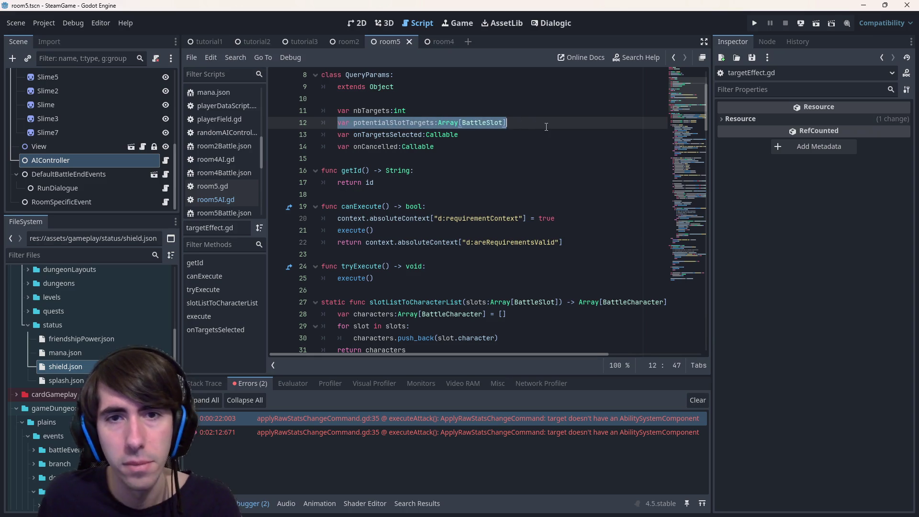
key("alt+Left")
key("alt+Left")
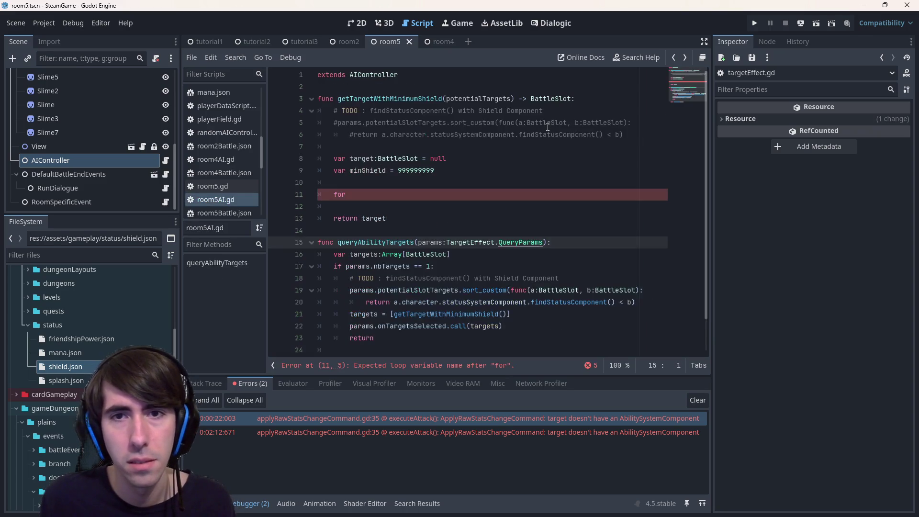
double_click(498, 98)
key("ctrl+v")
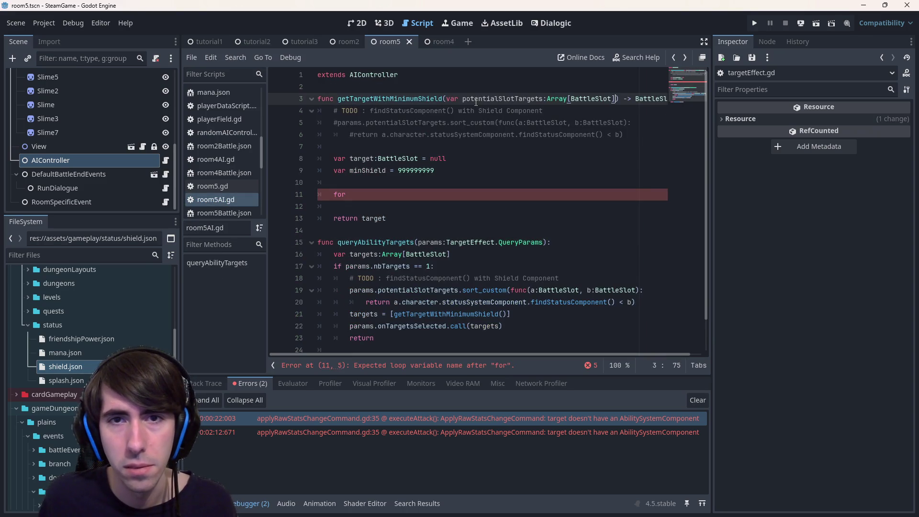
left_click(462, 98)
key("BackSpace")
key("BackSpace")
key("BackSpace")
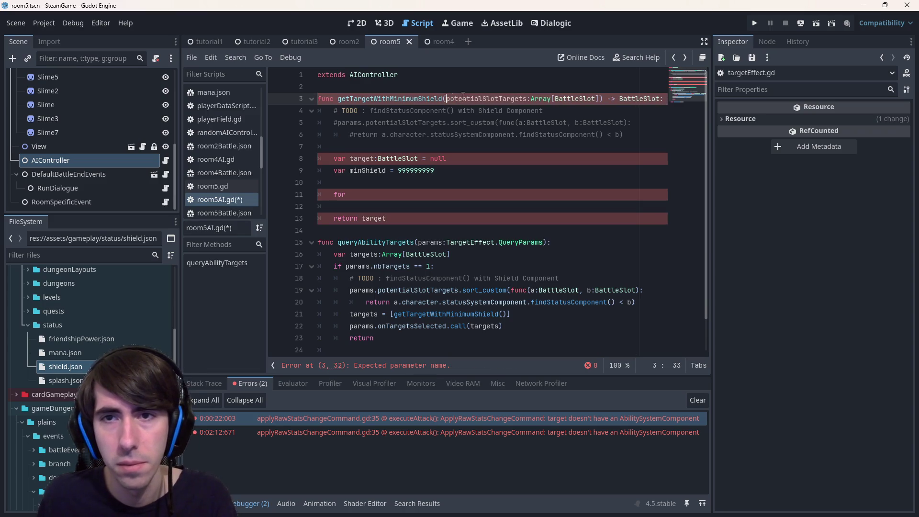
key("ctrl+s")
- Pass params.potentialSlotTargets as the argument in the getTargetWithMinimumShield call
double_click(488, 99)
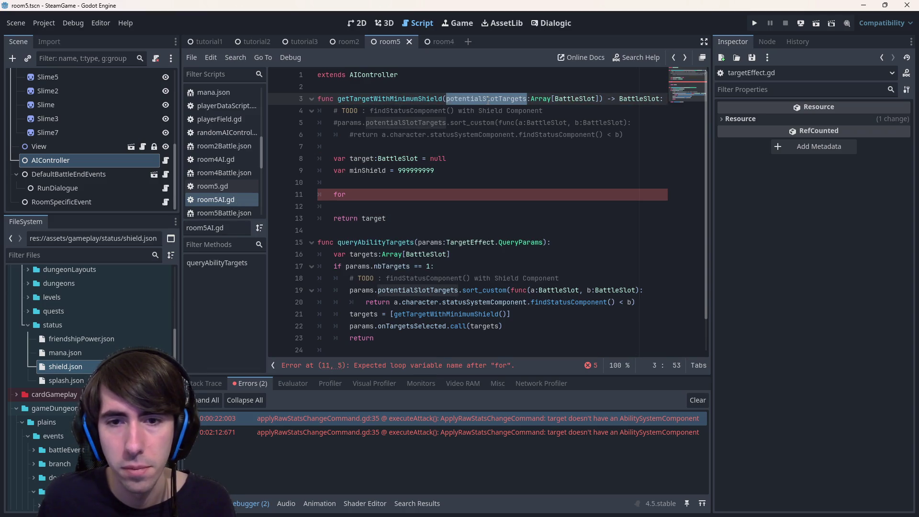
left_click(503, 316)
double_click(430, 242)
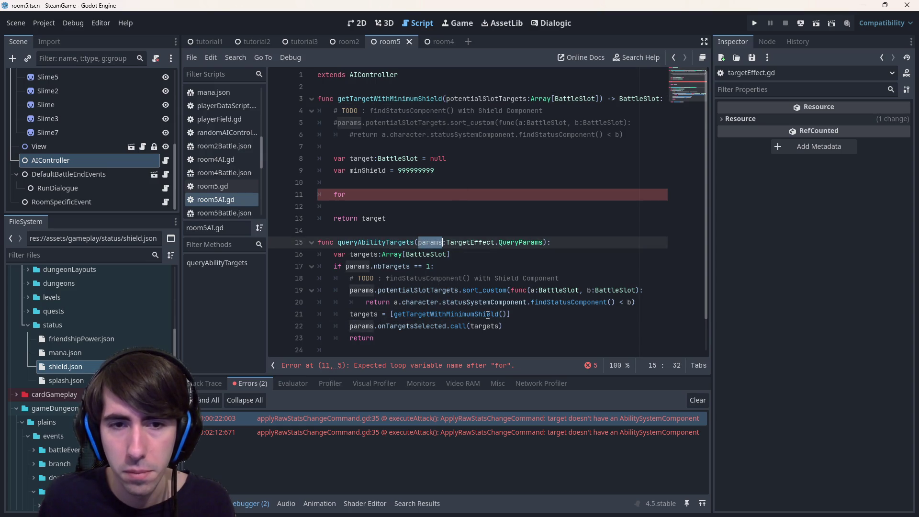
left_click(503, 314)
type("params.poten")
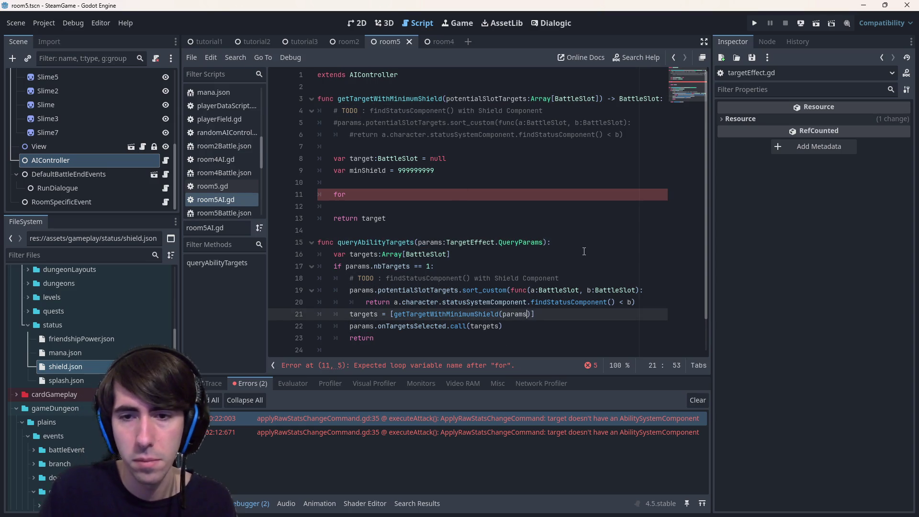
key("Return")
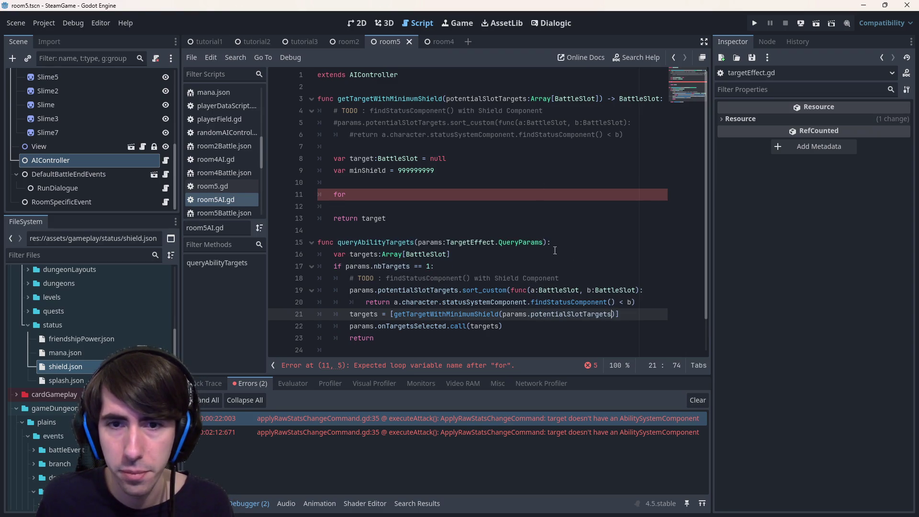
left_click(652, 303)
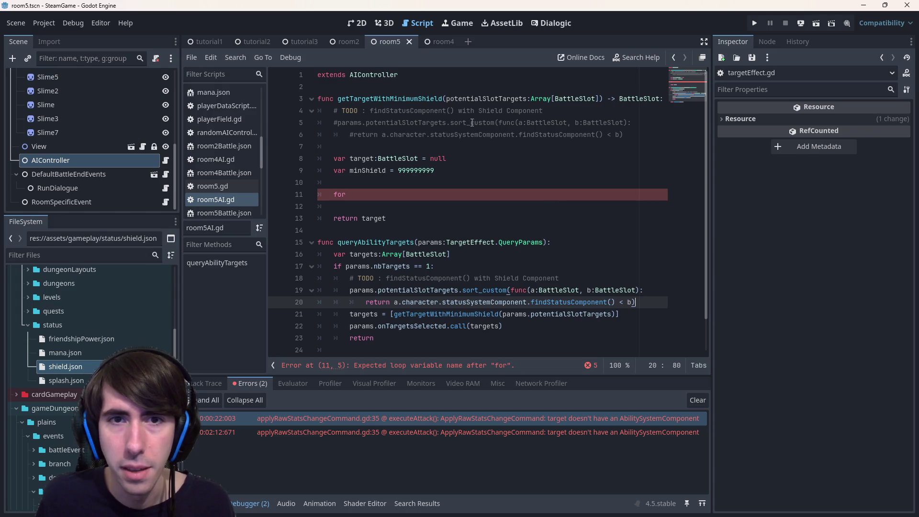
- Start a 'for potentialTarget in' line at the top of the helper body
left_click(486, 146)
key("Return")
key("Return")
key("Up")
type("for potentialTarget in")
- Complete the loop header as 'for potentialTarget in potentialSlotTargets:'
left_click(510, 91)
double_click(511, 98)
key("ctrl+c")
left_click(440, 159)
key("ctrl+v")
type(":")
key("Return")
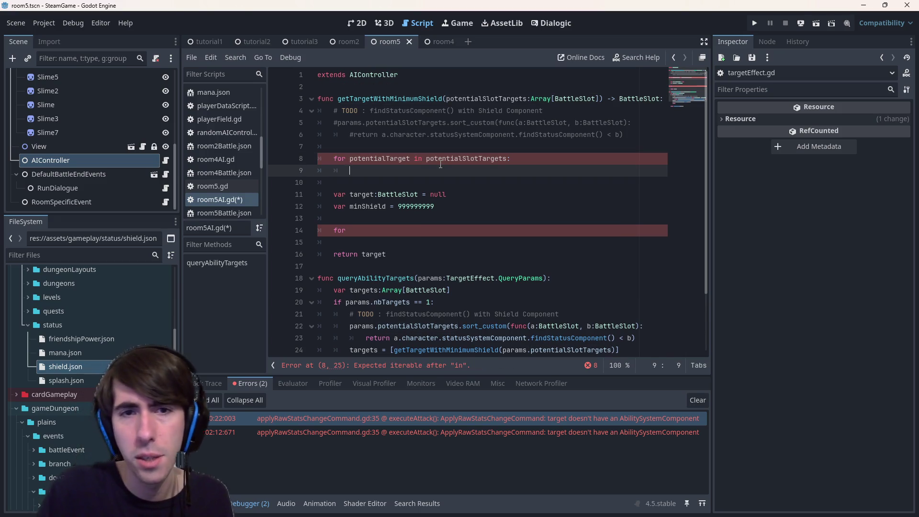
- Inside the loop, write 'var statusSystemComp = Helpers.getStatusSystemComponent(potentialTarget)'
type("potentialTarget")
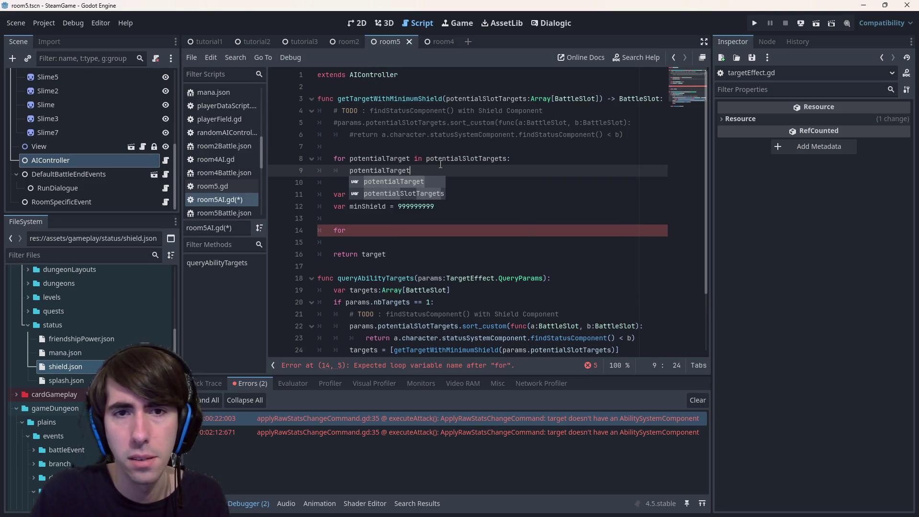
key("Home")
type("if")
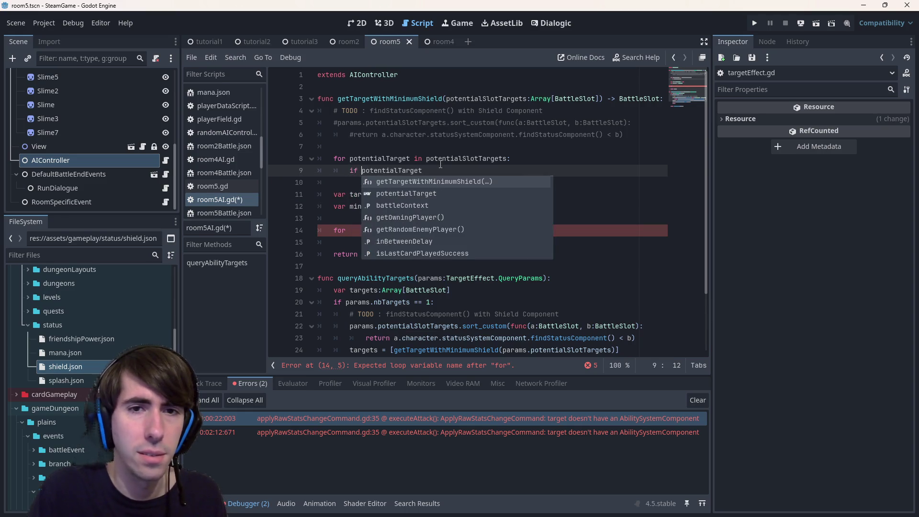
key("BackSpace")
key("BackSpace")
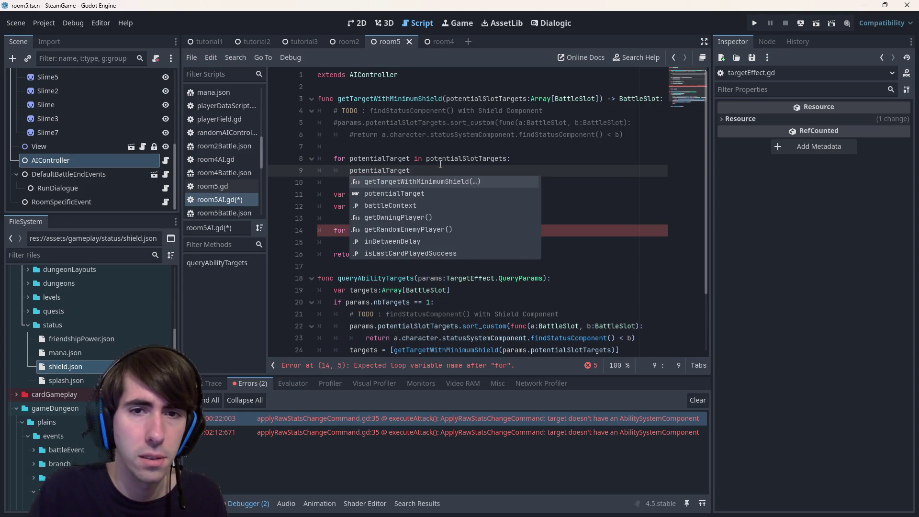
key("BackSpace")
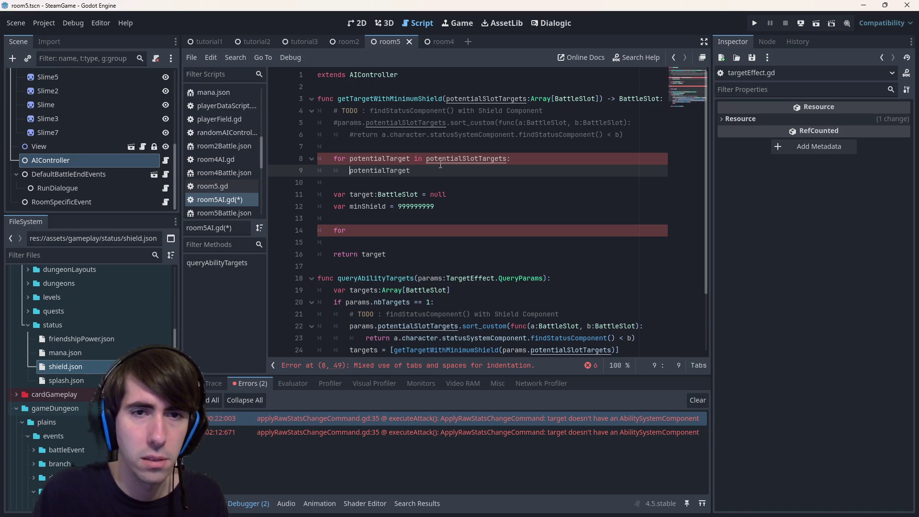
key("BackSpace")
type("Helpers.g")
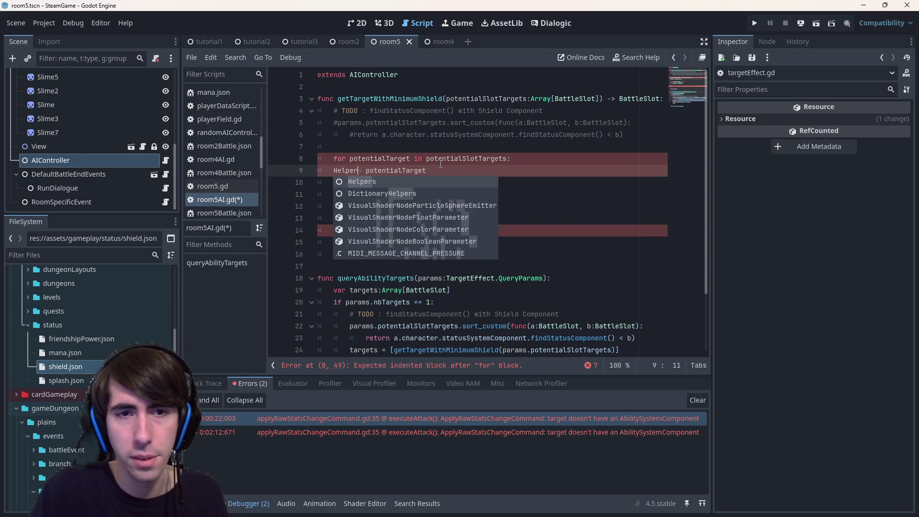
type("etStatus")
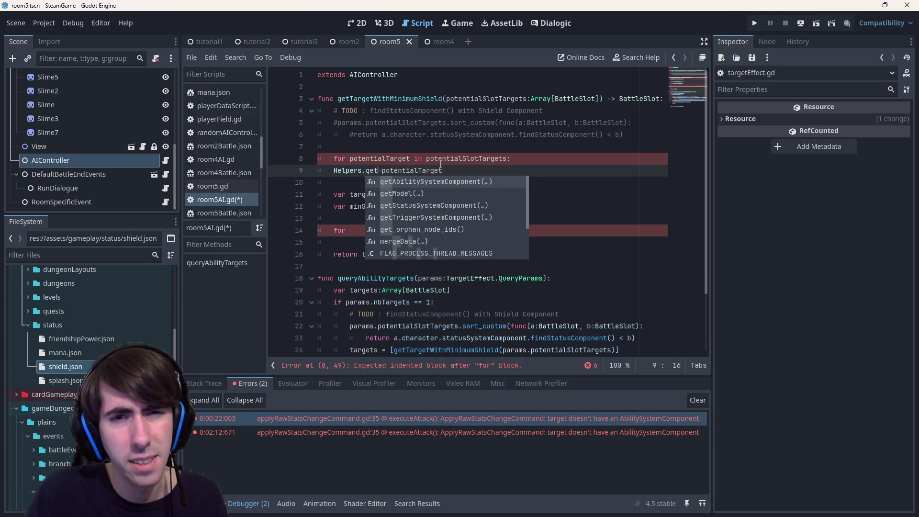
key("Return")
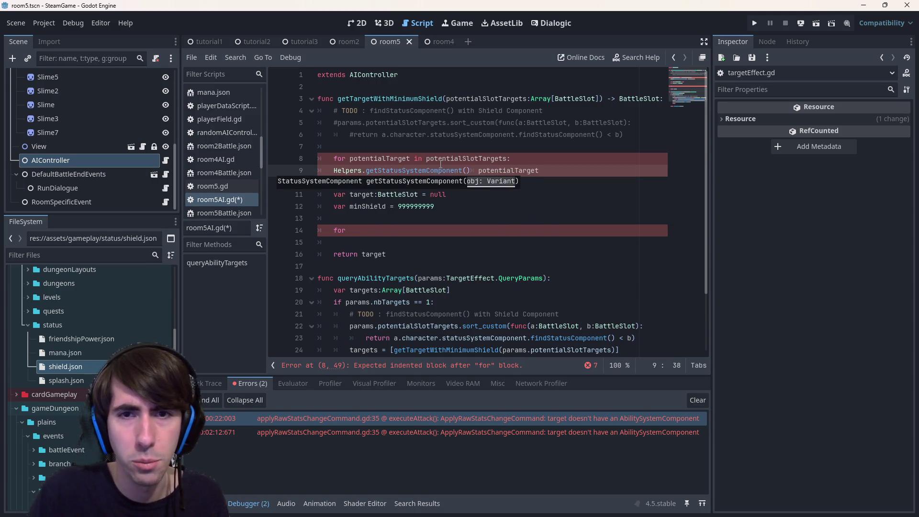
type("p")
key("End")
type(")")
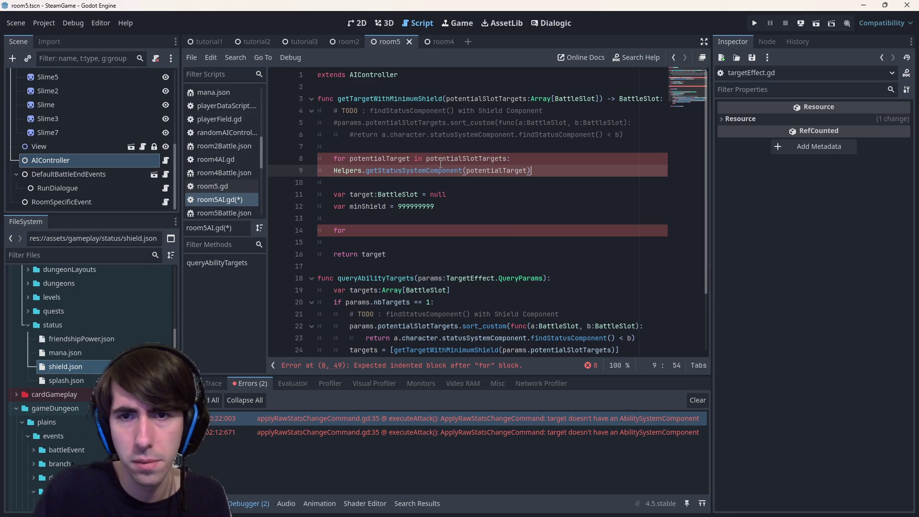
key("Tab")
type("var statusSy")
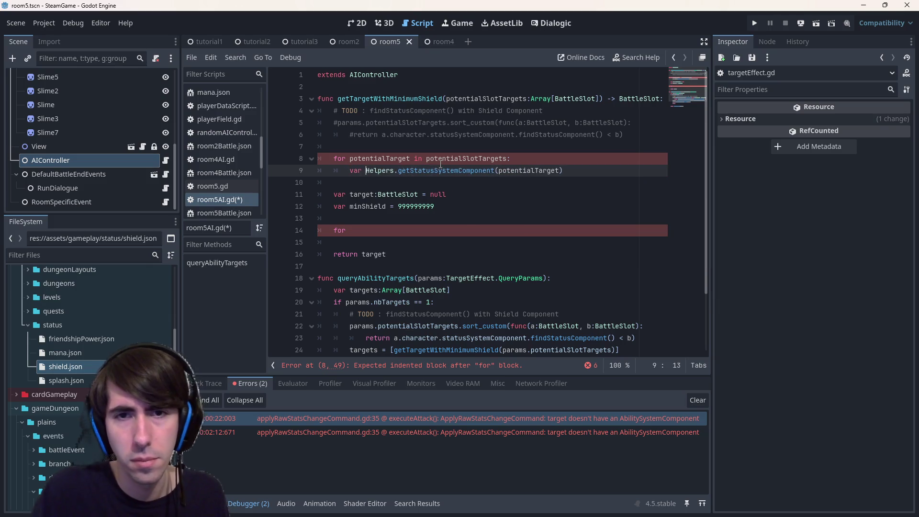
type("stemComp =")
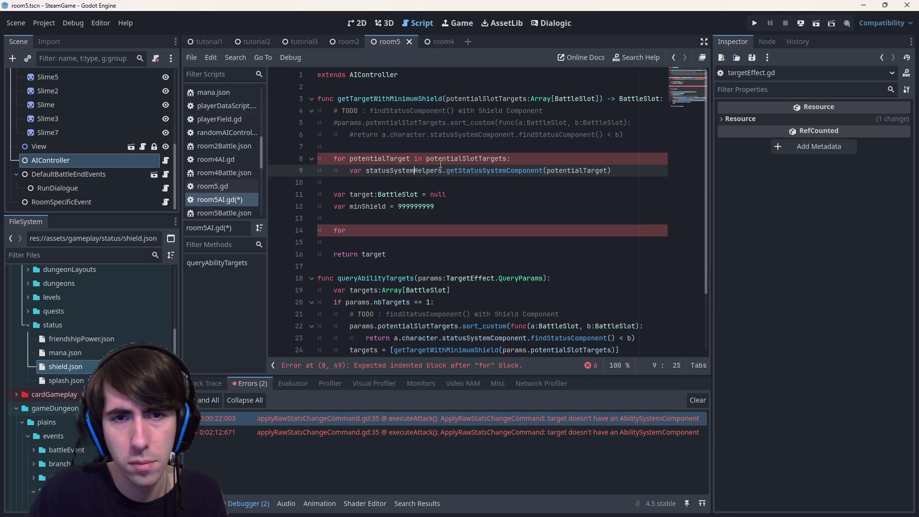
- Type statusSystemComp as StatusSystemComponent and save the script
key("ctrl+s")
key("Left")
key("Left")
key("Left")
type(":S")
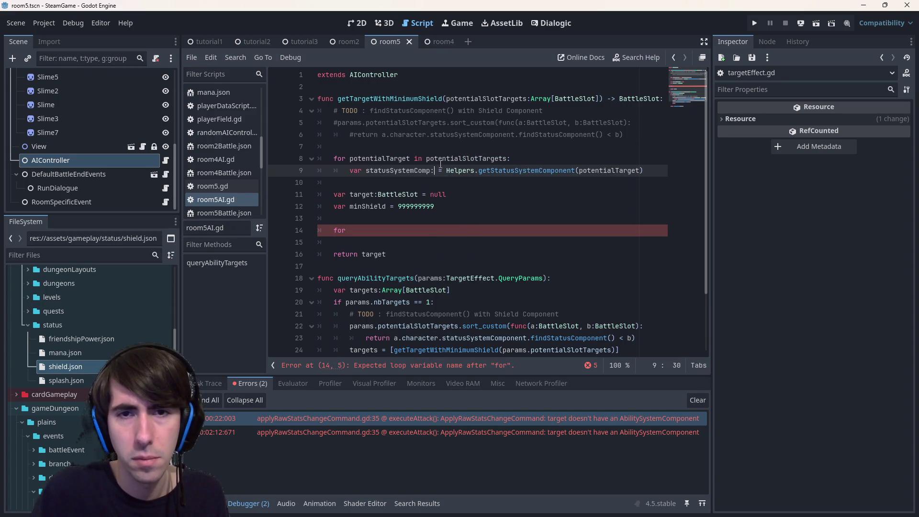
type("tatusSystemComponent")
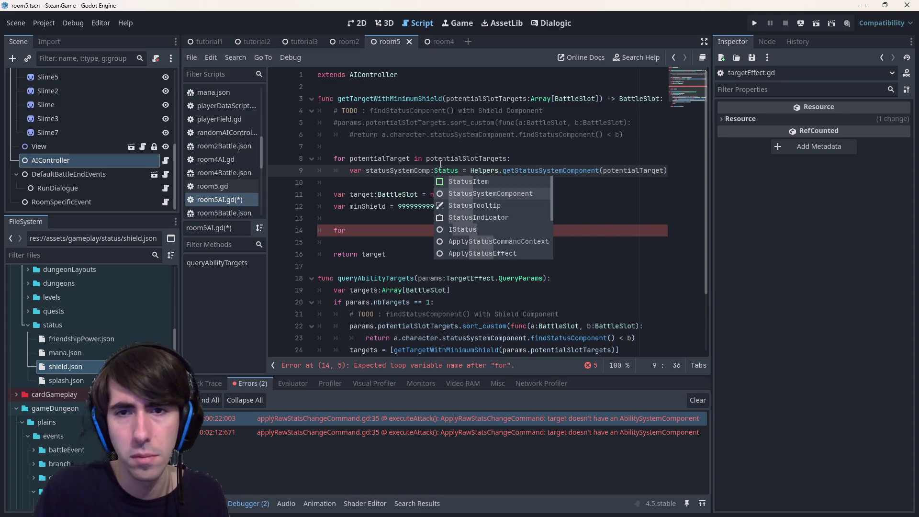
key("Return")
key("ctrl+s")
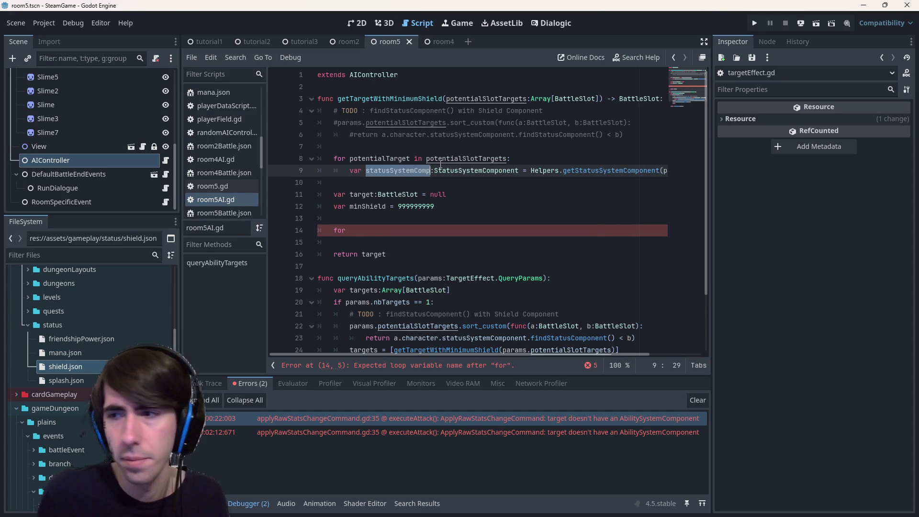
- Begin a new loop-body line with 'statusSystemComp.' to list its methods
key("Down")
key("Return")
key("Up")
key("Tab")
type("statusSystemComp")
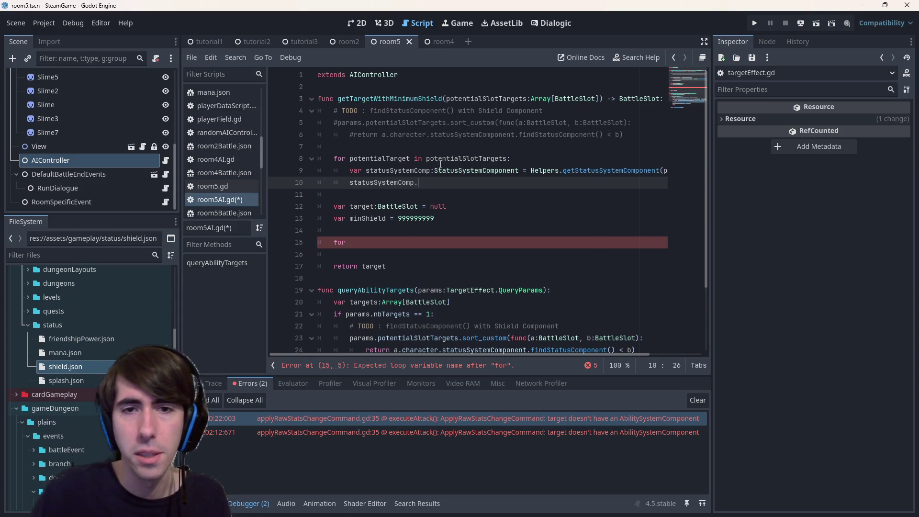
type(".")
key("BackSpace")
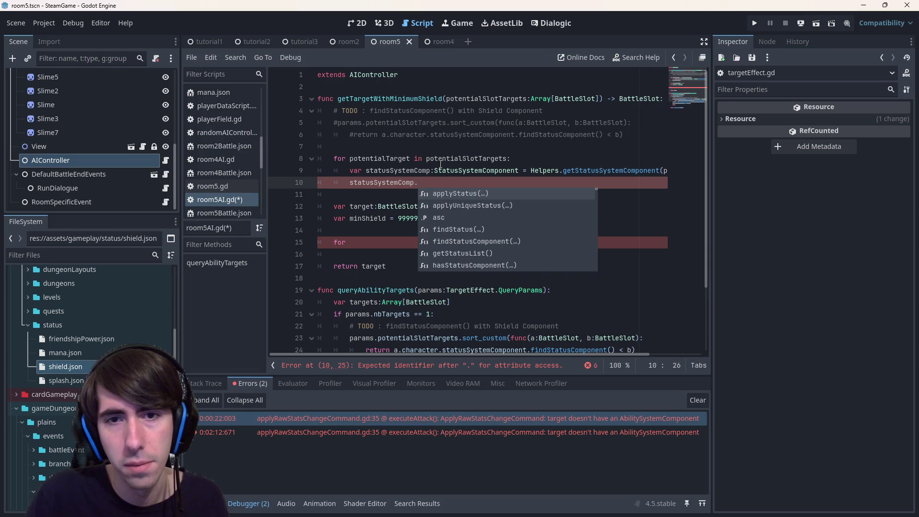
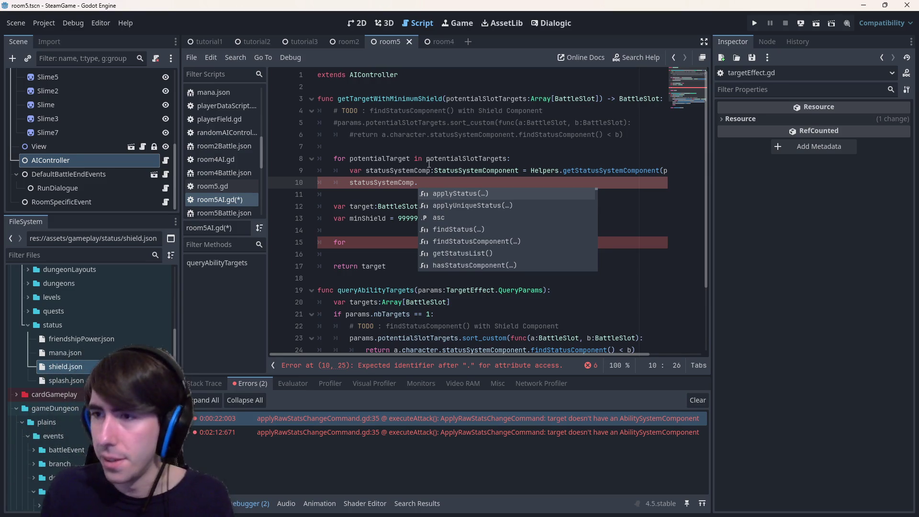
- Complete the statusSystemComp.findStatus call inside the targeting loop
scroll(504, 234, "down", 7)
scroll(497, 239, "up", 7)
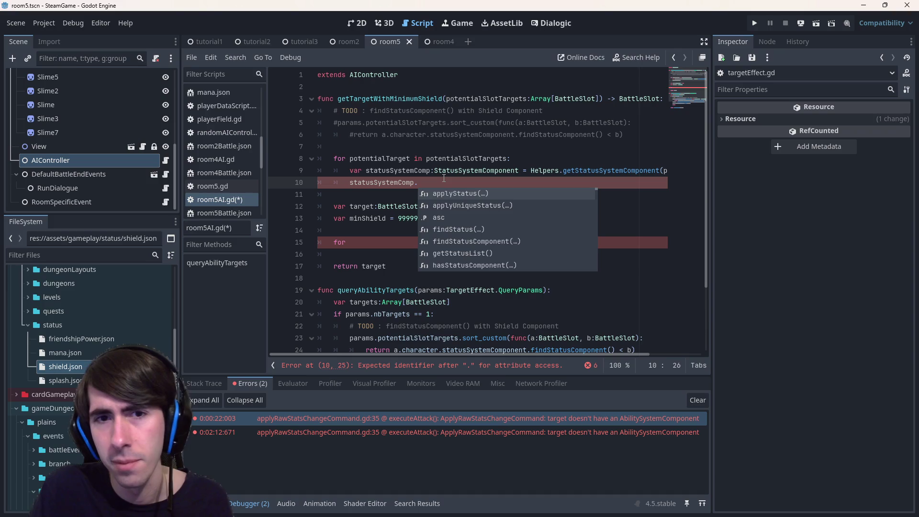
type("findSt")
key("Return")
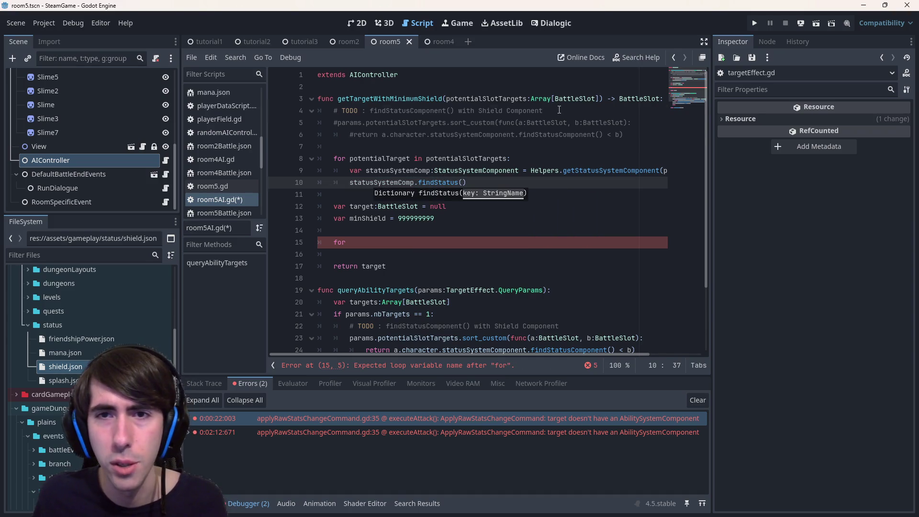
- Move the shield TODO comment from the function top into the loop and save
left_click_drag(544, 111, 286, 113)
key("ctrl+c")
key("BackSpace")
key("BackSpace")
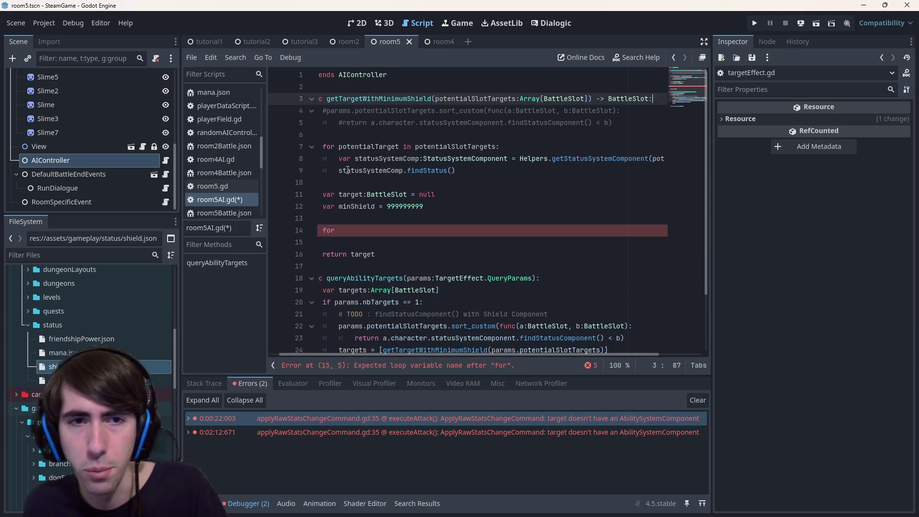
left_click(337, 171)
key("ctrl+v")
key("ctrl+s")
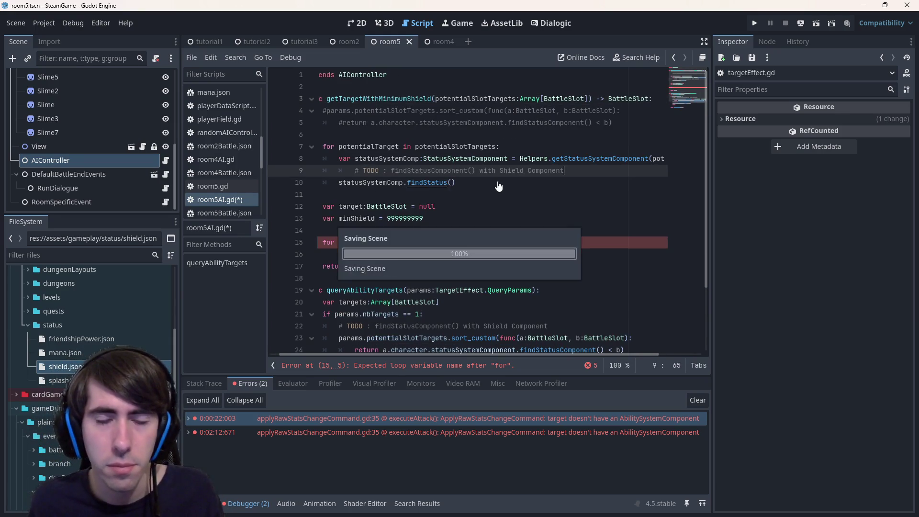
- Pass "Shield" to findStatus, save, and check the Shield id in shield.json
left_click(478, 192)
key("shift+Up")
key("shift+Up")
key("shift+Up")
key("shift+Home")
left_click(458, 183)
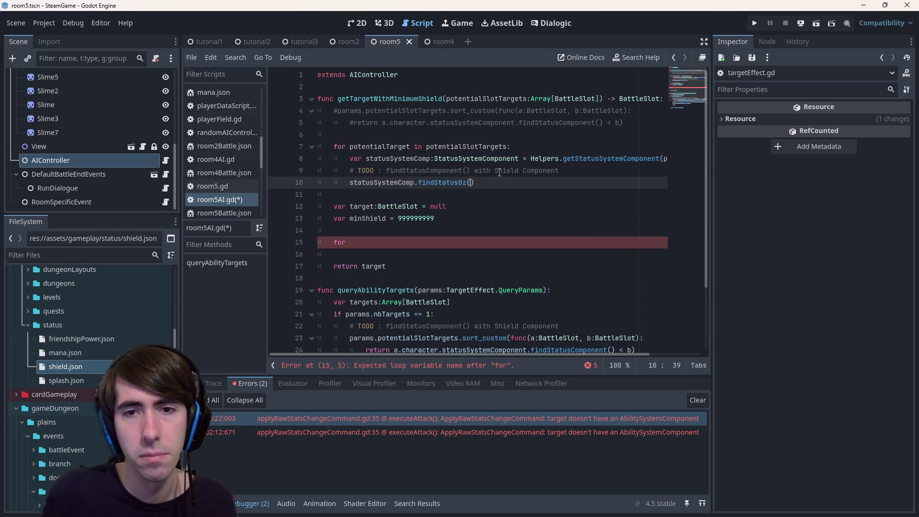
key("Right")
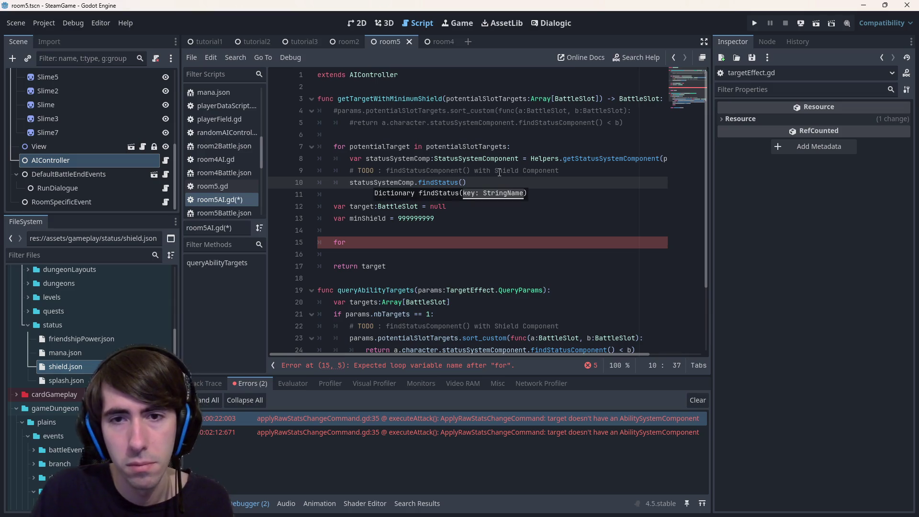
type("\"Shield")
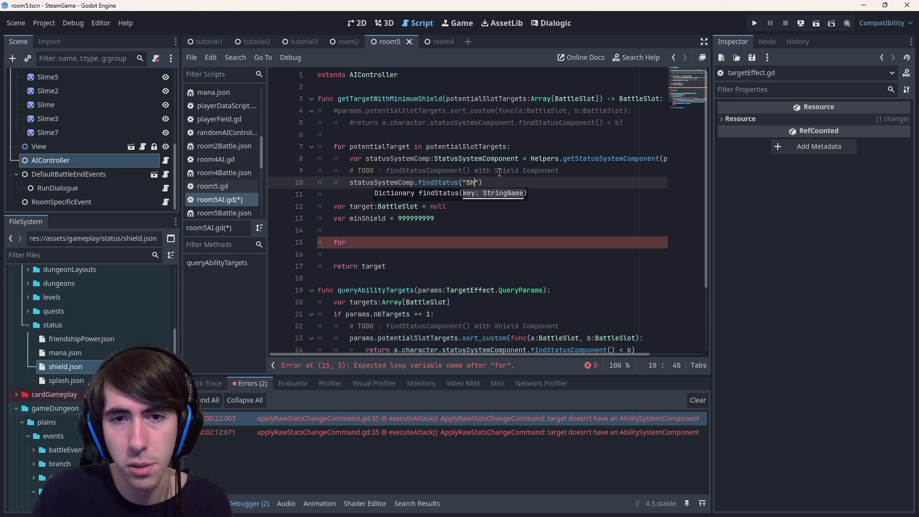
key("ctrl+s")
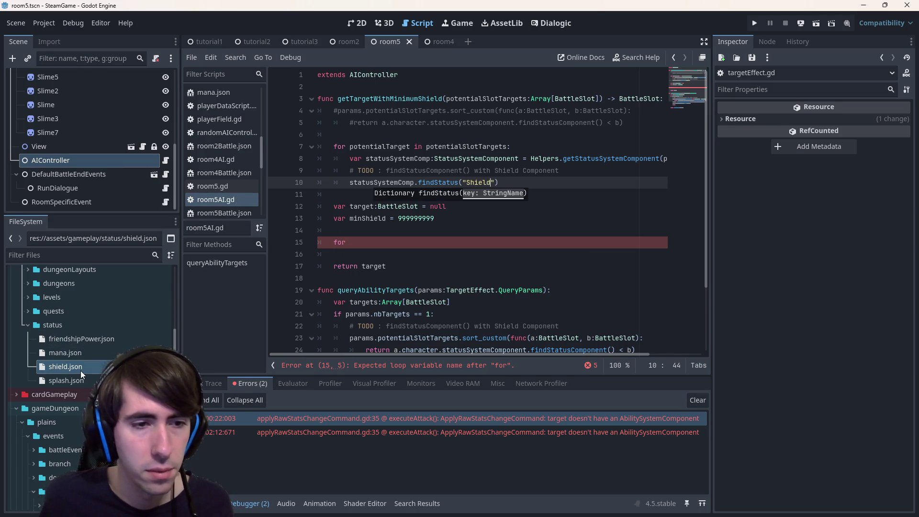
double_click(84, 367)
double_click(358, 87)
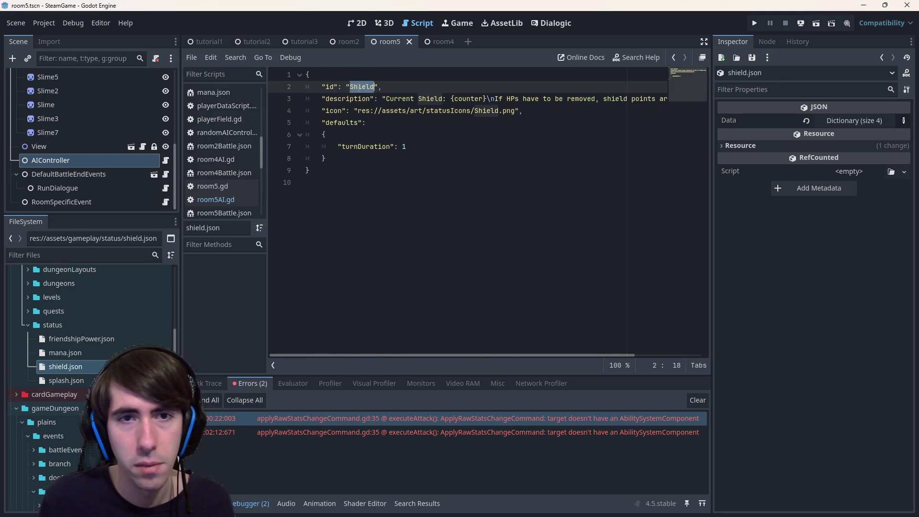
- Prefix the findStatus line with 'var shieldData =' in room5AI.gd
key("alt+Left")
key("Escape")
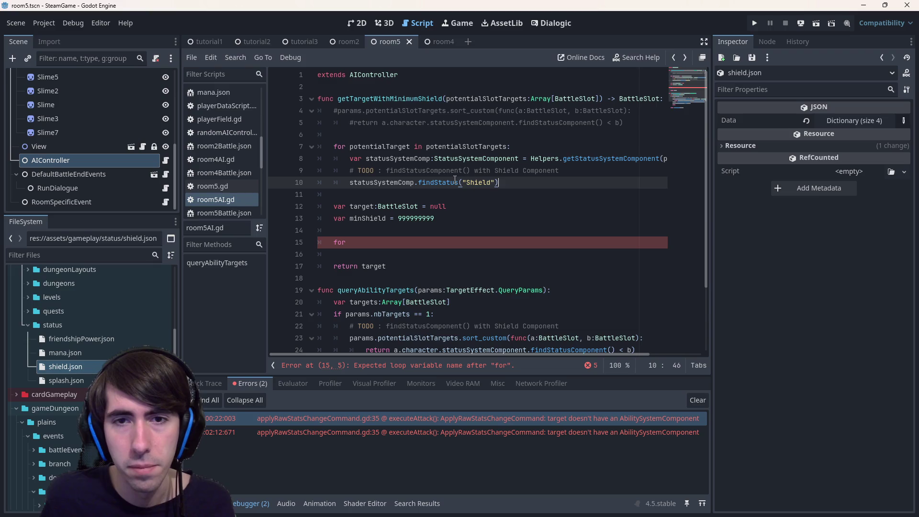
mouse_move(454, 179)
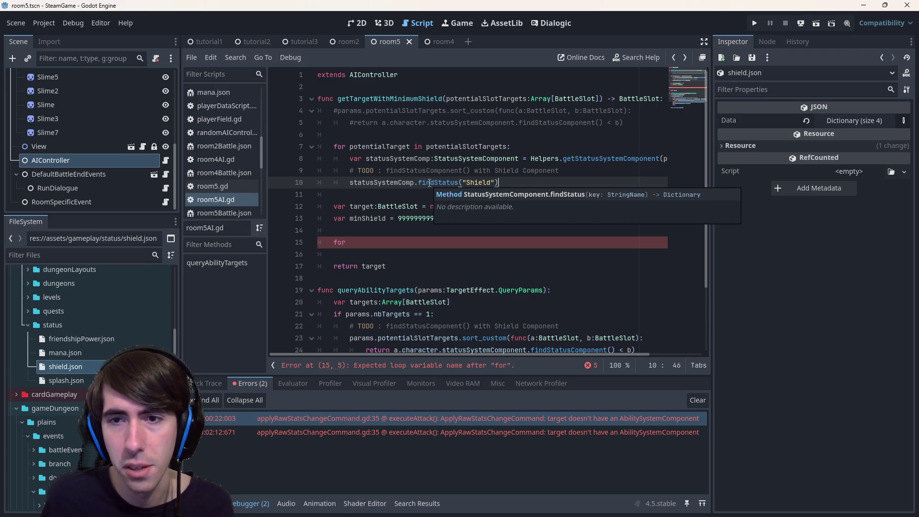
left_click(351, 182)
type("var shield")
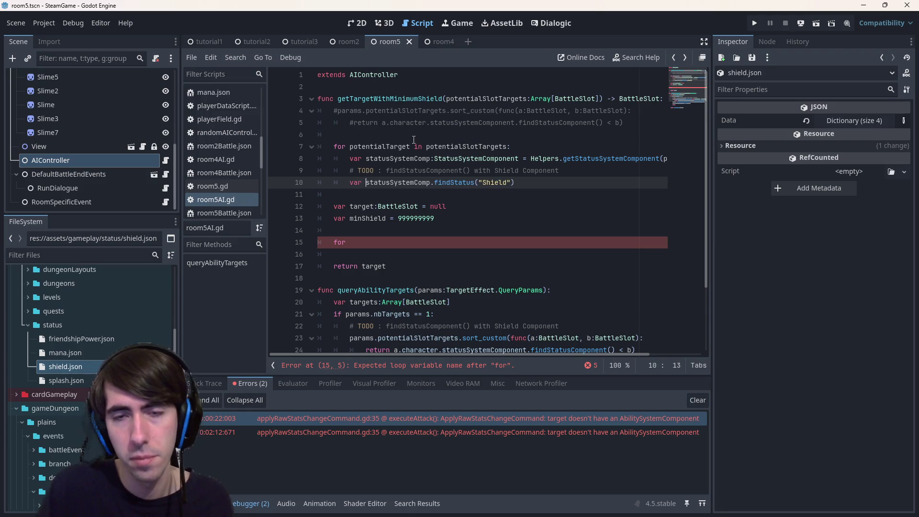
type("Data")
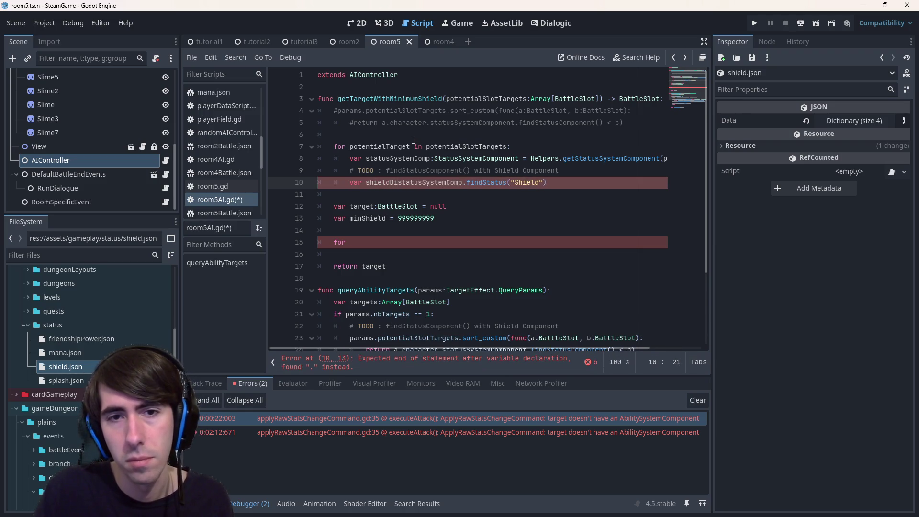
type(" =")
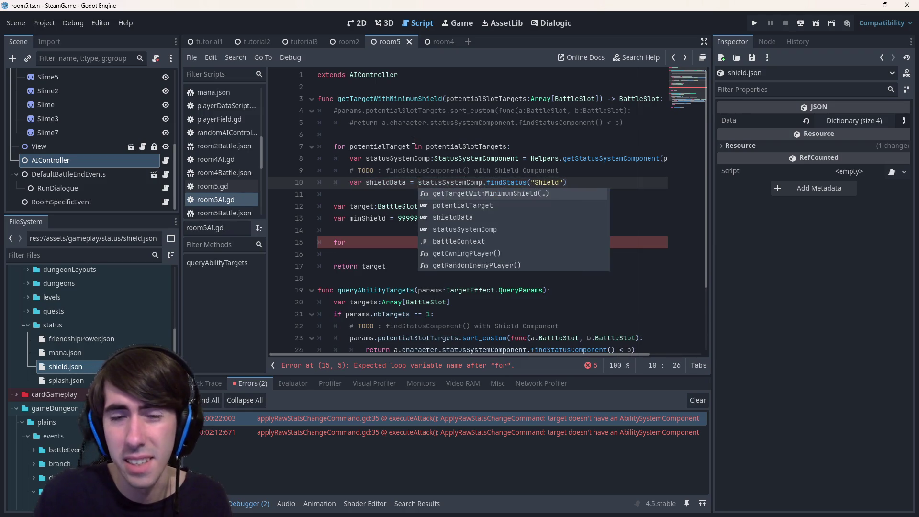
key("Escape")
- Add an indented empty line inside the loop below the shieldData assignment and save
key("ctrl+s")
key("Down")
key("Return")
key("Up")
key("Tab")
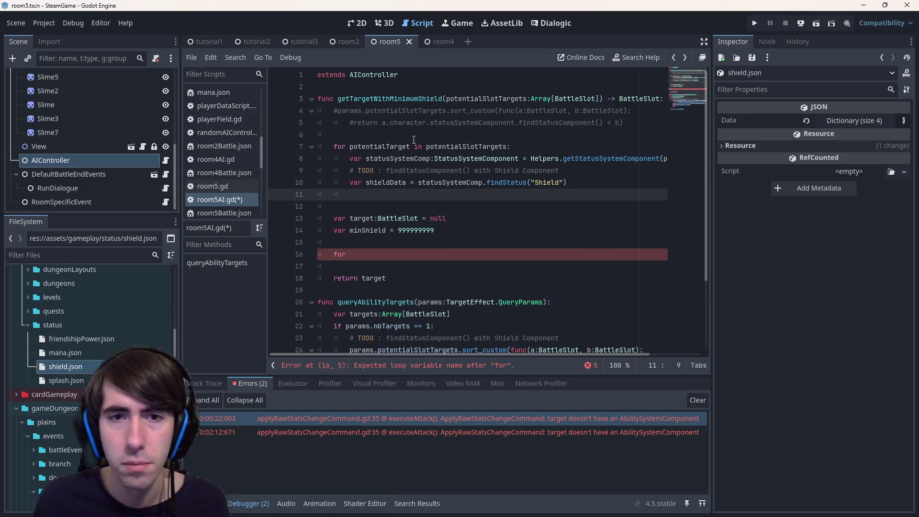
key("ctrl+s")
key("Up")
key("ctrl+shift+Left")
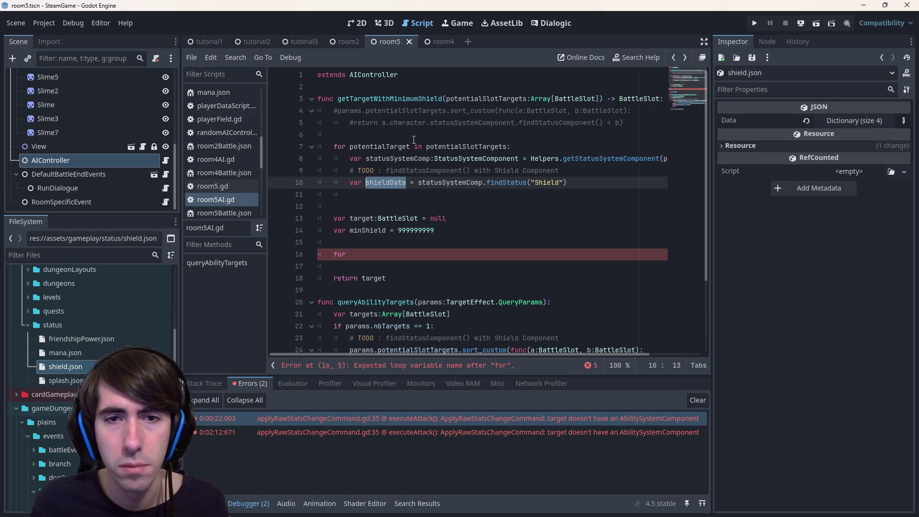
key("Down")
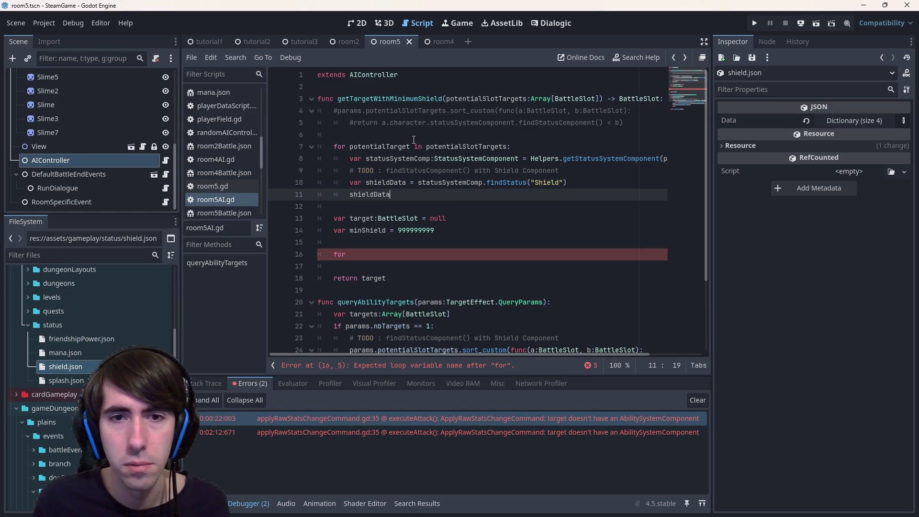
key("Delete")
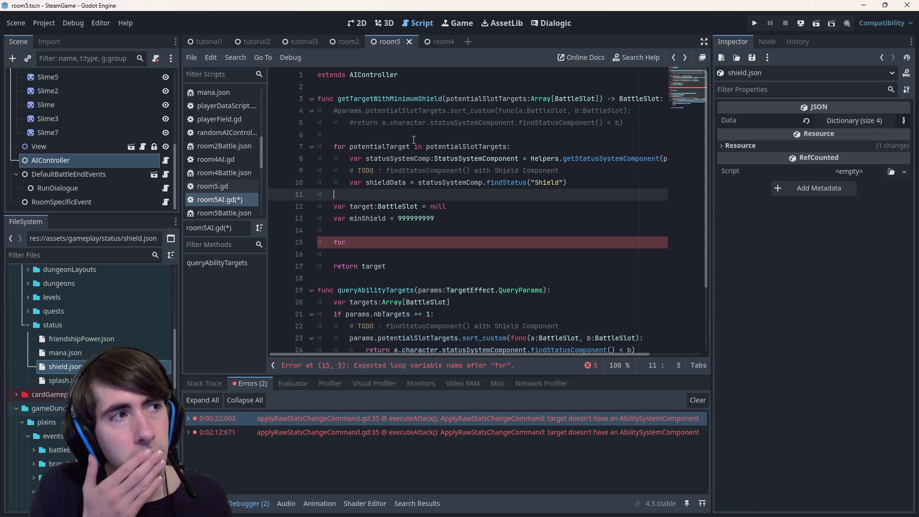
key("ctrl+z")
- Type 'shieldData.' on the new line and check the fields in shield.json
type("shieldData")
key("Escape")
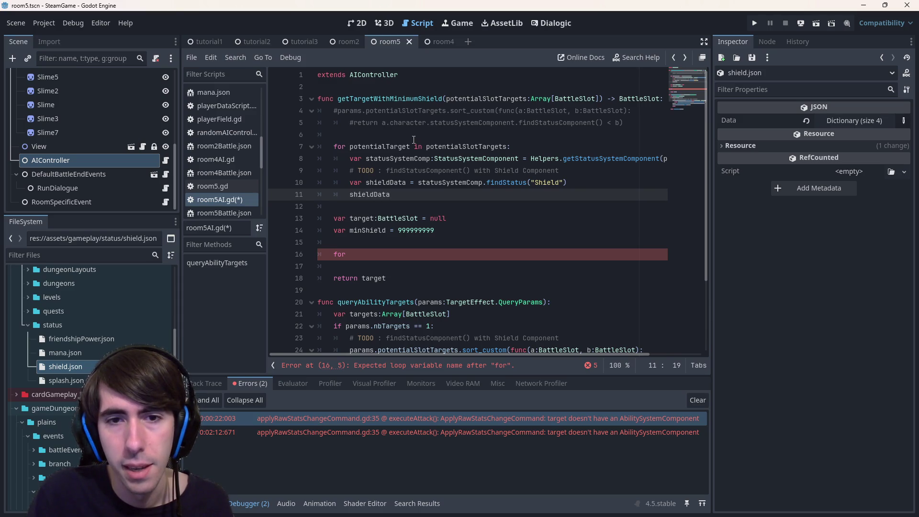
type(".")
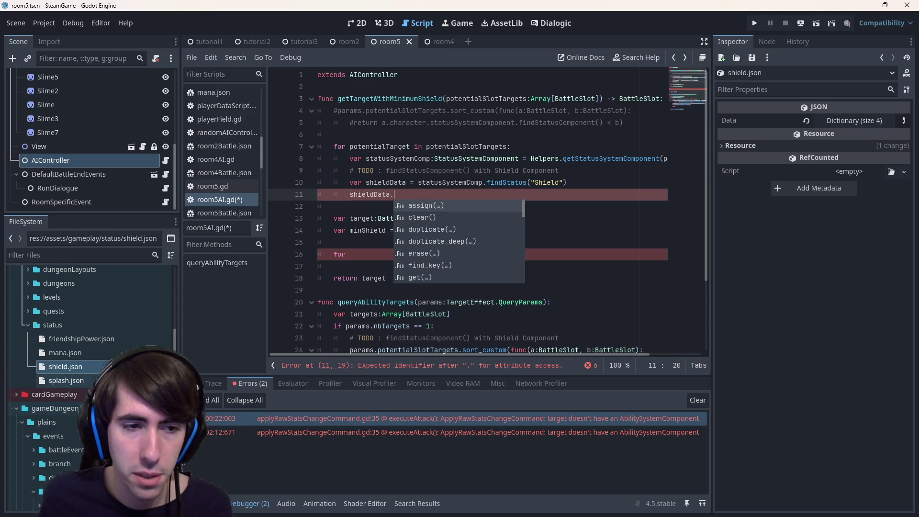
double_click(65, 367)
left_click(418, 241)
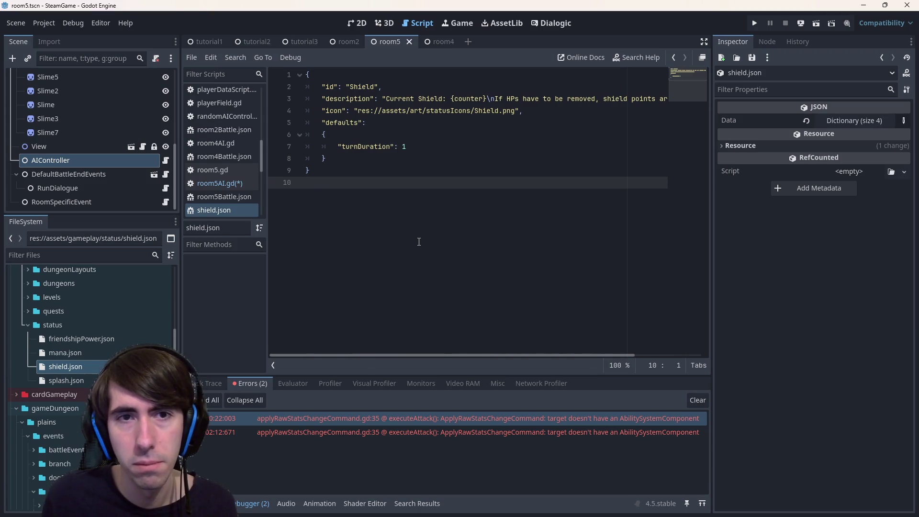
- Insert a new indented line after the findStatus assignment in room5AI.gd
key("alt+Left")
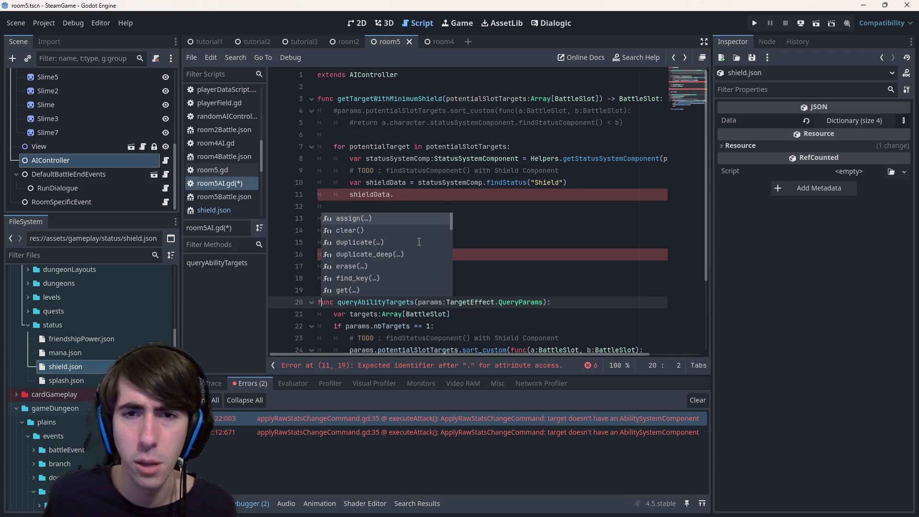
left_click(442, 196)
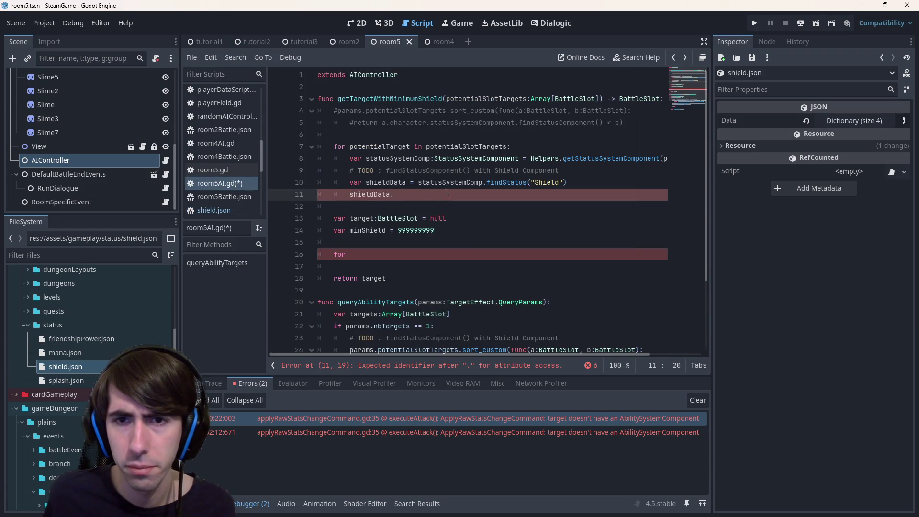
key("Up")
key("Down")
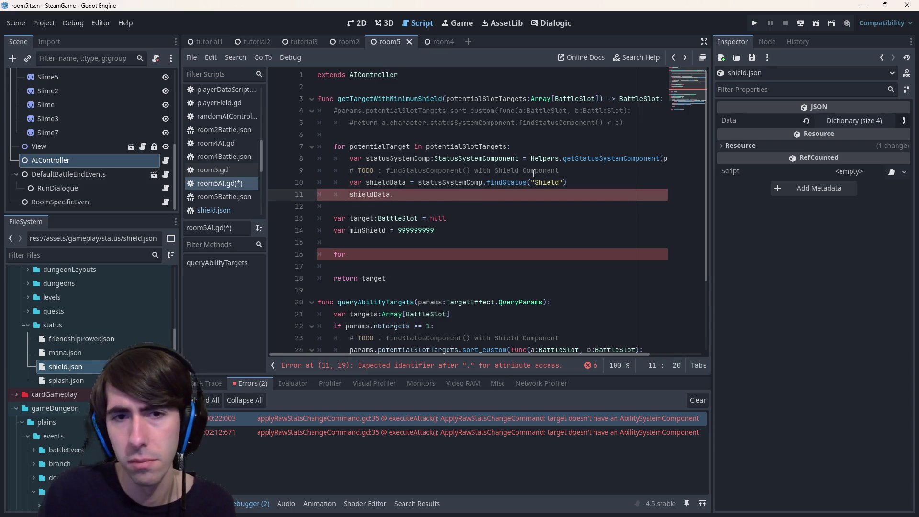
key("ctrl+space")
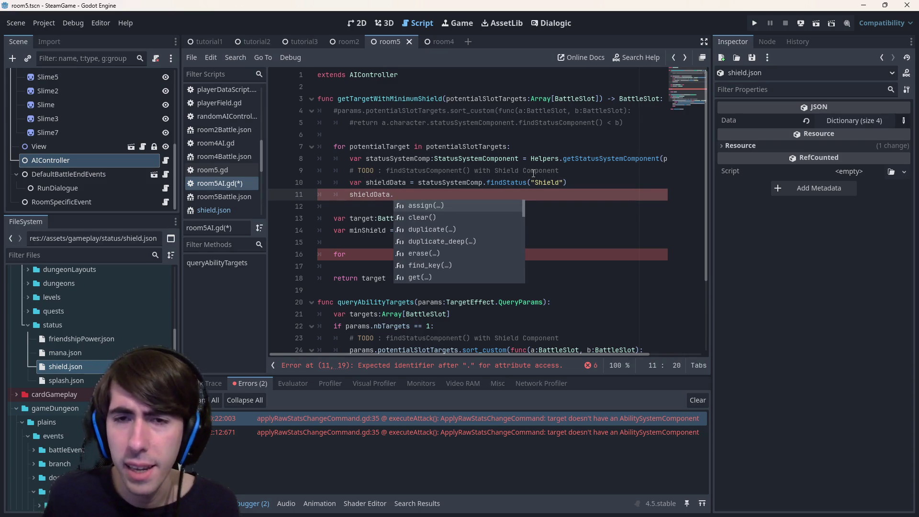
key("Escape")
left_click_drag(569, 182, 237, 193)
left_click(651, 181)
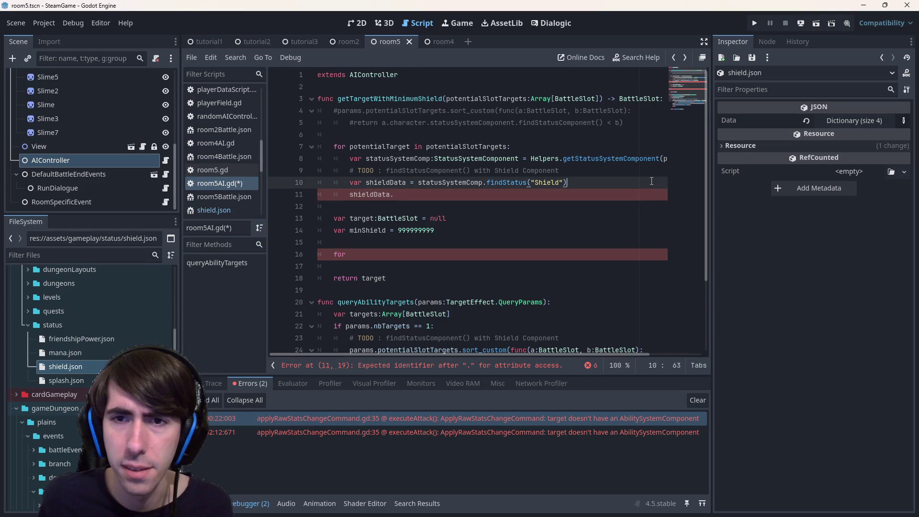
key("Return")
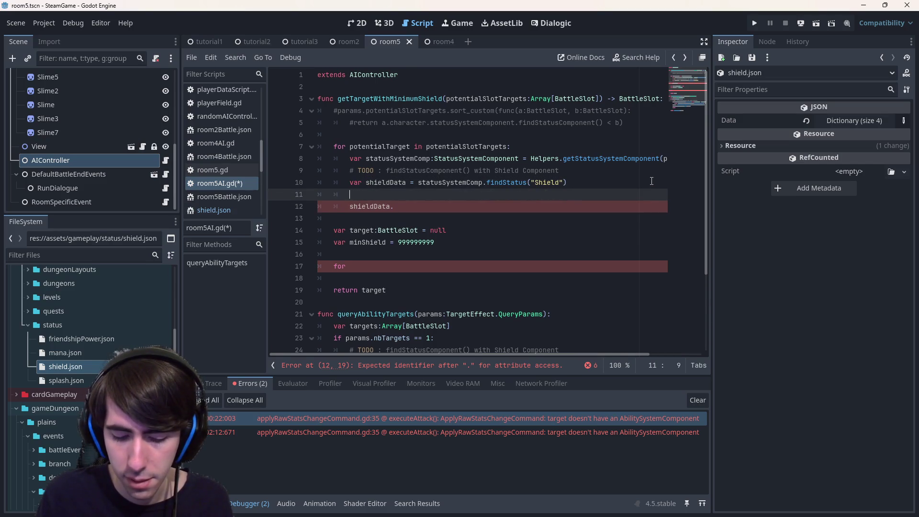
- Write a statusLoader.findStatus call on the new line, dropping the BattleResourceLoader attempt
type("BattleRes")
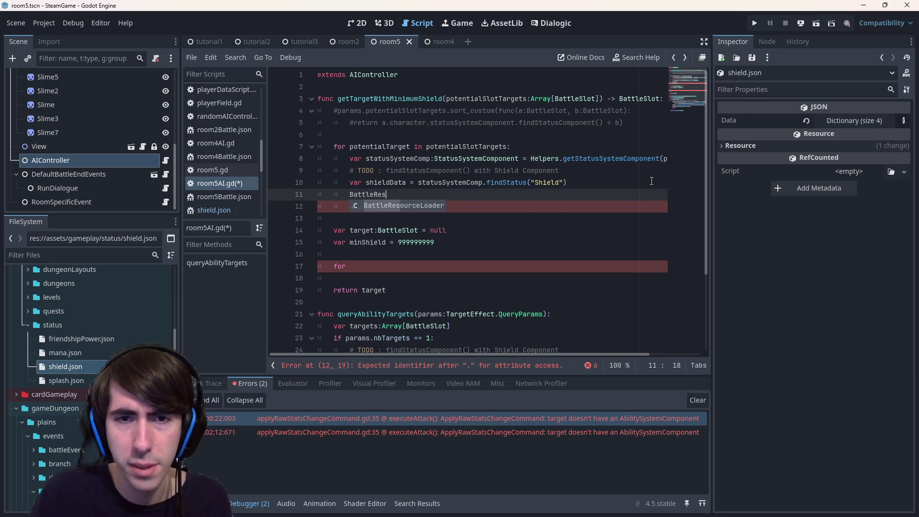
key("Return")
type("find")
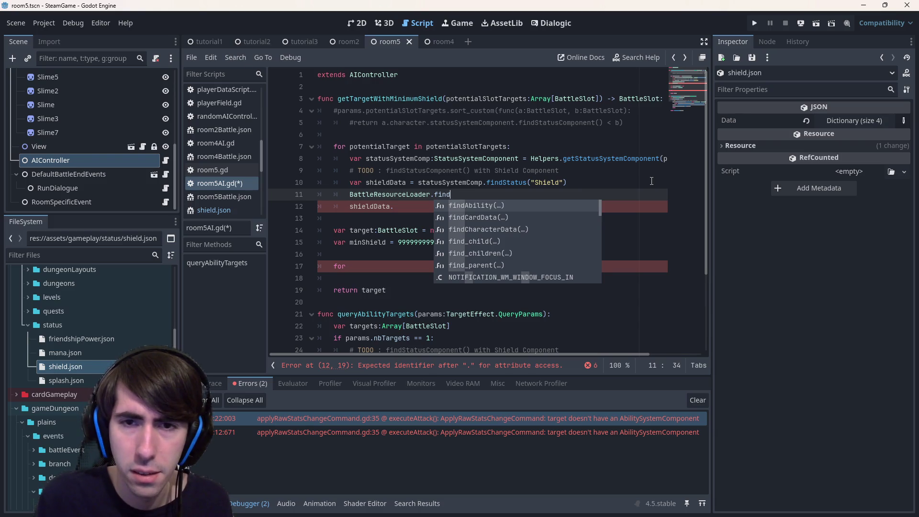
key("Down")
key("Down")
key("Down")
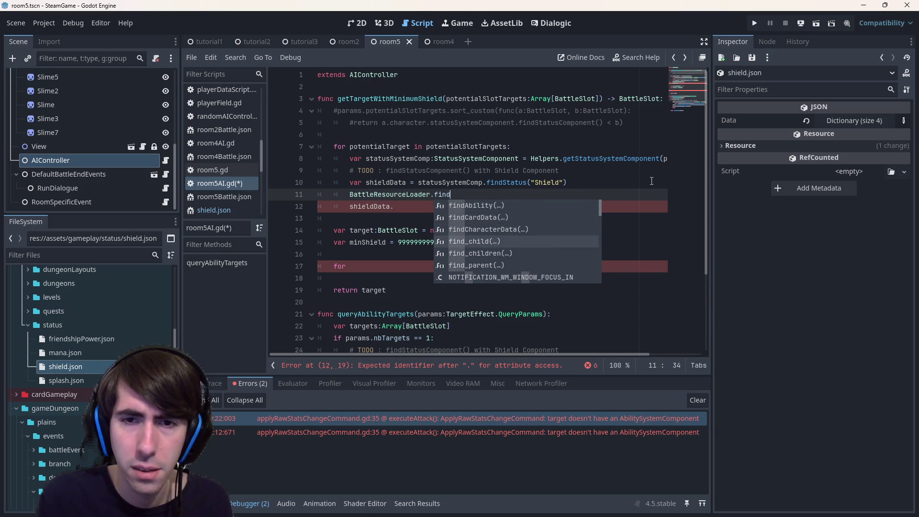
key("Up")
key("Up")
key("Up")
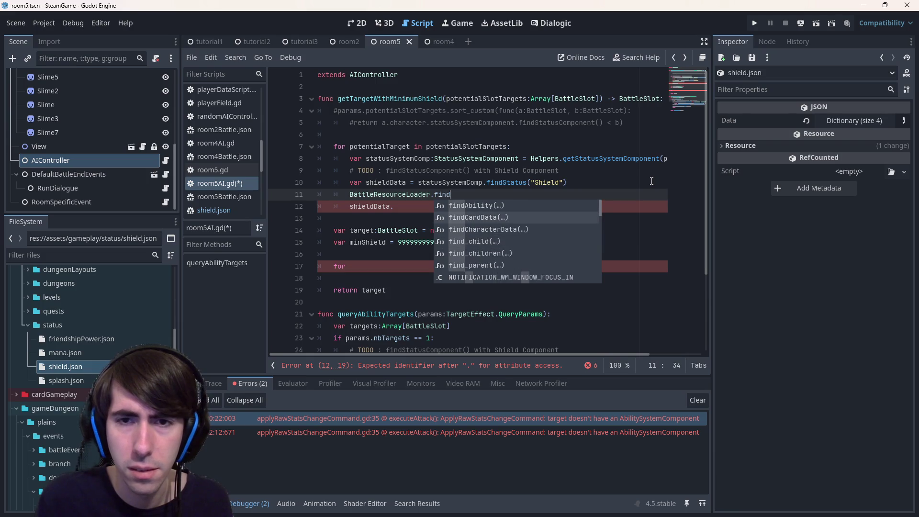
key("BackSpace")
key("BackSpace")
key("BackSpace")
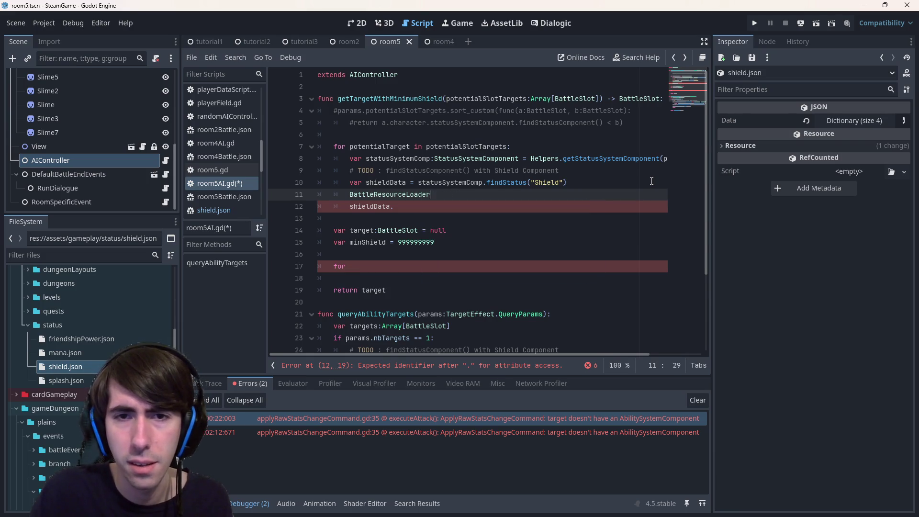
type(".s")
key("Return")
type(".find")
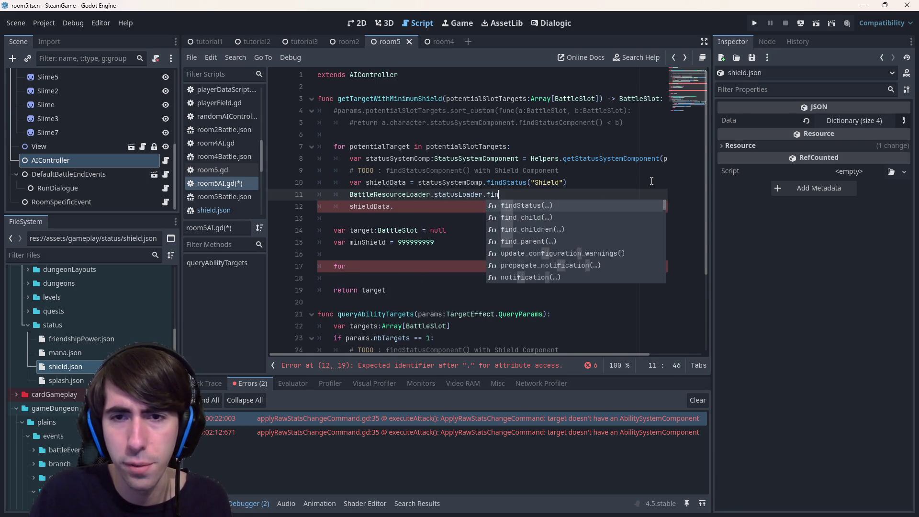
key("Return")
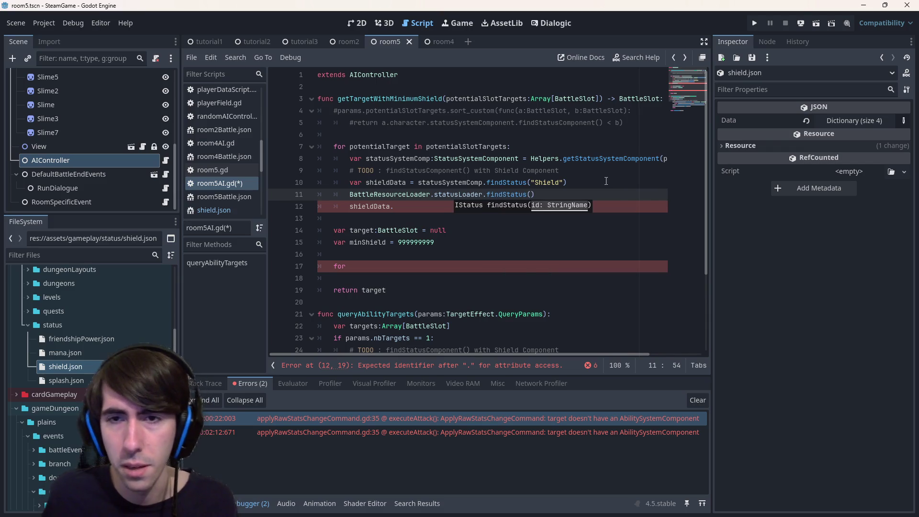
- Declare var shieldName:StringName = &"Shield" below the TODO comment
left_click(599, 173)
key("Return")
type("var shieldName")
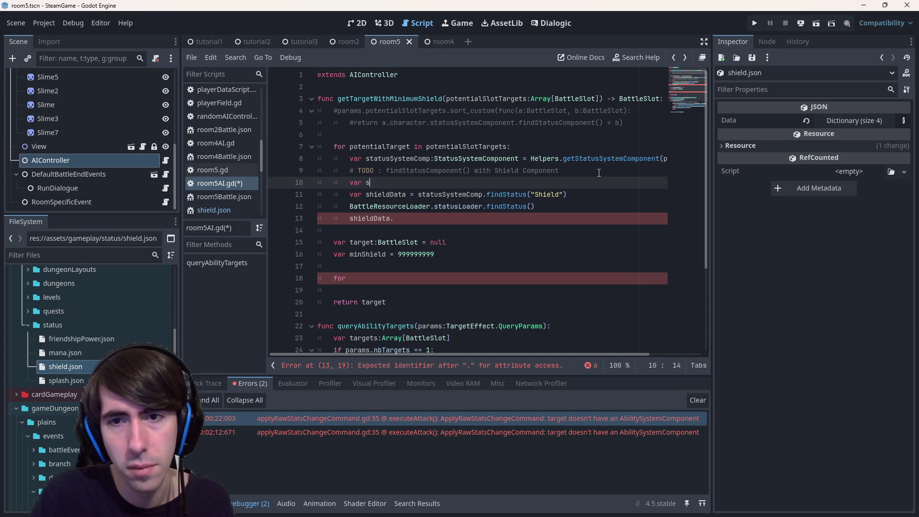
key("BackSpace")
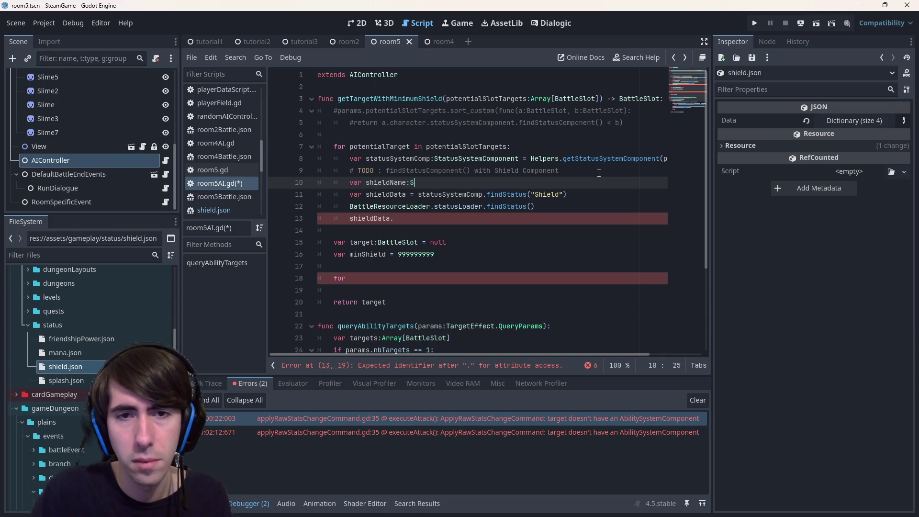
type(":StringName = $")
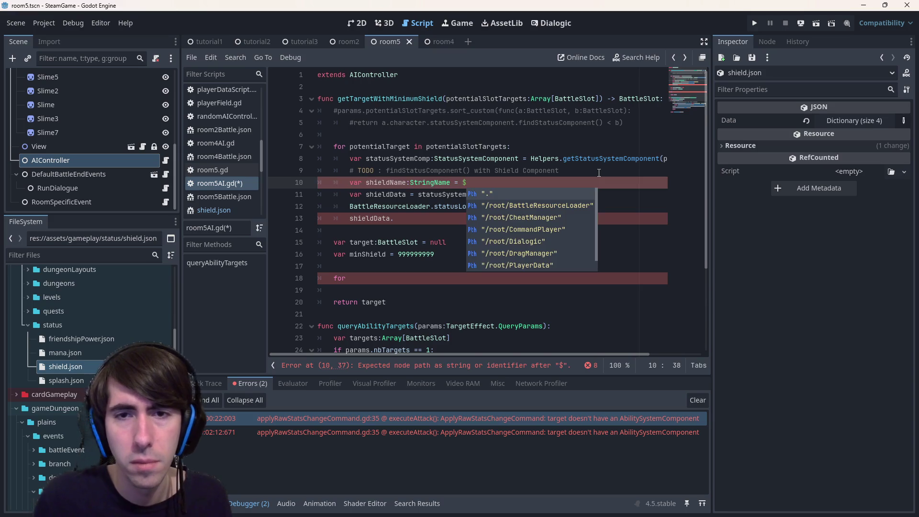
key("BackSpace")
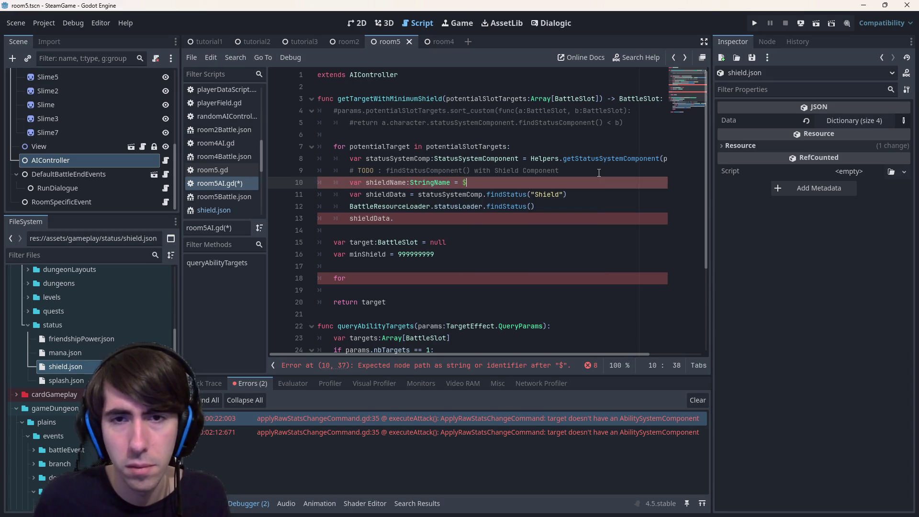
key("Down")
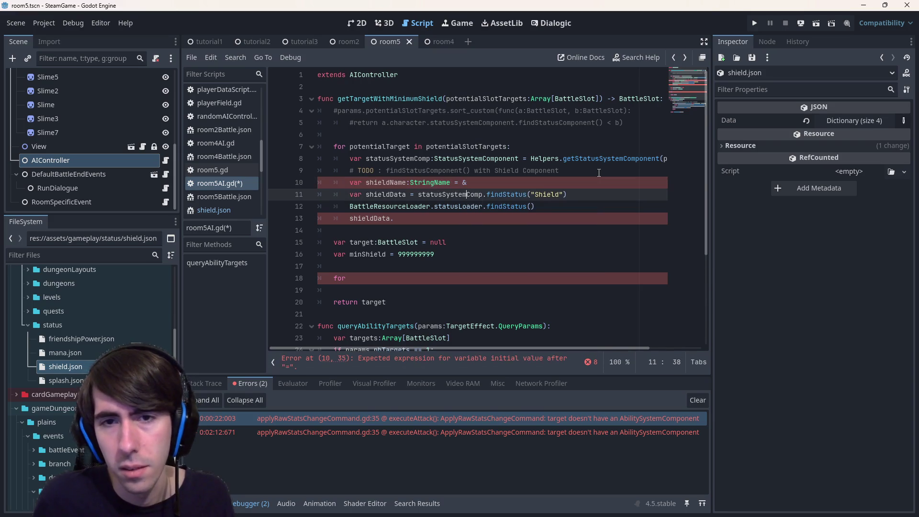
key("shift+End")
key("ctrl+c")
key("Up")
key("ctrl+v")
key("BackSpace")
- Pass shieldName instead of the Shield literal to both findStatus calls
key("Down")
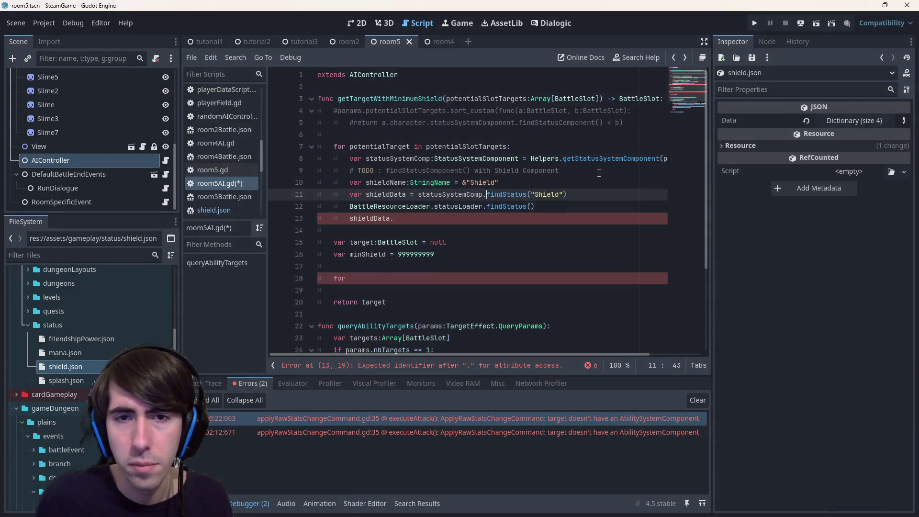
key("Up")
key("Up")
key("Down")
key("ctrl+Left")
key("ctrl+Left")
key("ctrl+Left")
key("Down")
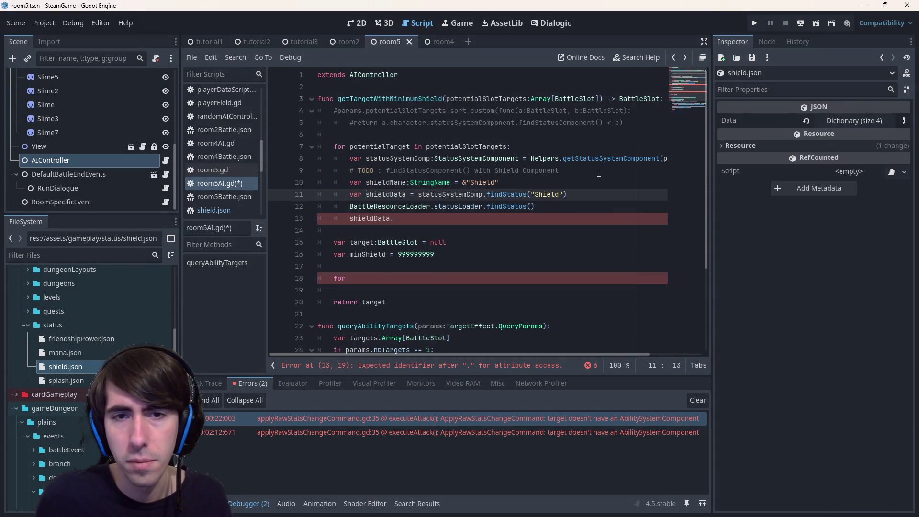
key("BackSpace")
key("BackSpace")
key("BackSpace")
key("Delete")
key("Delete")
type("shieldName")
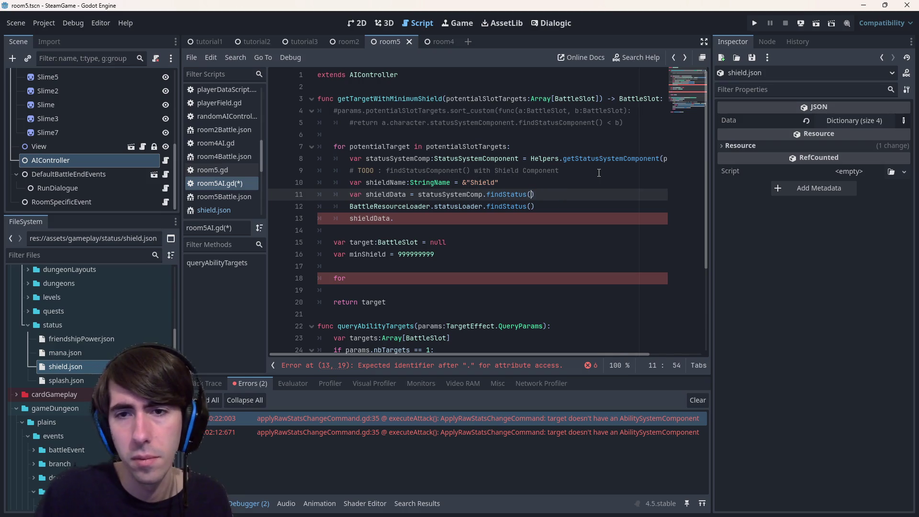
key("Down")
key("Left")
type("shieldName")
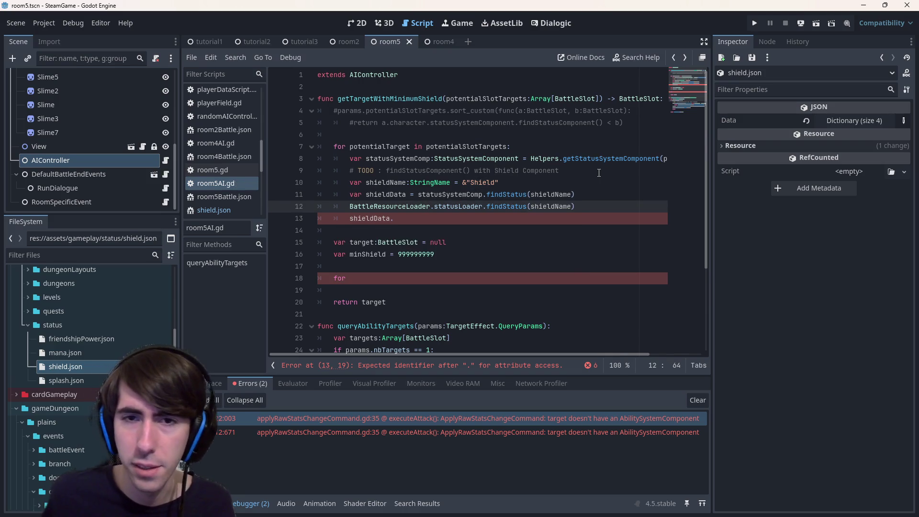
- Assign the loader result to var status:IStatus and save
left_click(349, 206)
type("var")
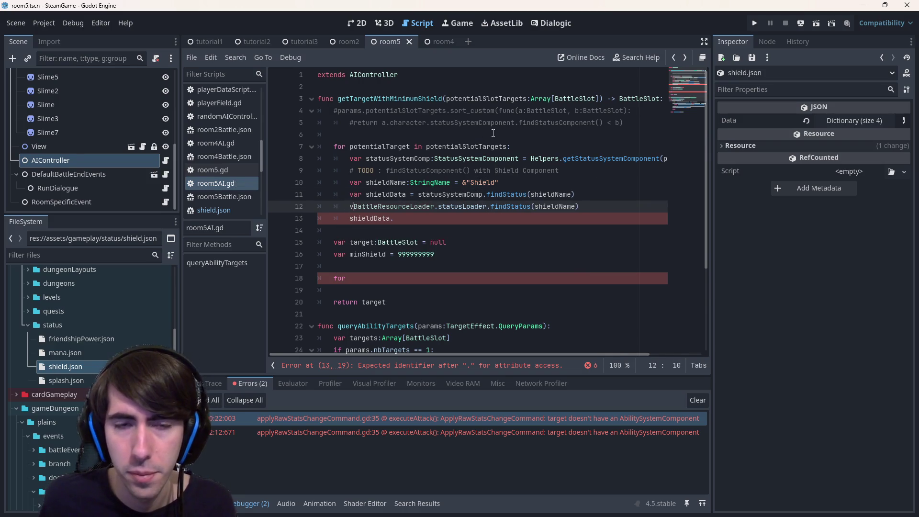
type(" status")
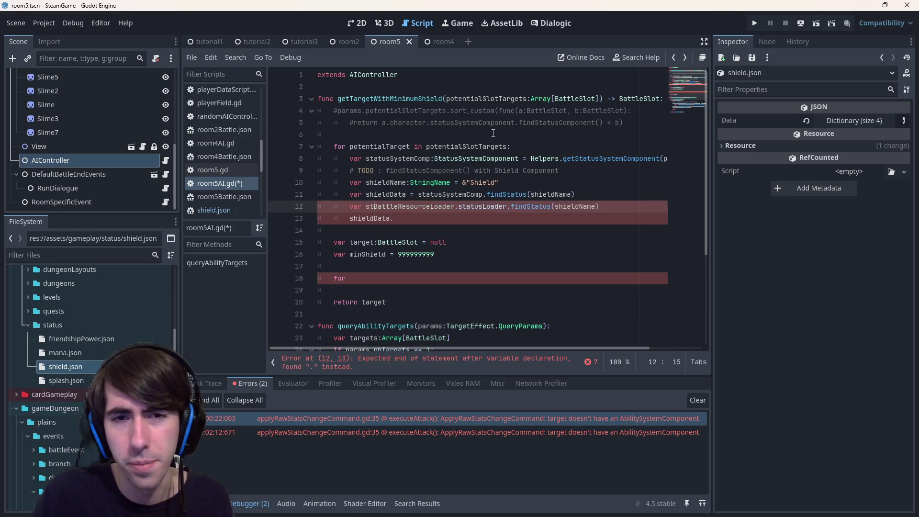
key("BackSpace")
type(":IStatus =")
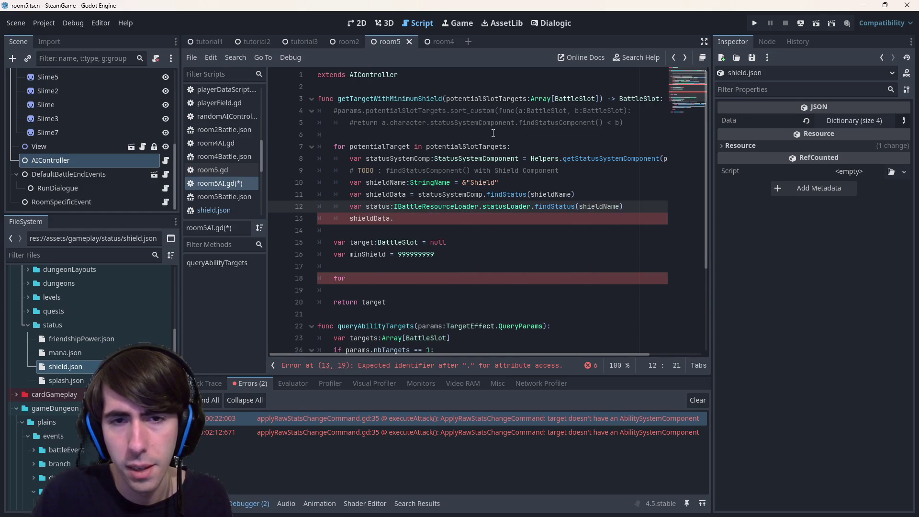
key("ctrl+s")
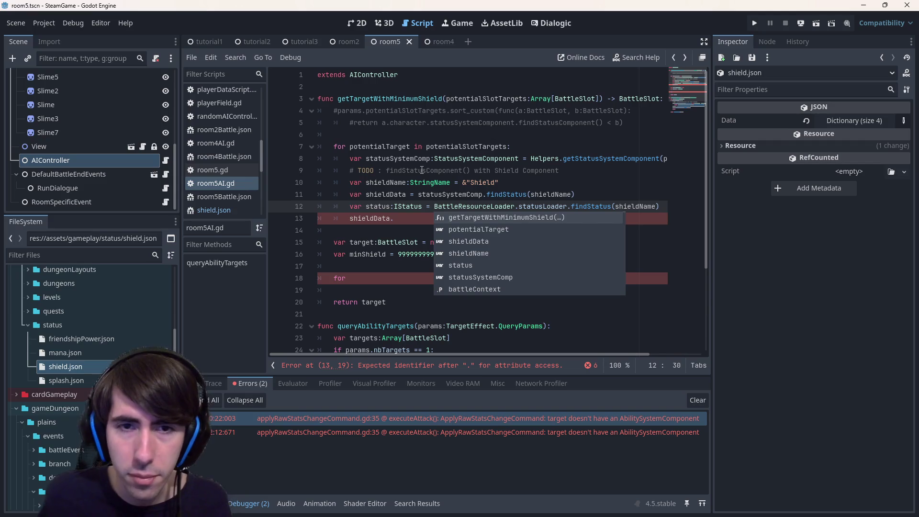
- Add a status.getCounter(shieldData) call below the status declaration
left_click(391, 207)
key("End")
key("Return")
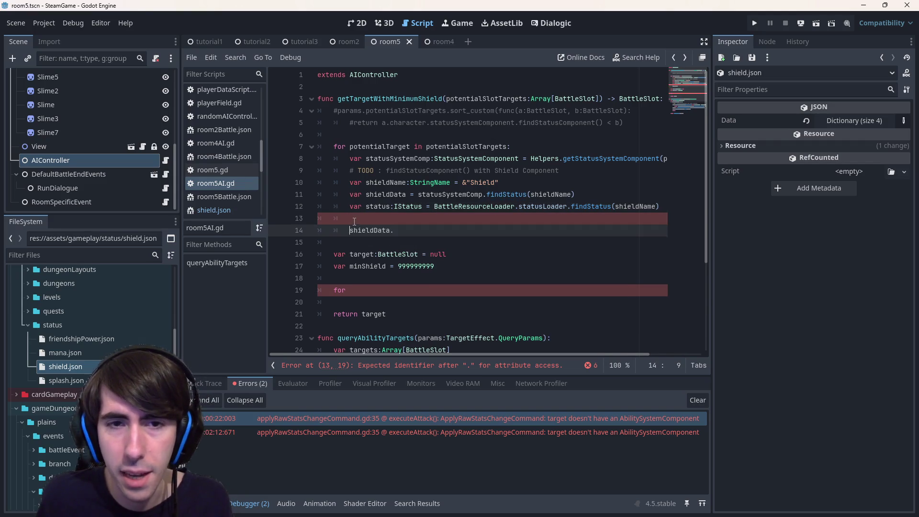
type("status.")
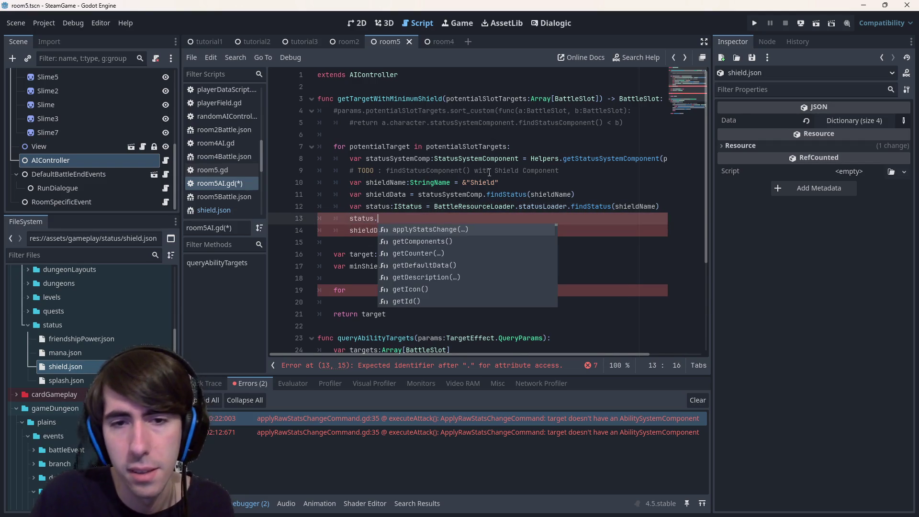
key("Down")
key("Down")
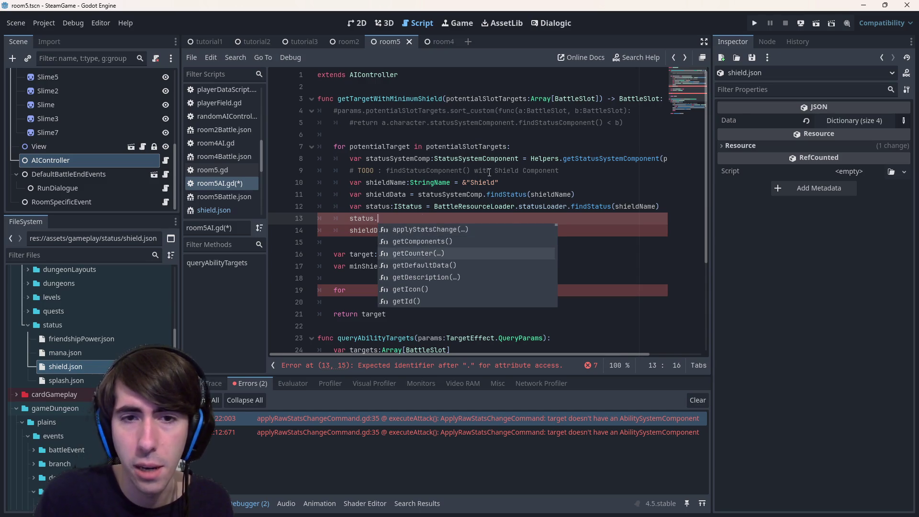
key("Return")
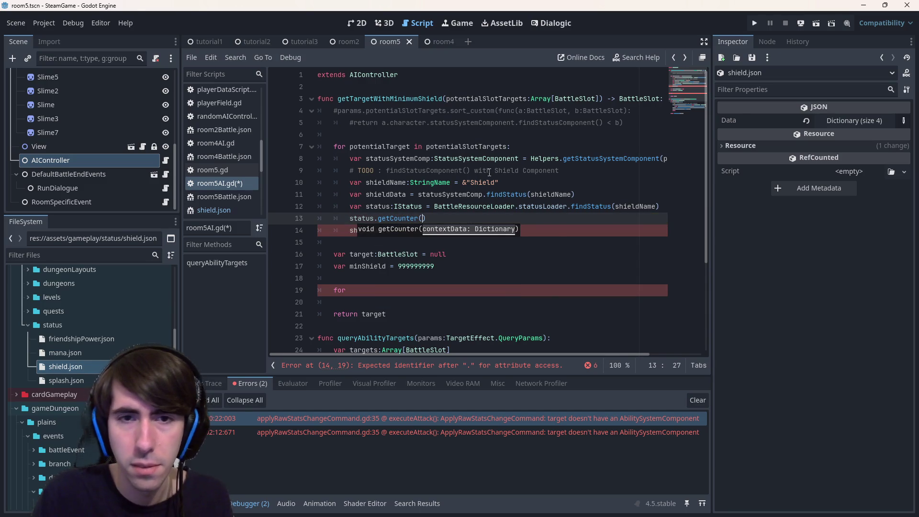
key("Escape")
key("Up")
key("Up")
key("ctrl+shift+Left")
key("ctrl+c")
key("Down")
key("Down")
key("ctrl+v")
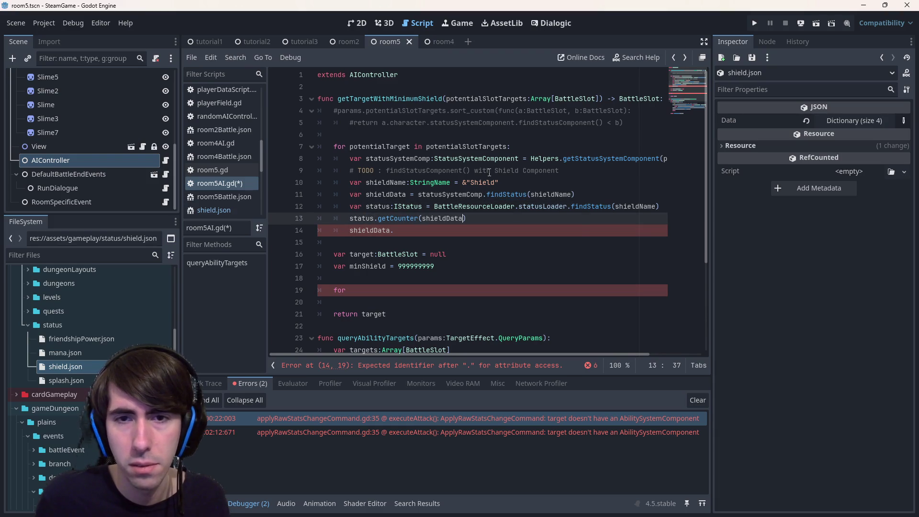
- Delete the leftover 'shieldData.' line and its empty line
key("Down")
key("shift+Home")
key("shift+Home")
key("BackSpace")
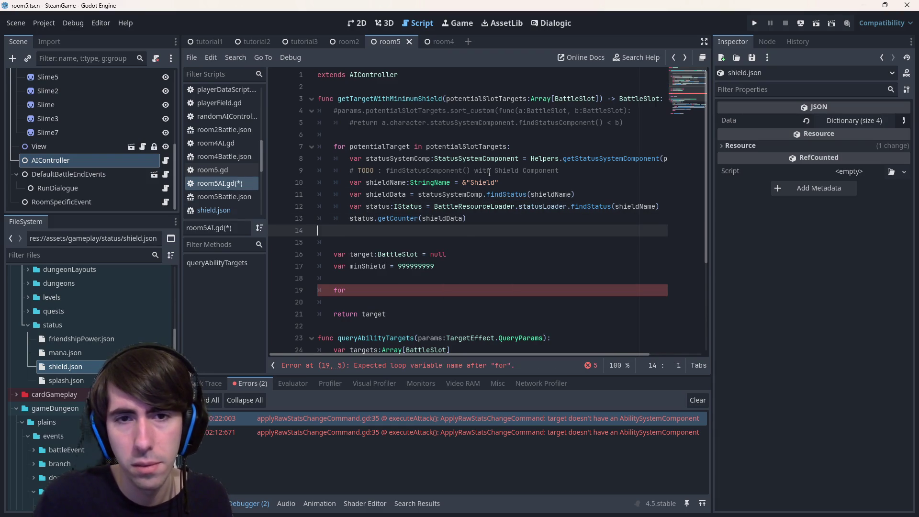
key("ctrl+shift+k")
type("var")
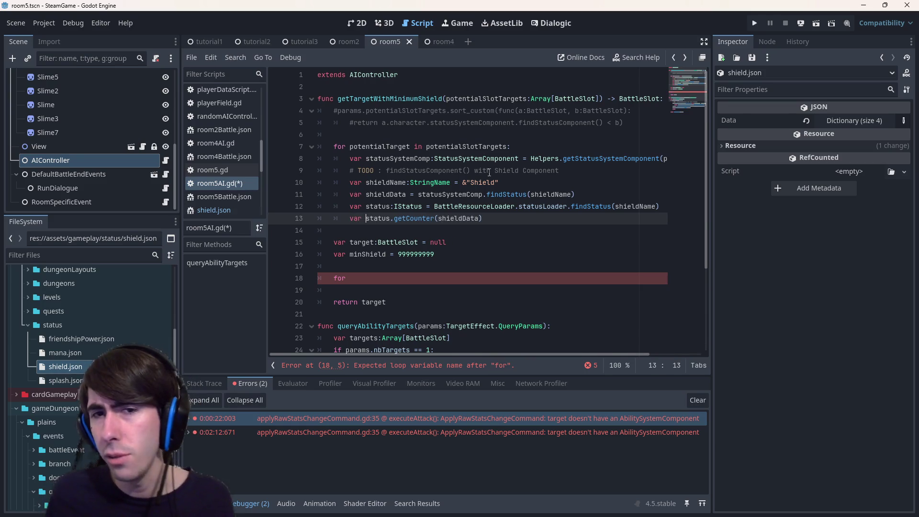
left_click_drag(318, 218, 316, 194)
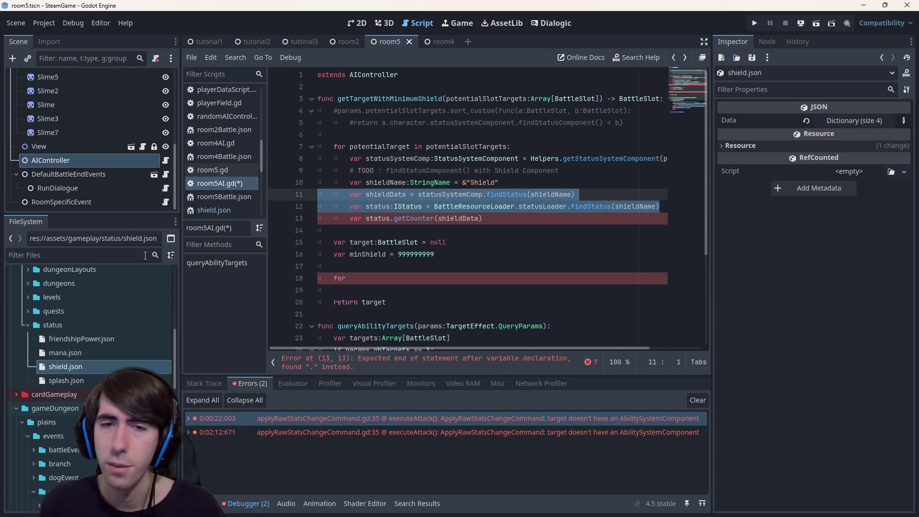
- Insert 'if status != null:' above the getCounter call and indent the call beneath it
double_click(448, 190)
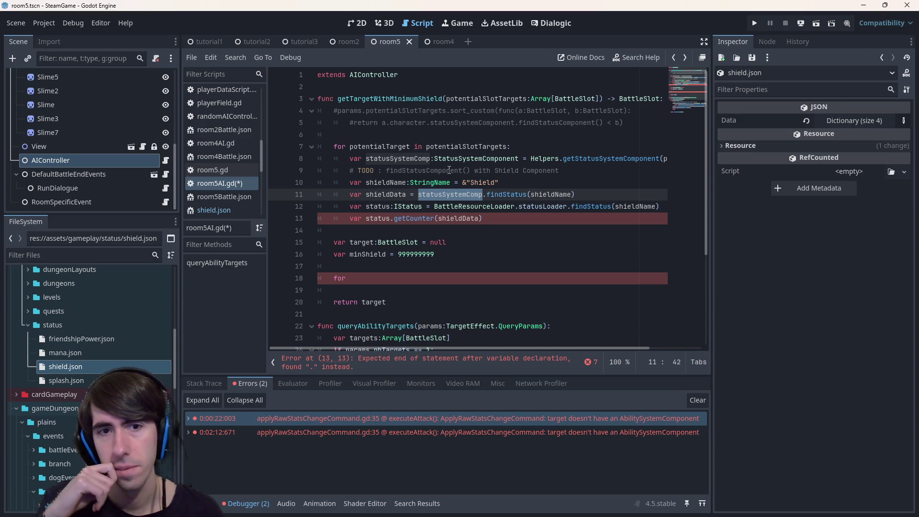
left_click(502, 220)
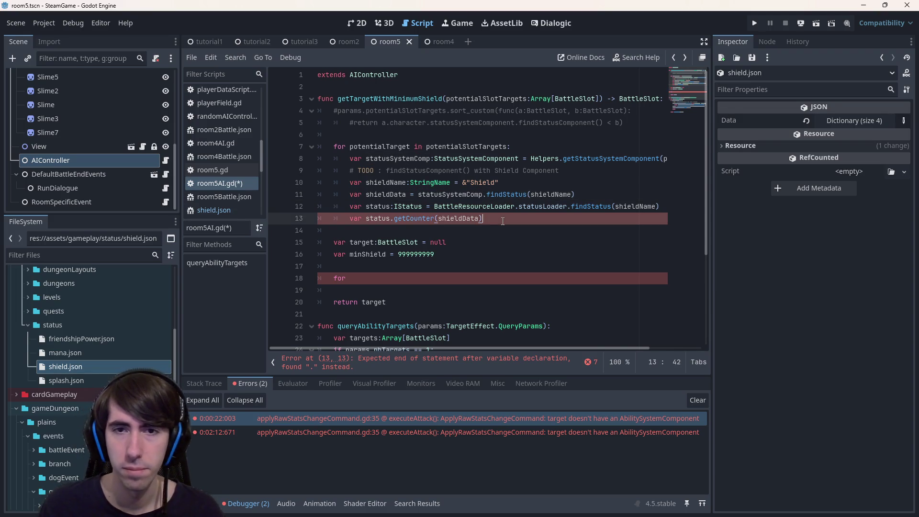
double_click(390, 206)
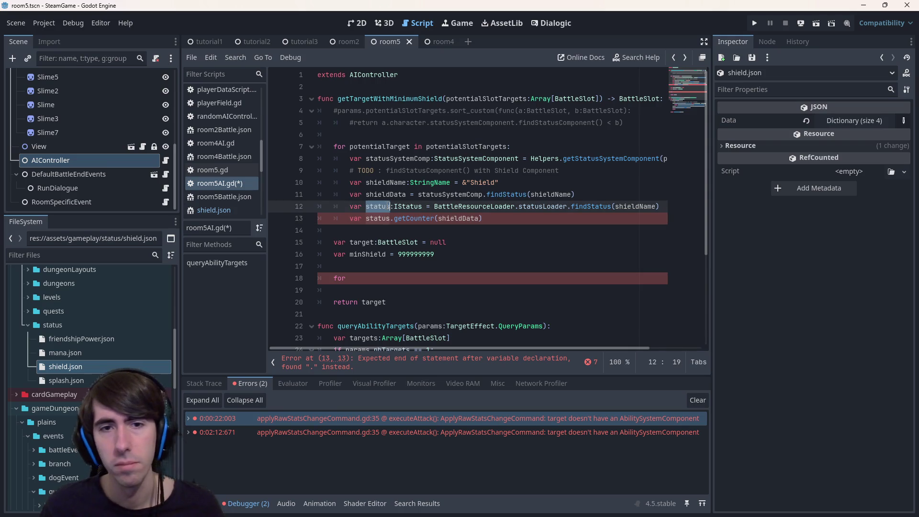
left_click(349, 219)
key("Return")
key("Up")
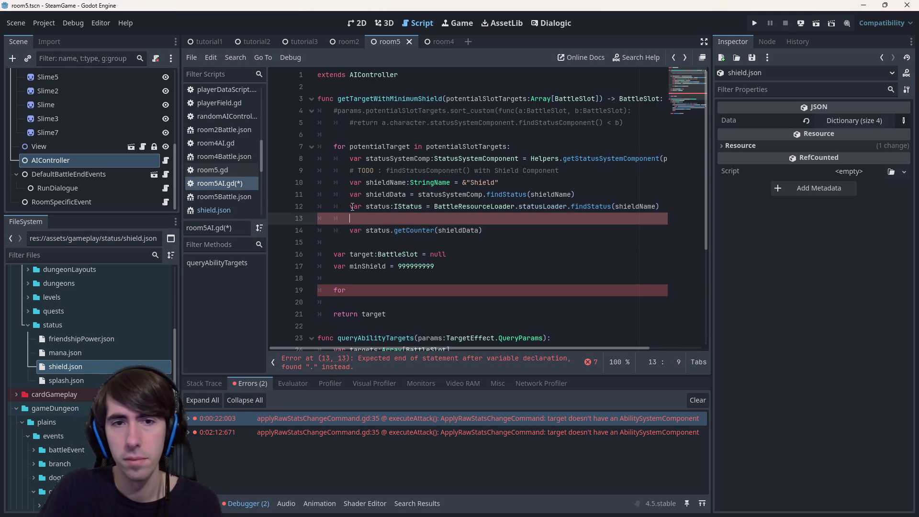
type("if status")
type("null:")
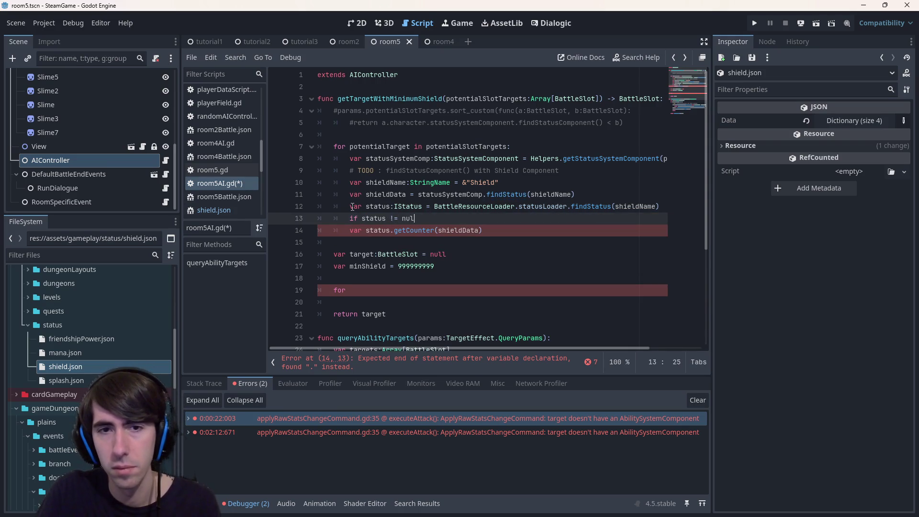
key("Down")
key("ctrl+s")
key("Tab")
key("Tab")
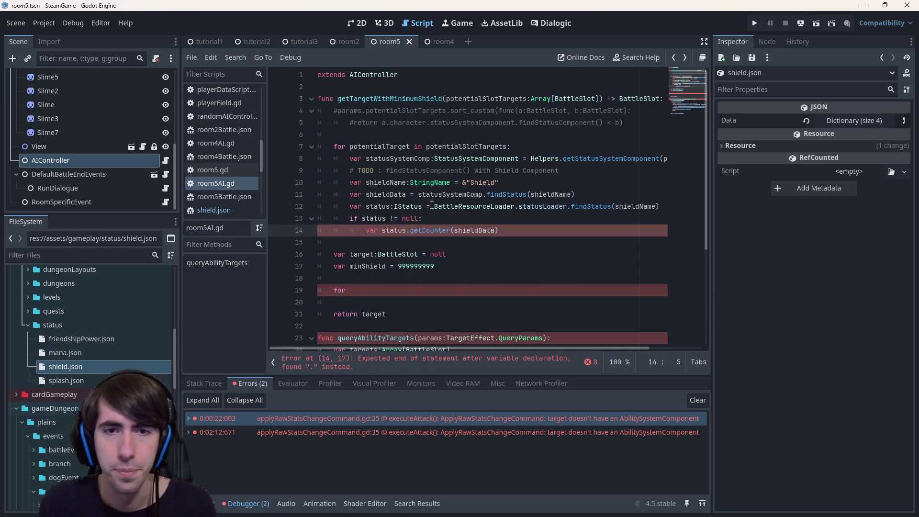
- Remove the stray 'var' from the getCounter line, locating it through the error report
left_click(392, 183)
double_click(387, 194)
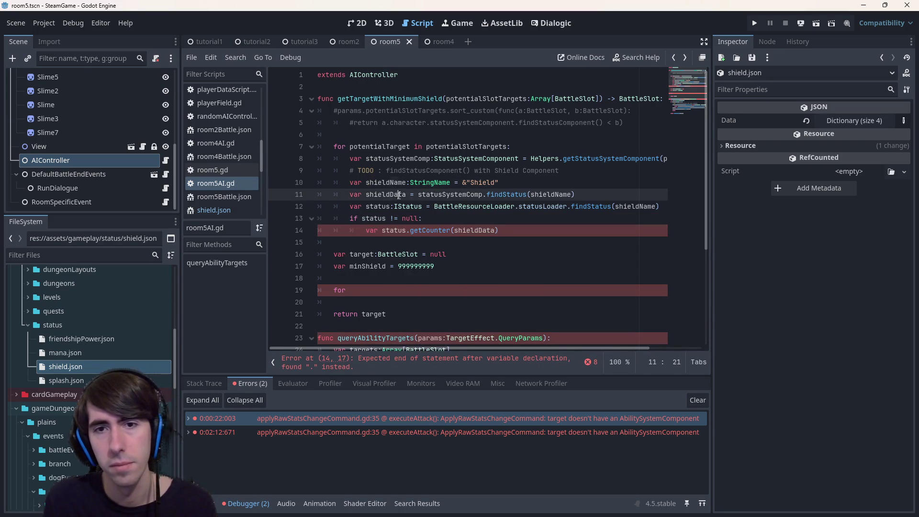
left_click(516, 362)
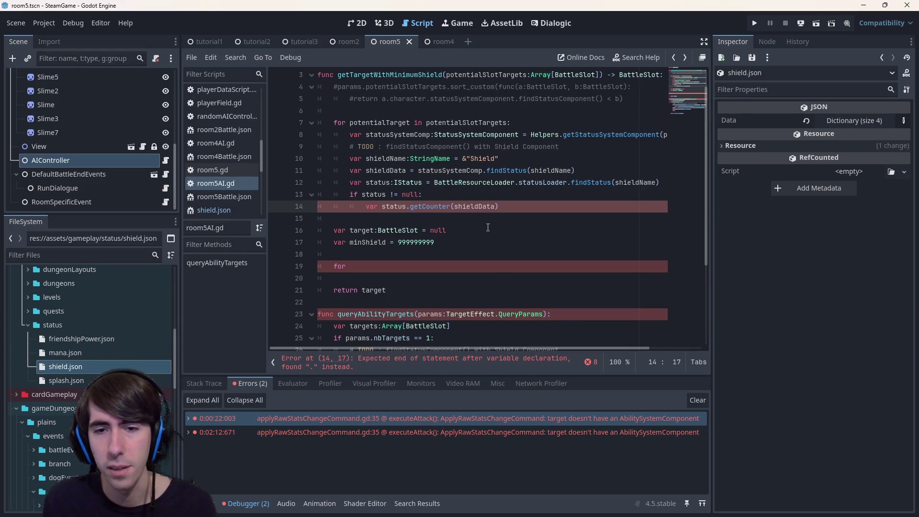
left_click(526, 208)
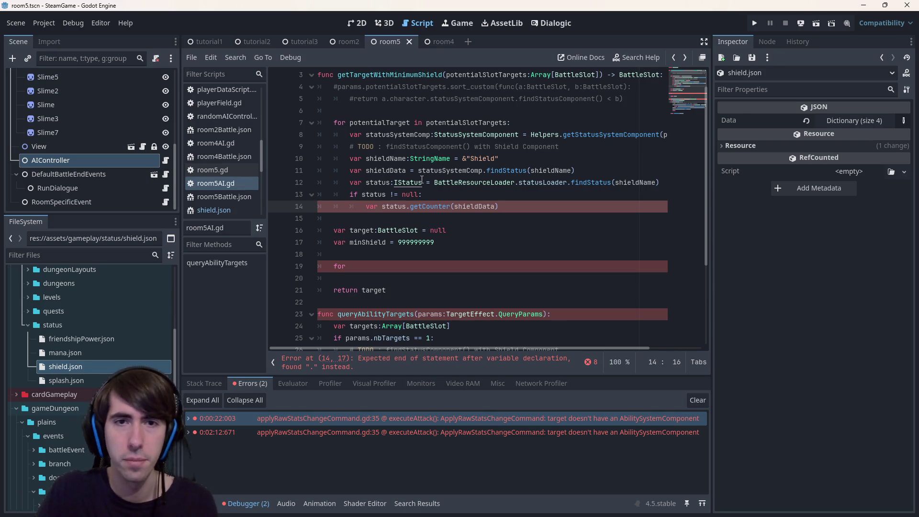
key("BackSpace")
key("BackSpace")
key("BackSpace")
key("Delete")
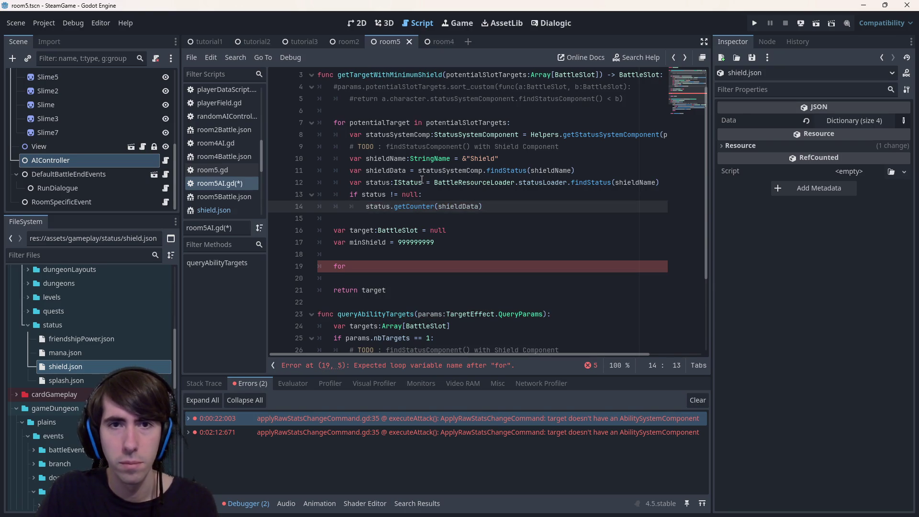
scroll(421, 180, "up", 1)
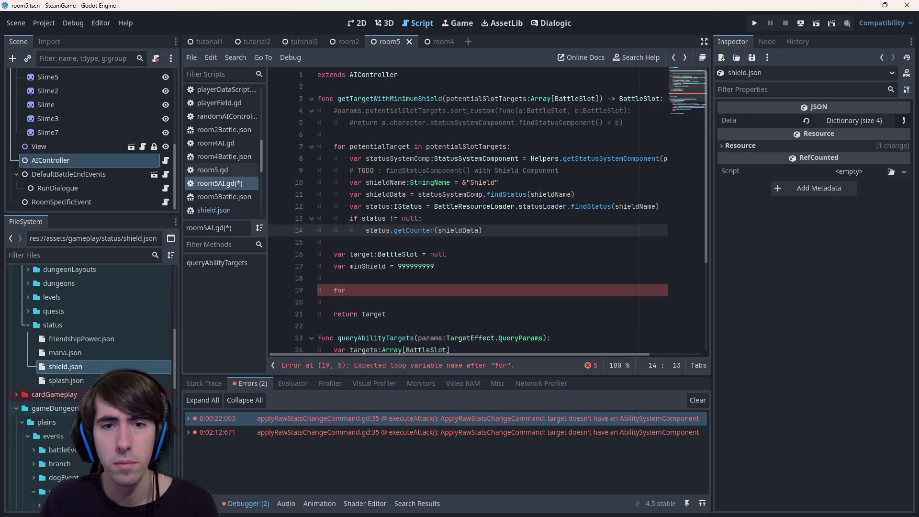
left_click_drag(435, 266, 317, 254)
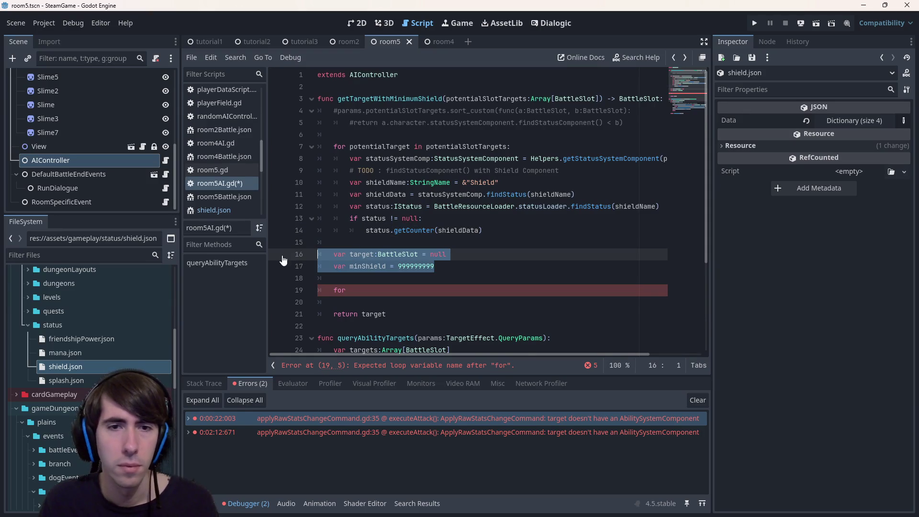
- Move the target and minShield declarations above the for loop, deleting the old sort comments and broken for block
key("BackSpace")
key("BackSpace")
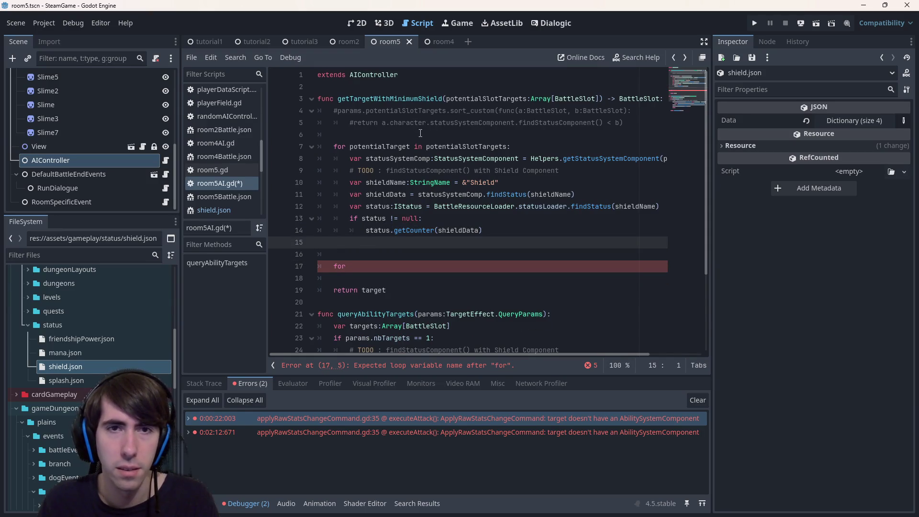
key("ctrl+z")
mouse_move(363, 266)
left_mouse_down()
mouse_move(333, 147)
mouse_move(260, 116)
left_mouse_up()
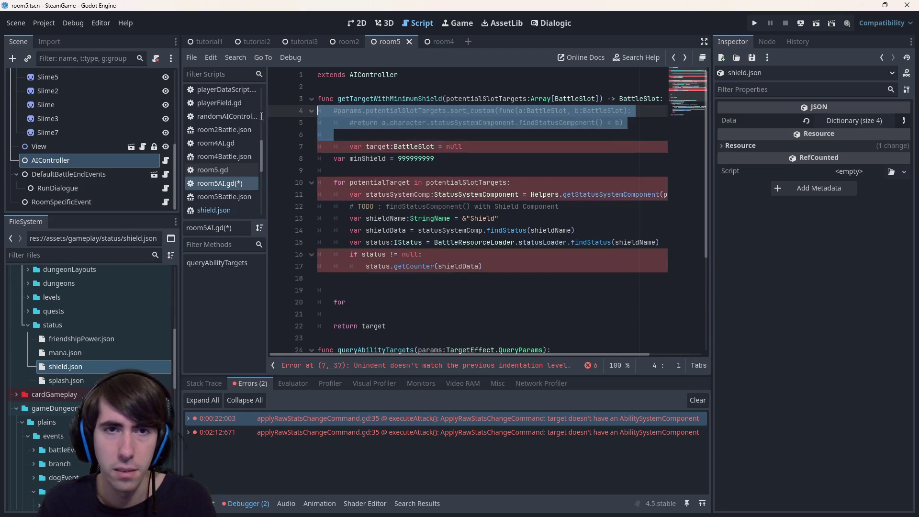
key("BackSpace")
key("Down")
key("Delete")
left_click_drag(334, 290, 291, 255)
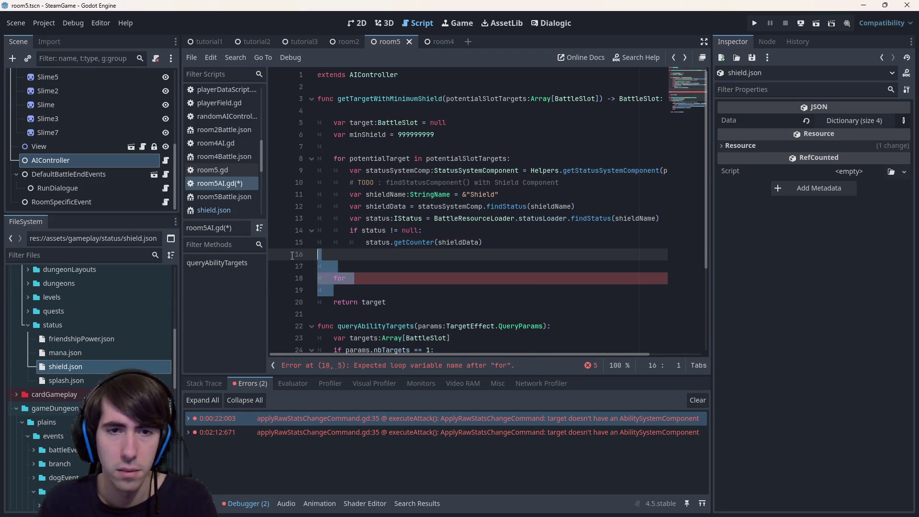
key("BackSpace")
- Store getCounter in 'var currentShield:int', type minShield as int, and add 'if currentShield < minShield:'
left_click(365, 242)
type("v")
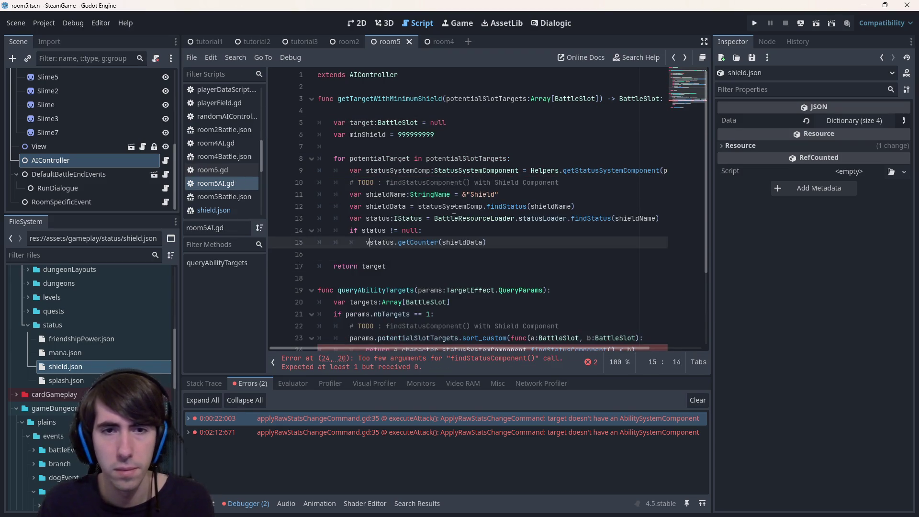
type("ar currentShield =")
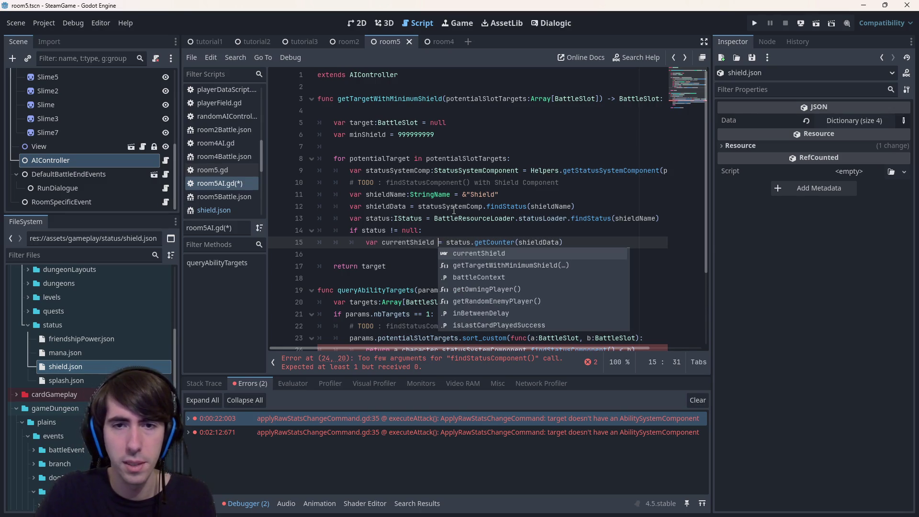
key("Left")
type(":int")
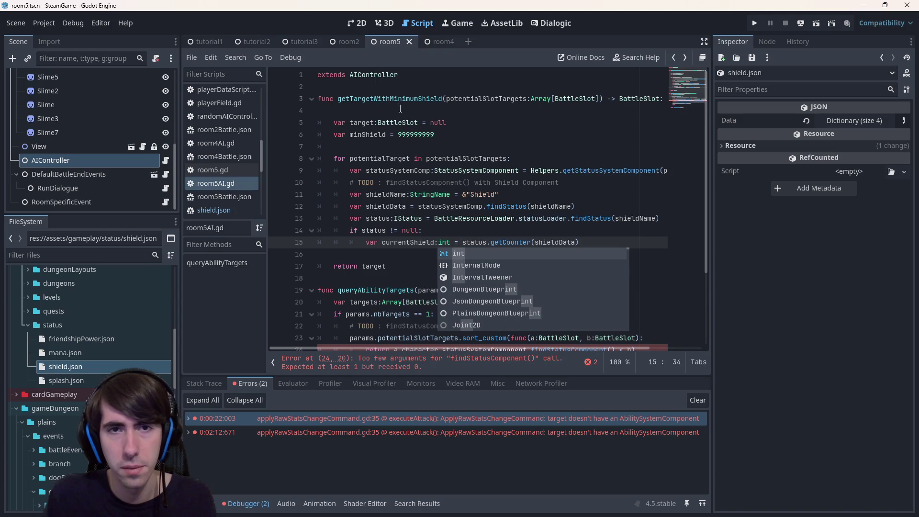
left_click(386, 135)
type(":int")
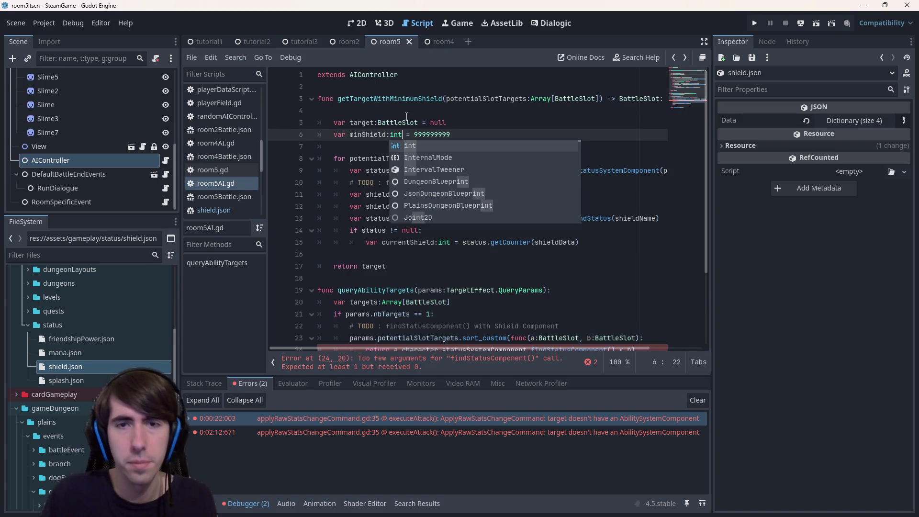
left_click(597, 244)
key("Return")
type("if ")
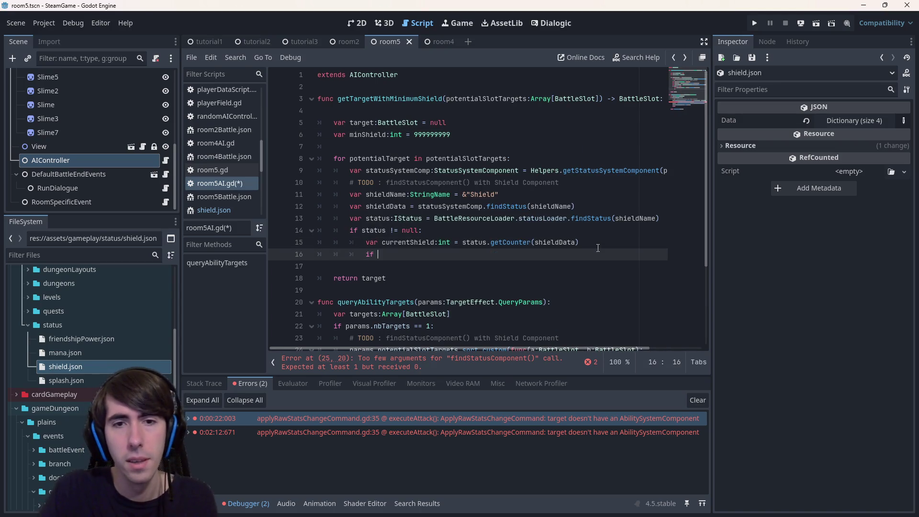
type("currentShield")
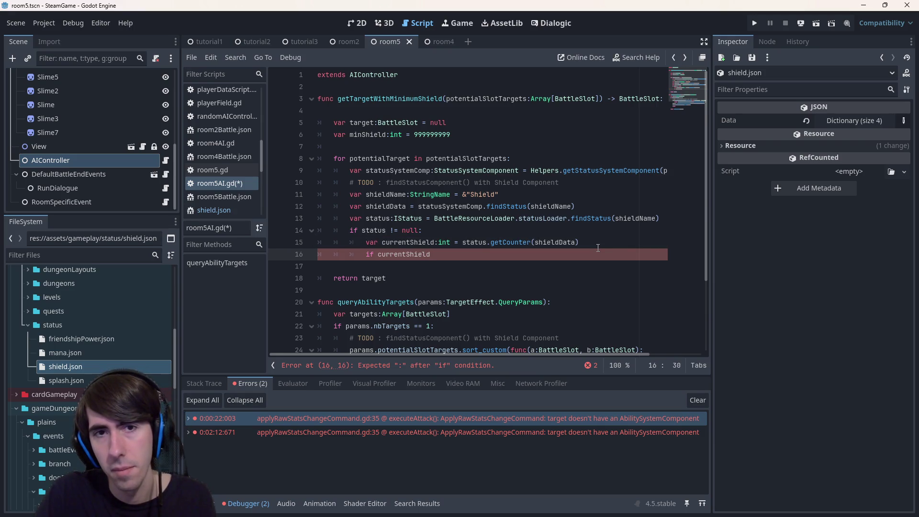
type(" < minShield:")
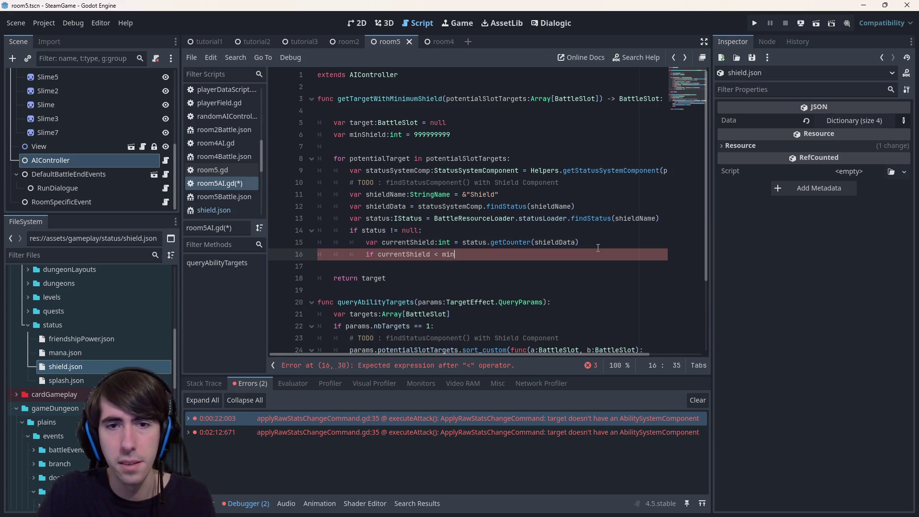
key("Return")
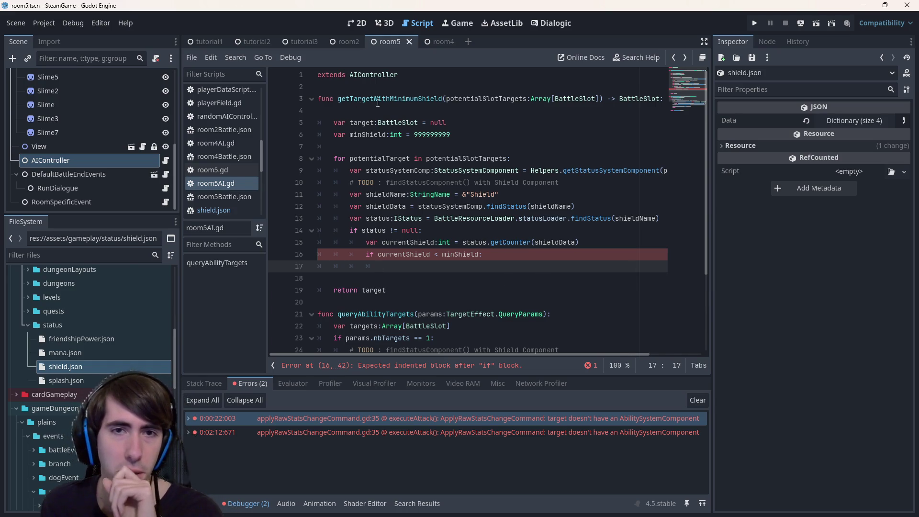
- Copy the potentialSlotTargets parameter name onto a new line inside the for loop
left_click(397, 111)
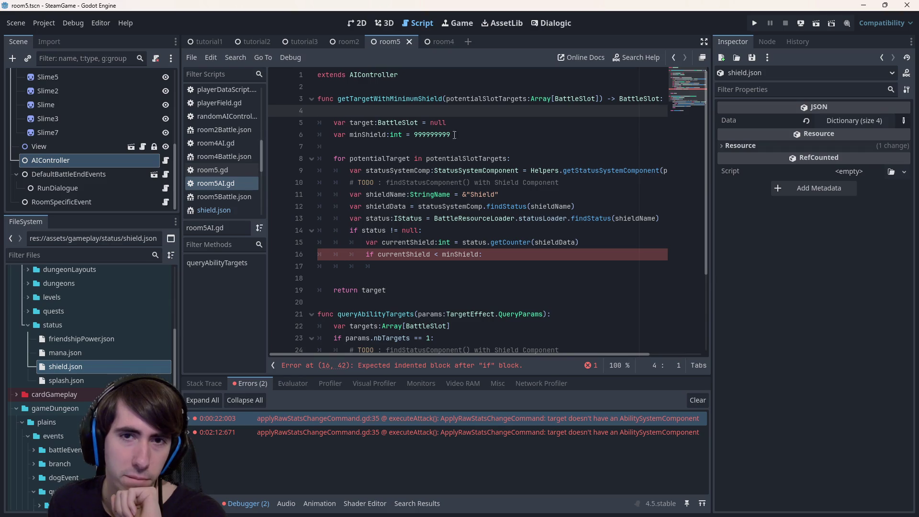
left_click(533, 160)
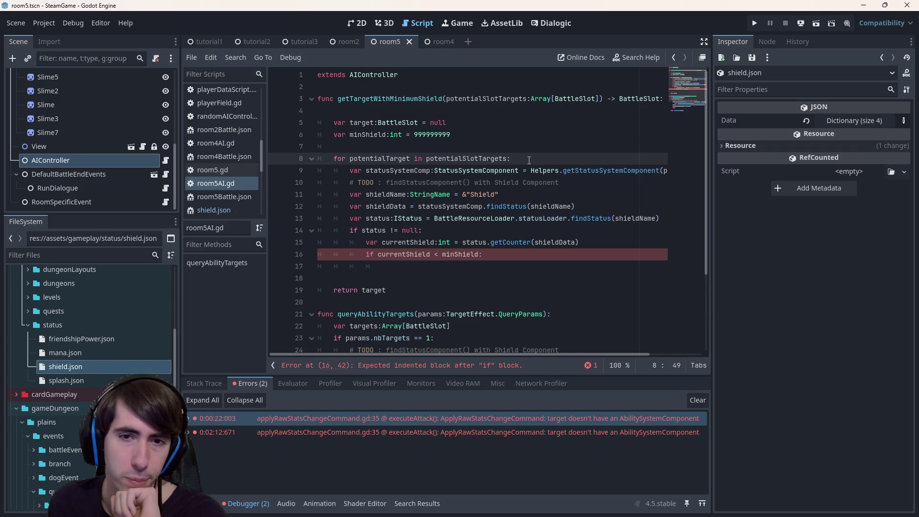
key("shift+Home")
key("shift+Home")
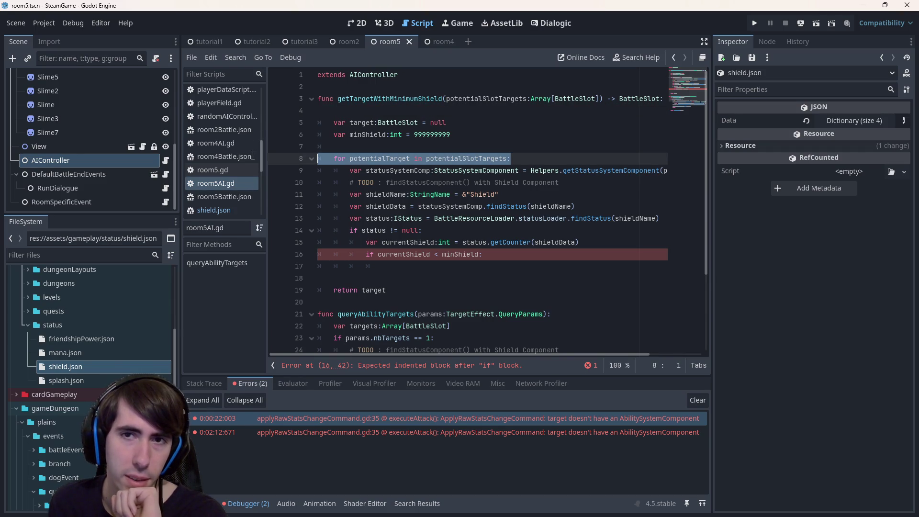
double_click(496, 104)
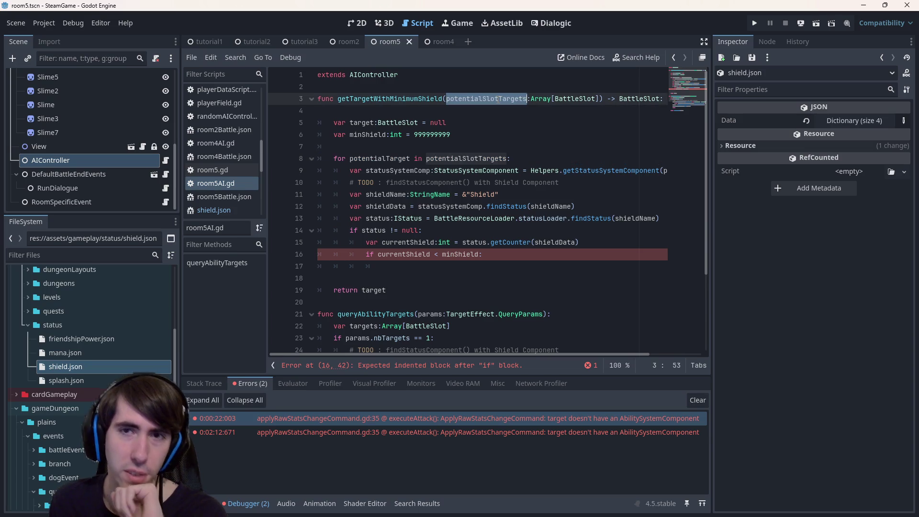
key("ctrl+c")
left_click(531, 157)
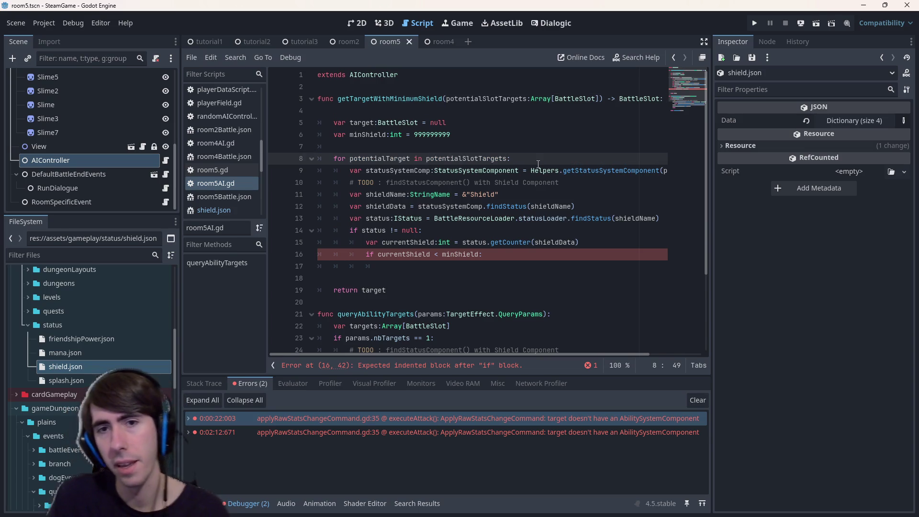
key("Return")
key("ctrl+v")
- Replace the for-loop line with potentialSlotTargets.sort(func(a, b): ...)
type(".sort()")
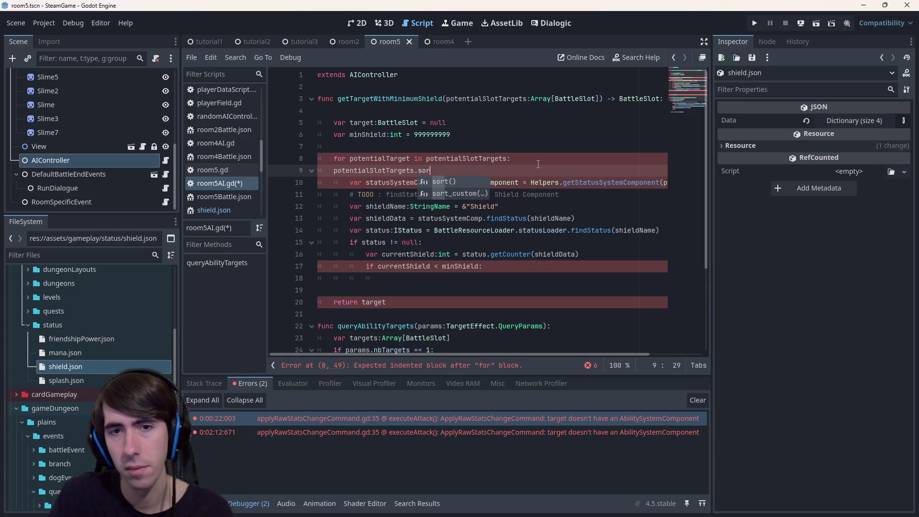
key("Up")
key("End")
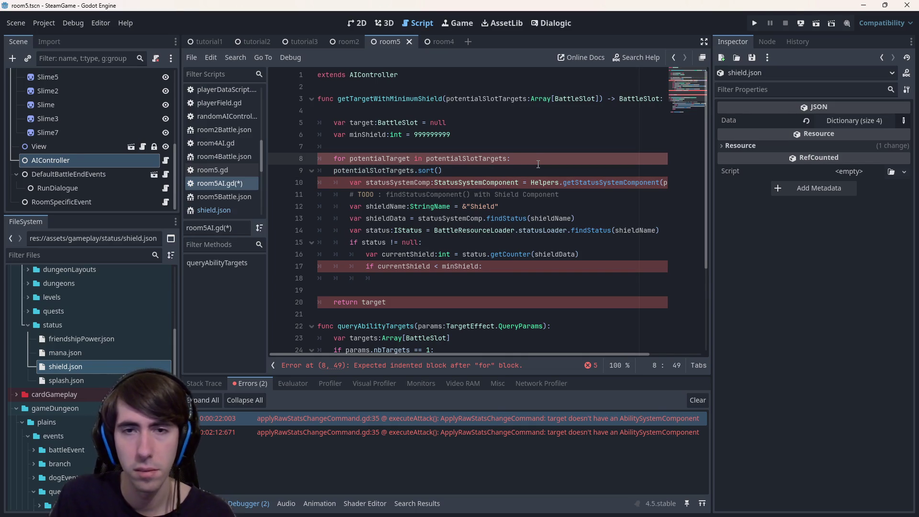
key("ctrl+shift+Left")
key("ctrl+shift+Left")
key("ctrl+shift+Left")
key("BackSpace")
key("BackSpace")
key("BackSpace")
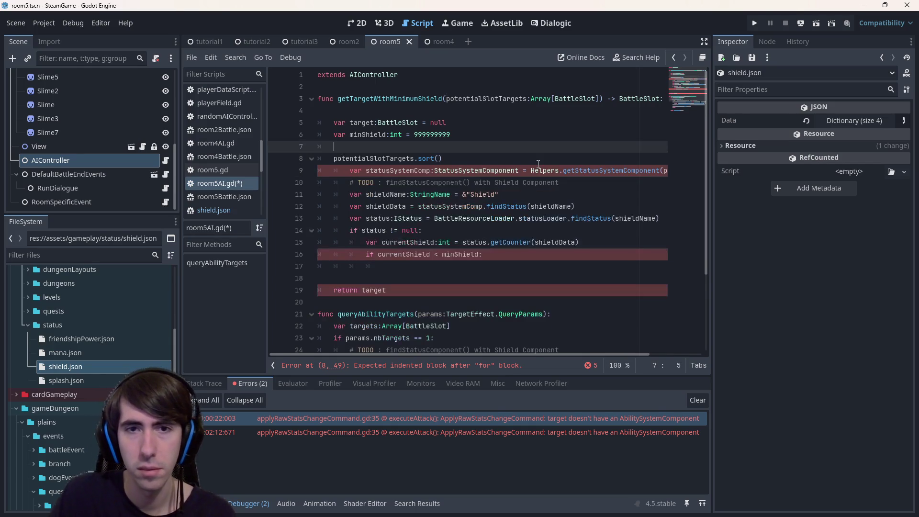
key("Down")
key("End")
key("BackSpace")
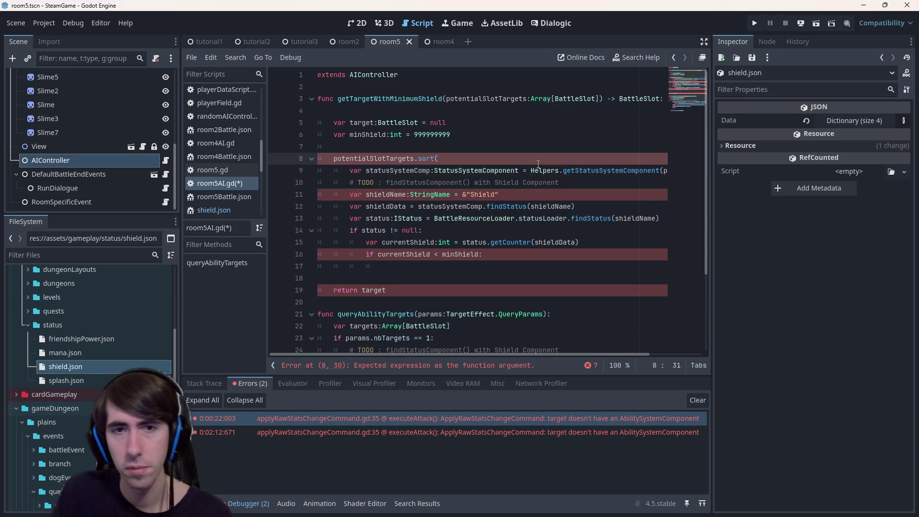
type("func(a, )")
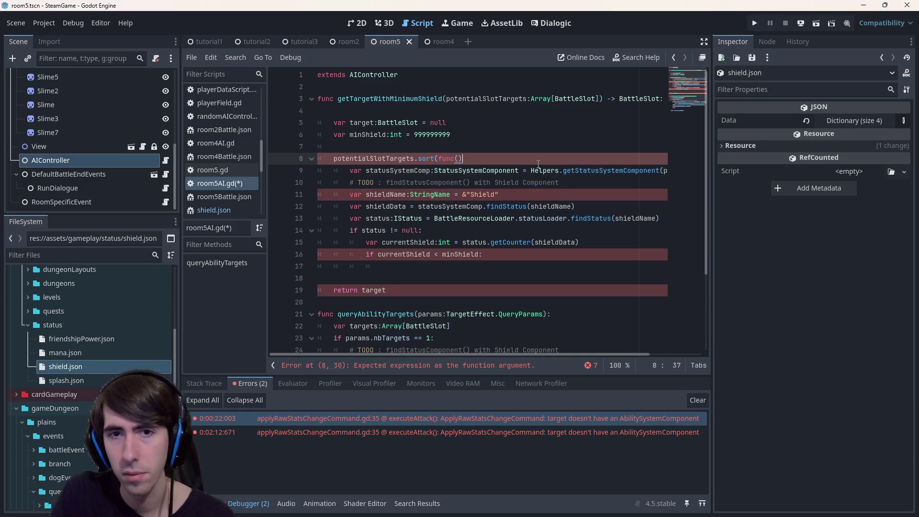
type(":")
key("Left")
key("Left")
type("a, b")
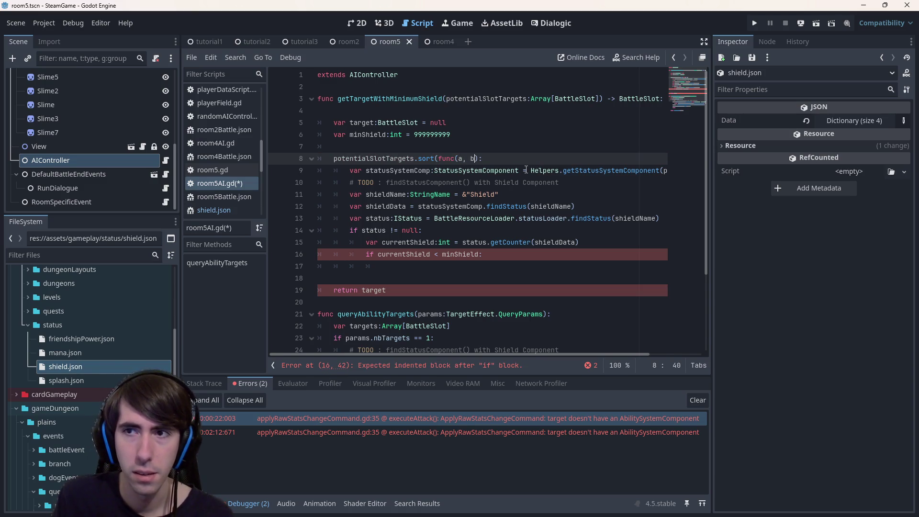
- Indent line 17 inside the if block, save the script, then undo the lambda sort edits
left_click(509, 276)
key("Up")
key("Tab")
key("Tab")
key("ctrl+s")
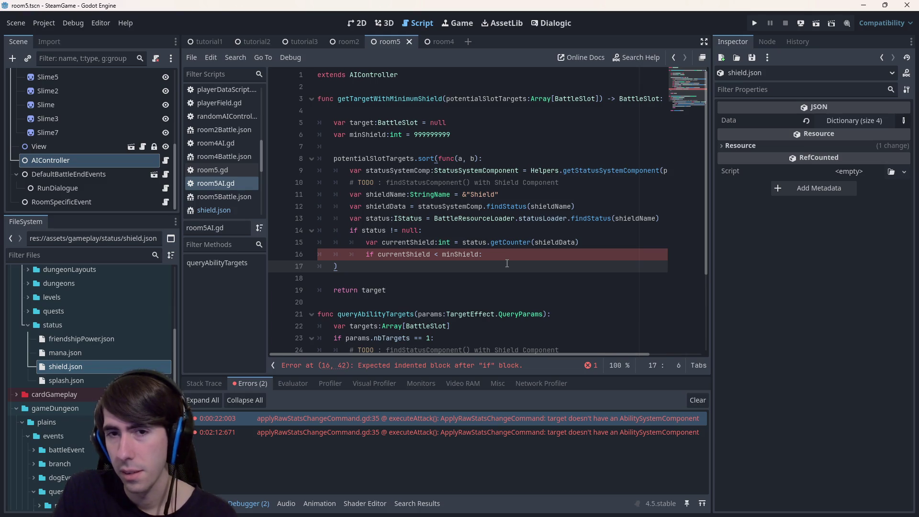
key("ctrl+z")
key("ctrl+z")
key("ctrl+z")
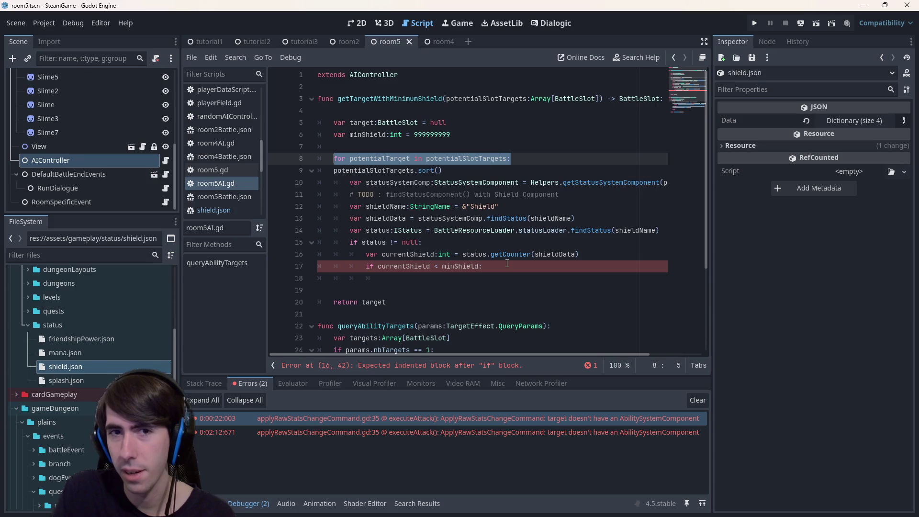
- Undo the bare potentialSlotTargets.sort() line and select the shield loop body
key("ctrl+z")
key("ctrl+z")
key("ctrl+z")
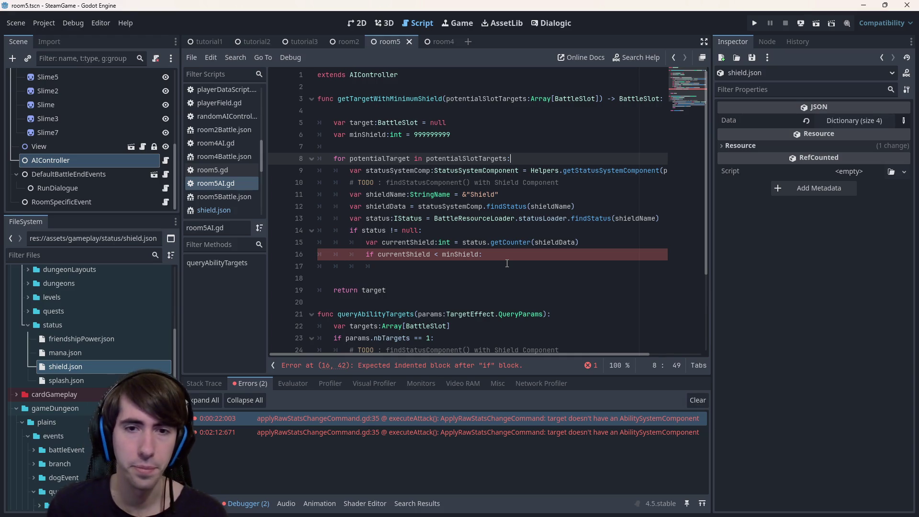
mouse_move(515, 245)
left_mouse_down()
mouse_move(512, 263)
mouse_move(479, 161)
left_mouse_up()
- Delete the empty line and the var minShield declaration from the function
left_click(479, 161)
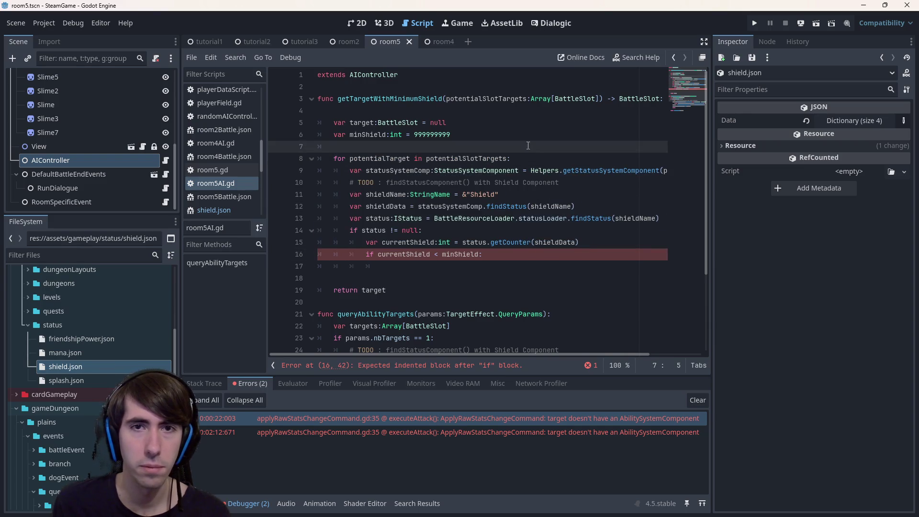
left_click(462, 110)
key("Delete")
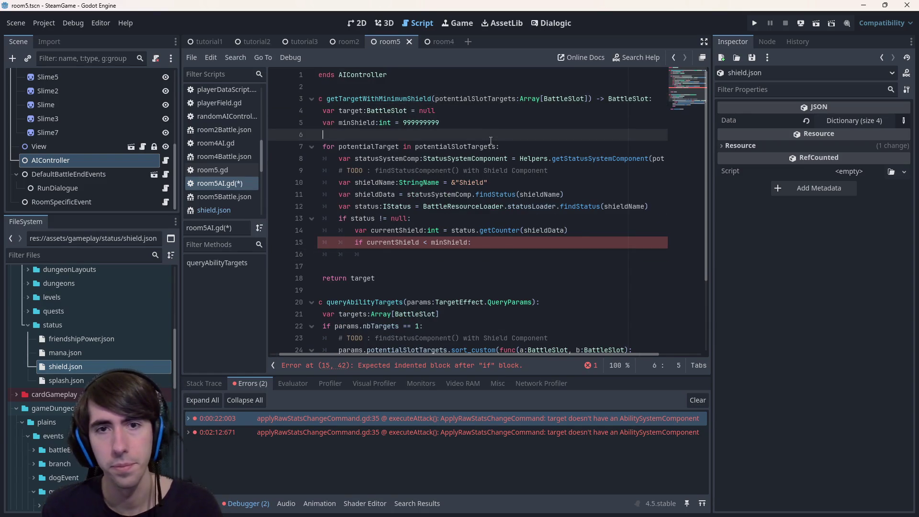
left_click_drag(330, 134, 263, 125)
left_click(335, 135)
key("Return")
key("Return")
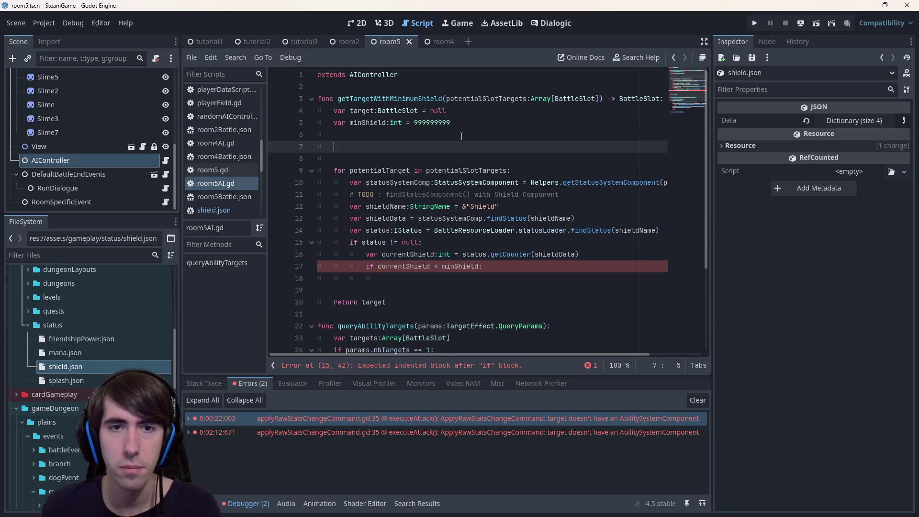
left_click(365, 123)
left_click_drag(335, 146, 293, 122)
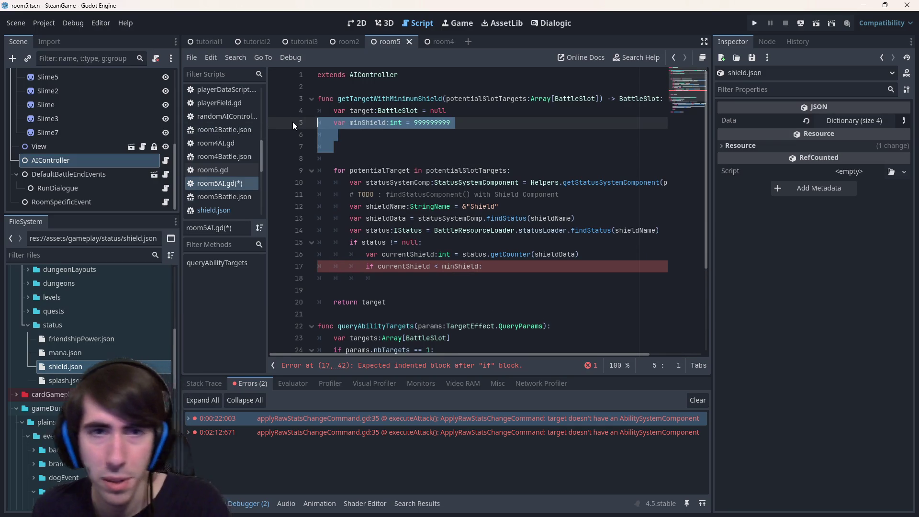
key("BackSpace")
key("BackSpace")
- Add blank lines after var target and start declaring 'var shieldPerCharacter:Array[int] = [0] *'
double_click(356, 111)
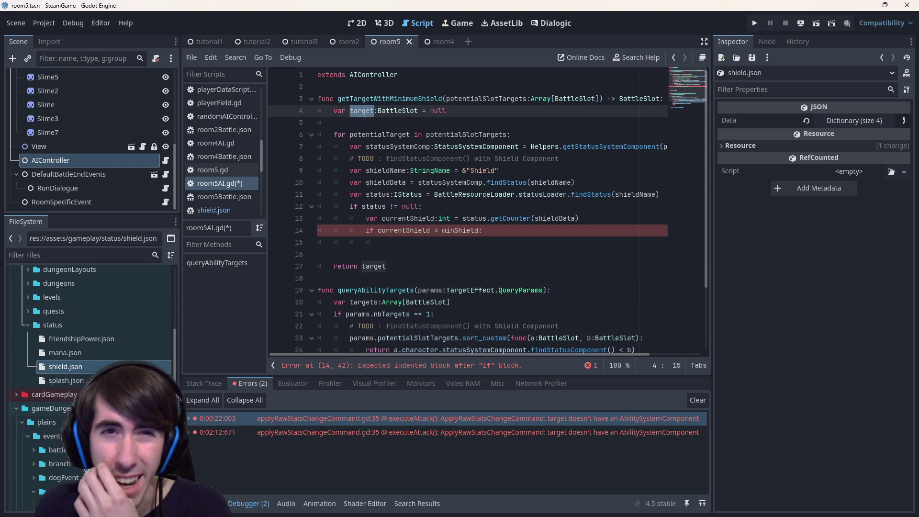
left_click(443, 123)
key("Return")
key("Up")
key("Return")
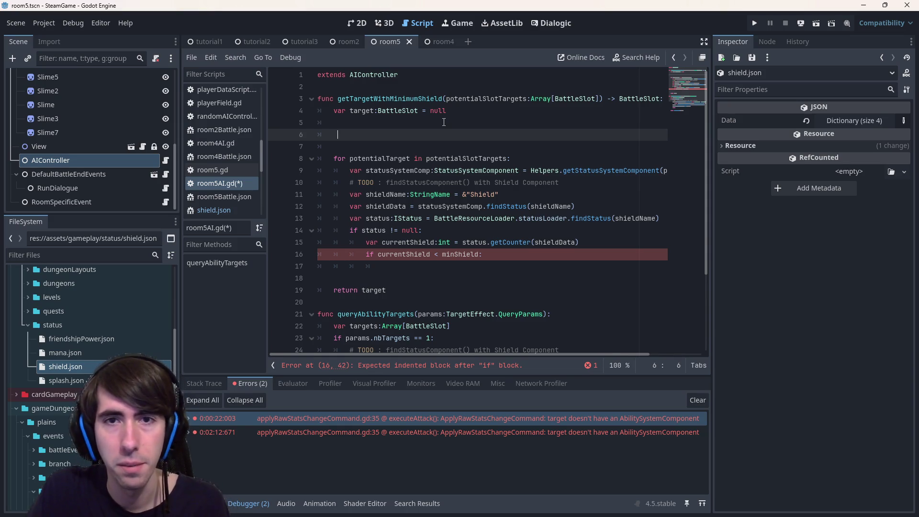
type("var ")
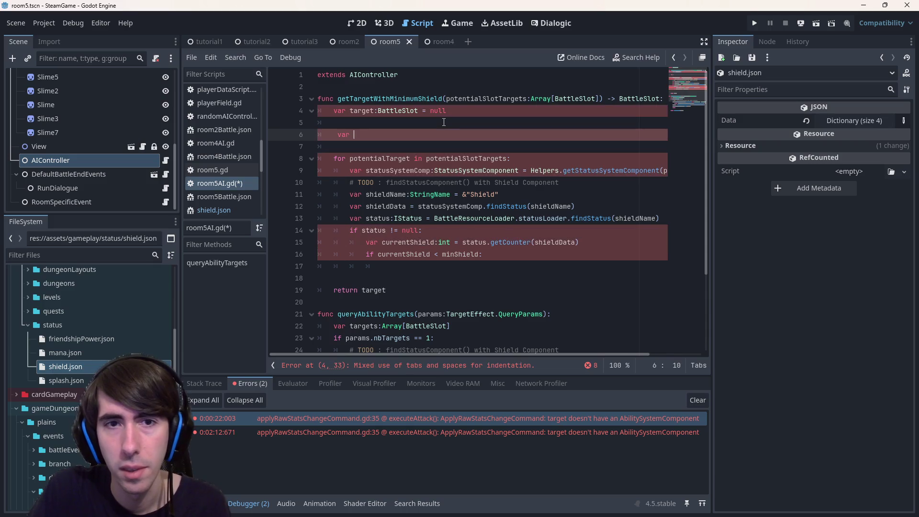
type("shieldPe")
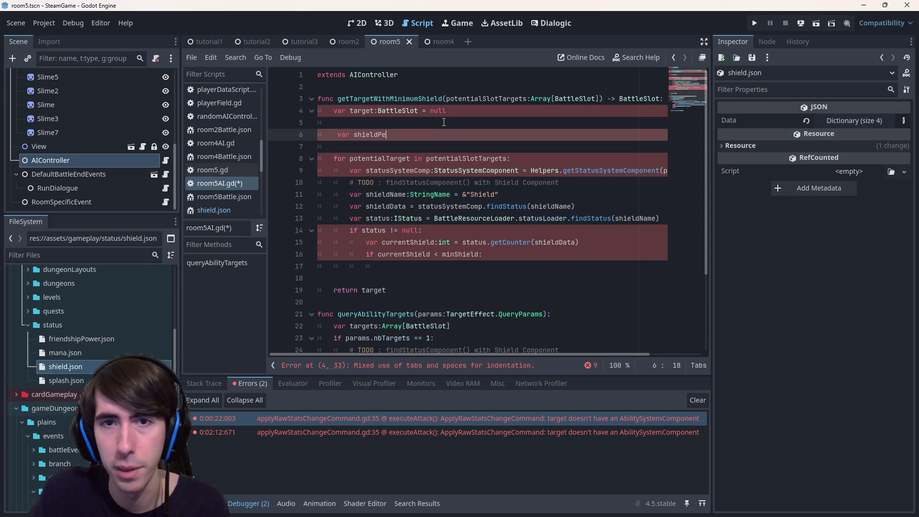
type("rCharacter:A")
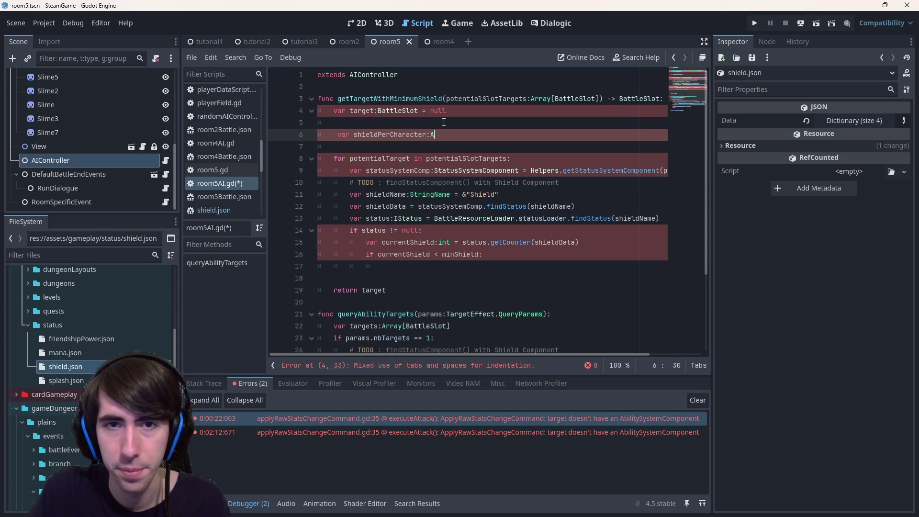
type("rray[]int] =")
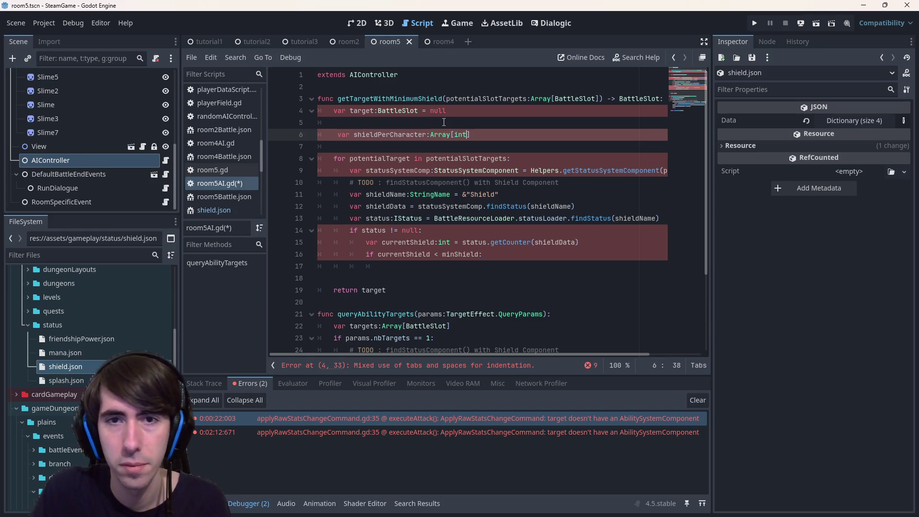
type(" [")
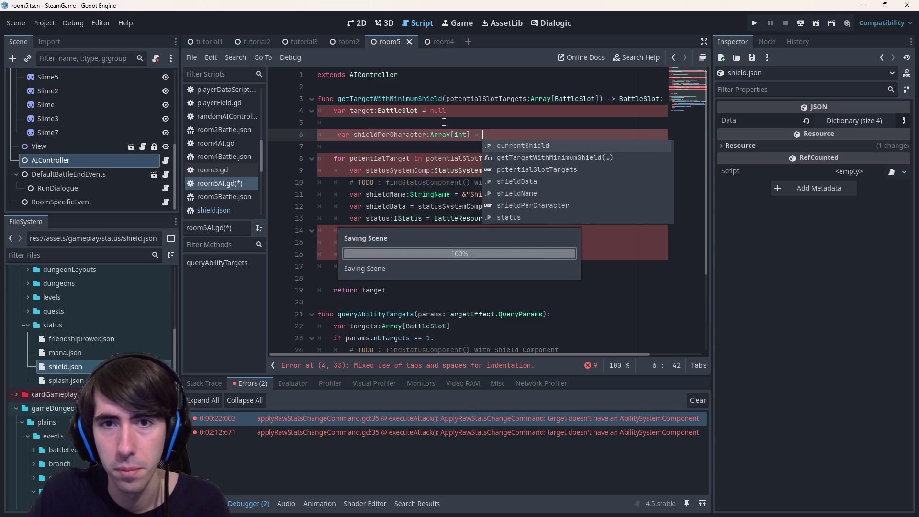
type("0] *")
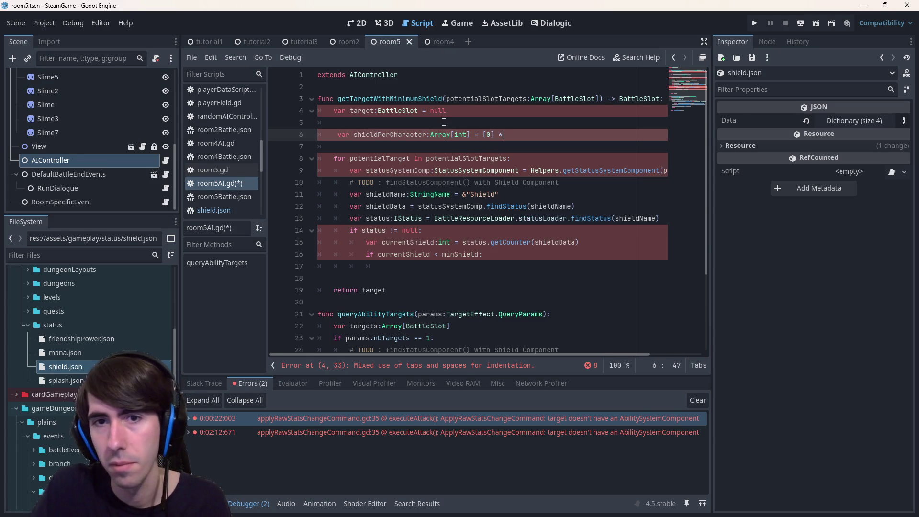
- Drop the [0] * initialiser, restore the index-loop version, and cut the push_back(0) line
key("BackSpace")
key("BackSpace")
key("BackSpace")
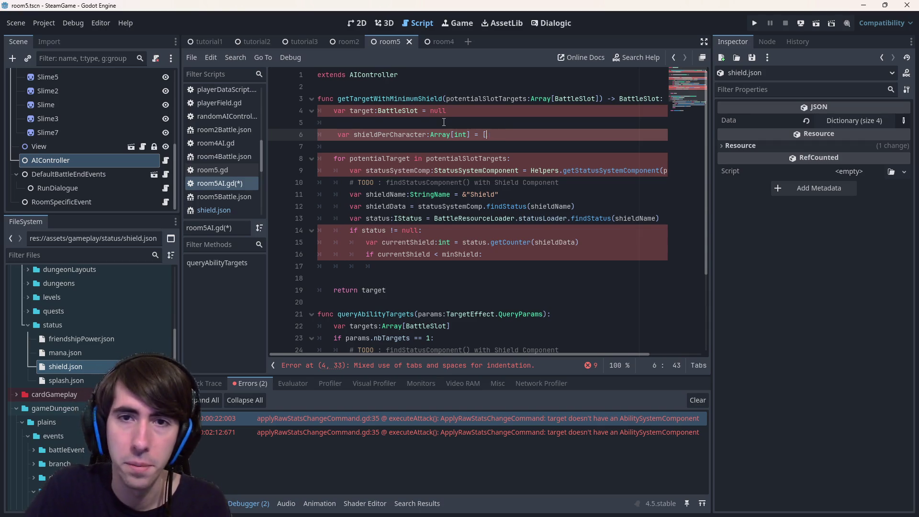
key("BackSpace")
key("BackSpace")
key("ctrl+z")
key("ctrl+z")
key("ctrl+z")
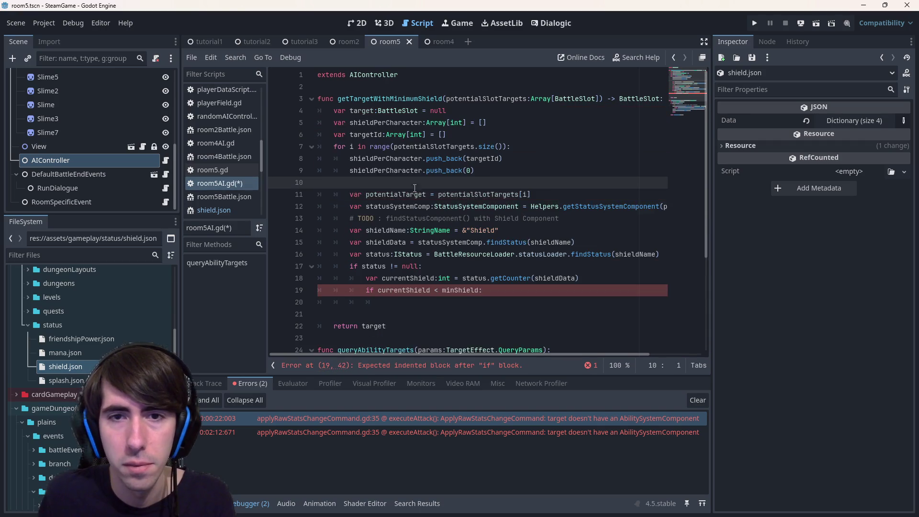
key("ctrl+x")
left_click(417, 302)
- Paste push_back(0) into the if block, outdent it one level, and save
left_click(416, 290)
key("ctrl+v")
key("shift+Tab")
key("shift+Tab")
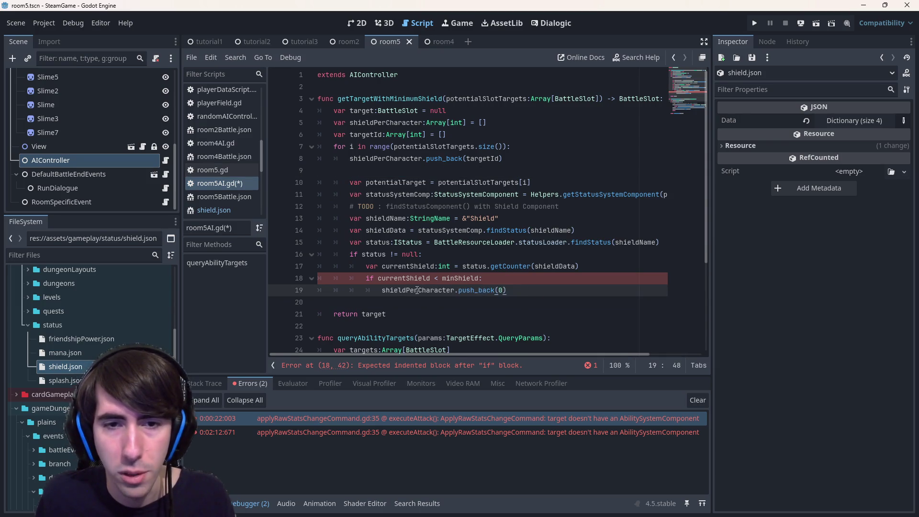
left_click(369, 256)
key("ctrl+s")
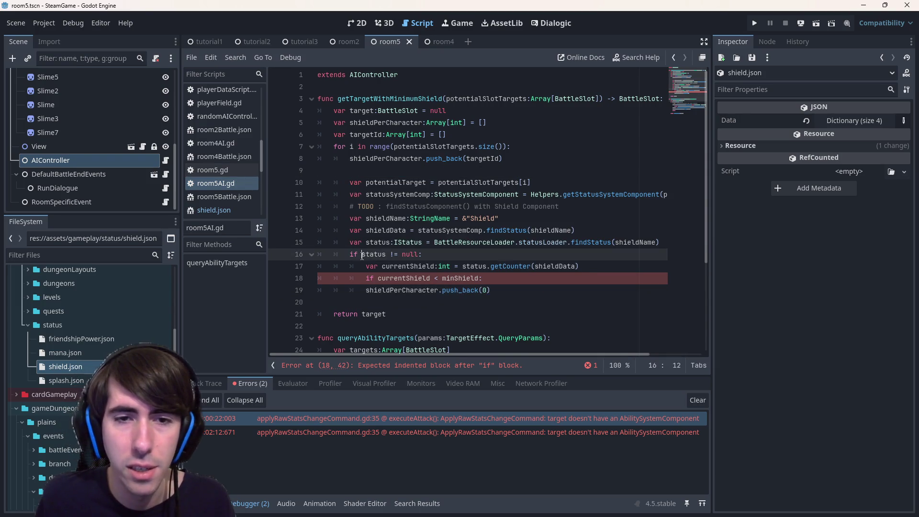
- Try rewriting the status check as an assert, then revert it to an if
double_click(353, 254)
type("ert(")
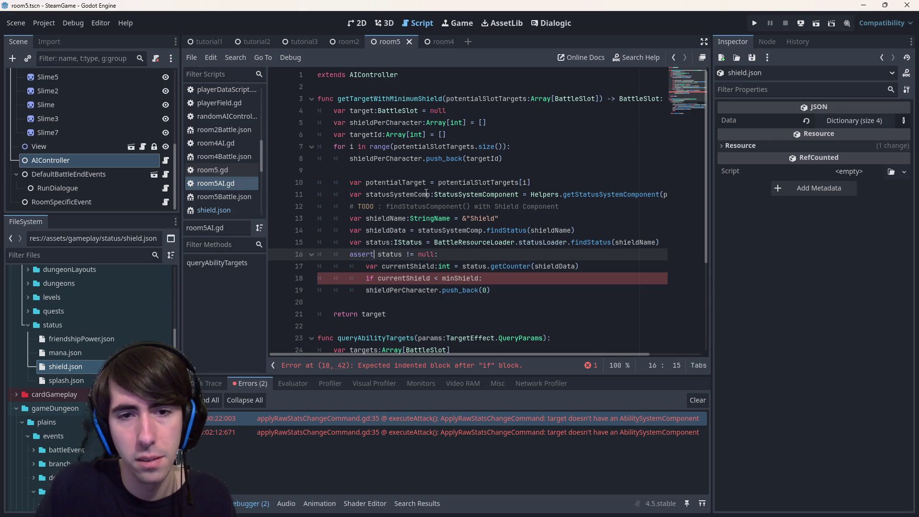
key("ctrl+Right")
key("End")
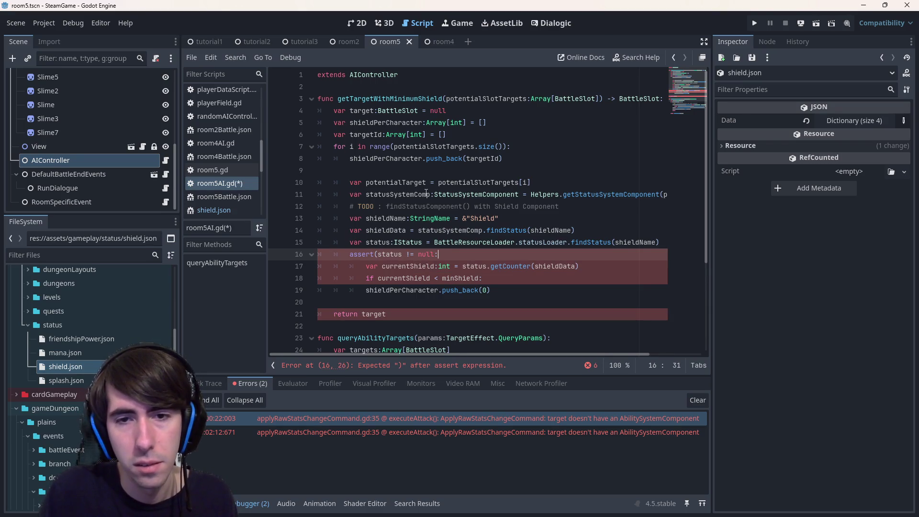
key("Home")
key("Delete")
key("Delete")
key("Delete")
type("if")
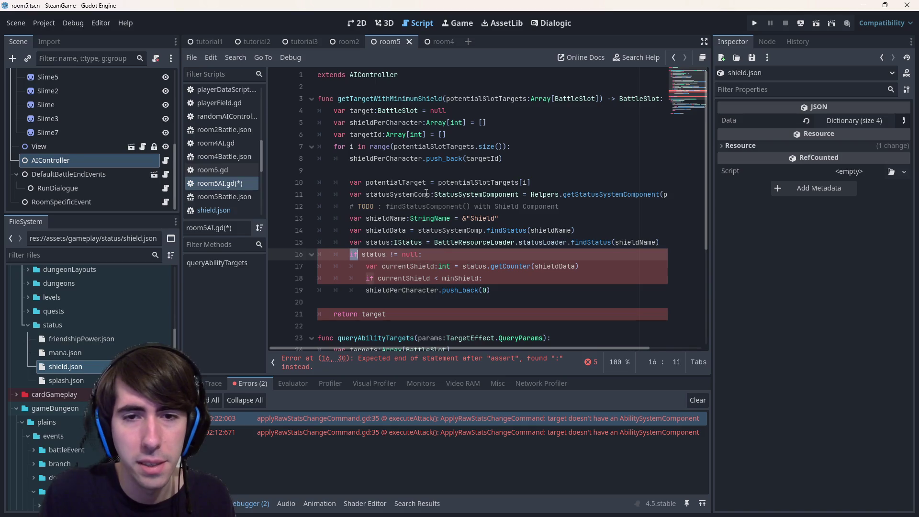
- Fix the push_back line's indentation and remove the extra blank line
key("Down")
key("Down")
key("Down")
key("Home")
key("Tab")
key("End")
key("shift+Tab")
key("Up")
key("Up")
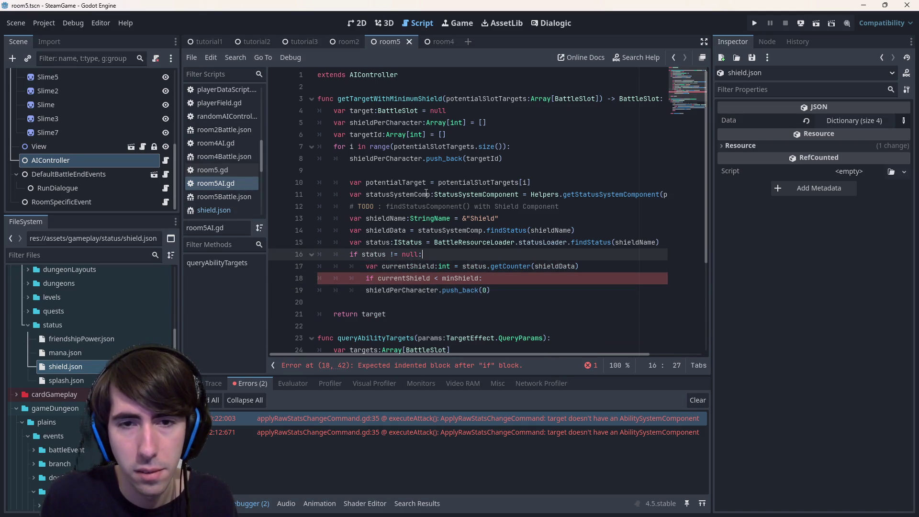
key("Down")
key("Down")
key("Return")
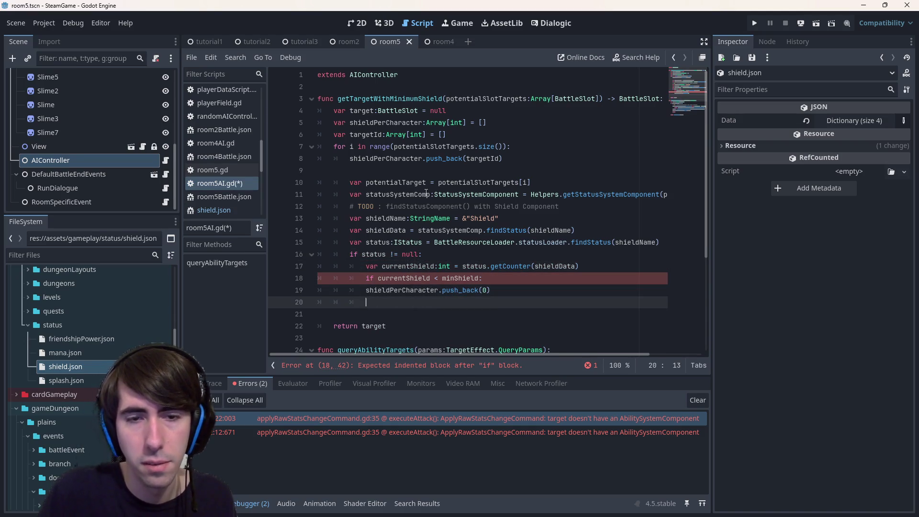
key("BackSpace")
key("BackSpace")
key("BackSpace")
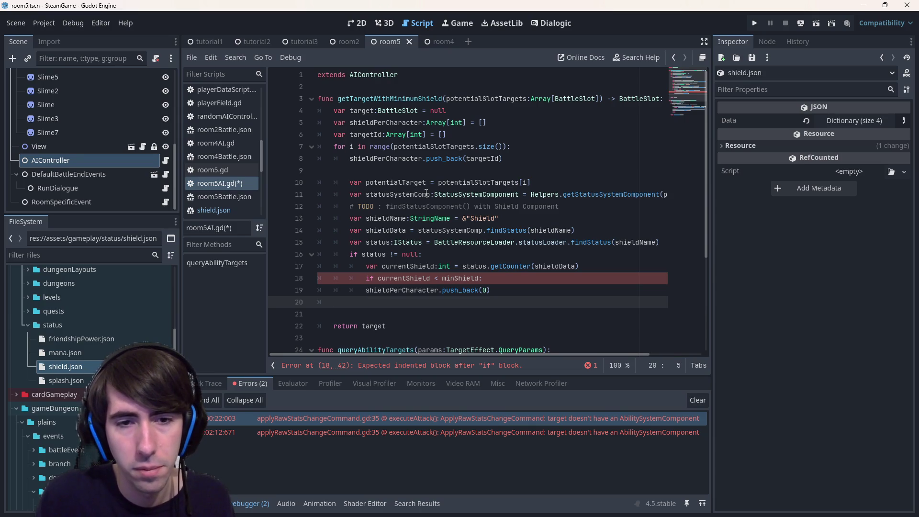
key("BackSpace")
- Change the check to 'status == null' with push_back(0) under it, outdenting the currentShield lines
key("Up")
key("Up")
key("Up")
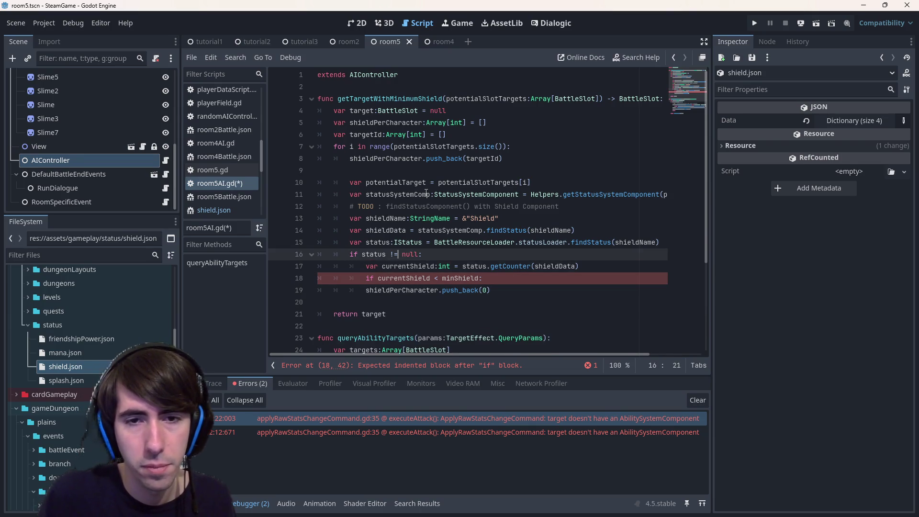
type("=")
key("End")
key("Return")
key("ctrl+v")
key("shift+Tab")
key("Return")
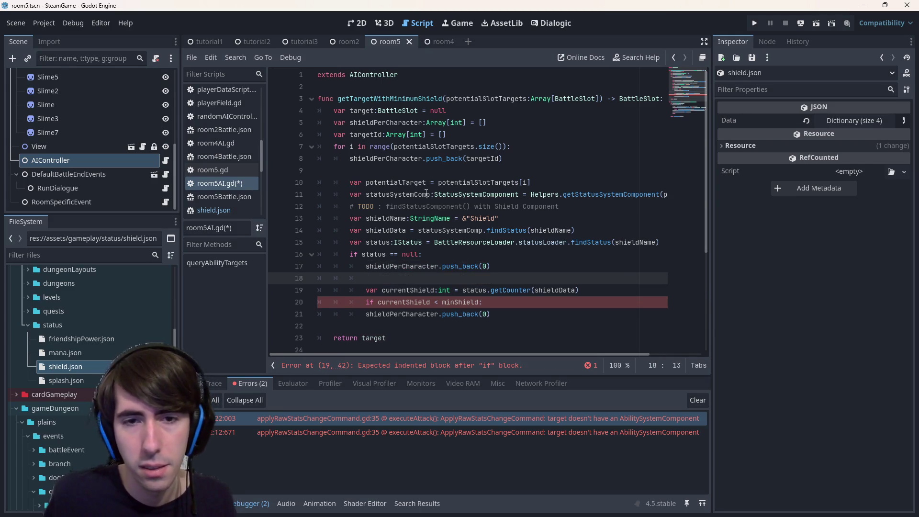
key("shift+Down")
key("shift+Down")
key("shift+Down")
key("shift+Tab")
left_click(409, 289)
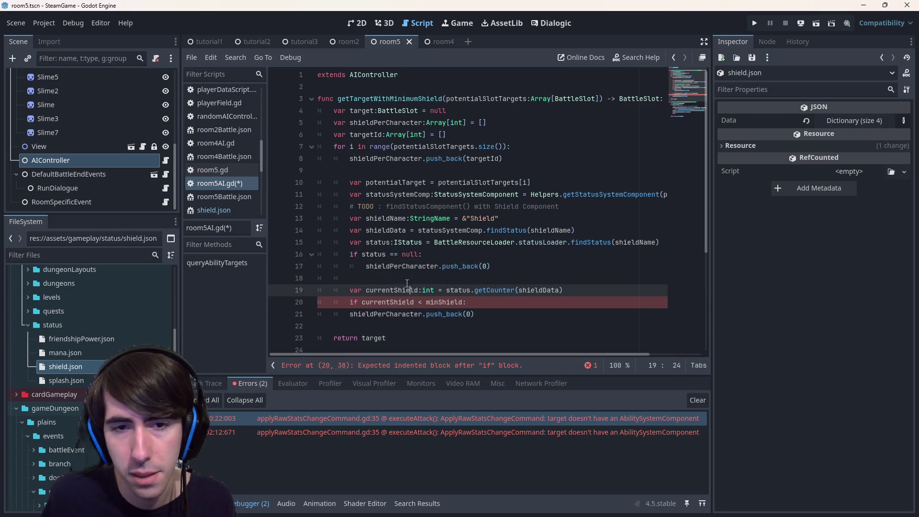
left_click(399, 280)
scroll(416, 270, "down", 2)
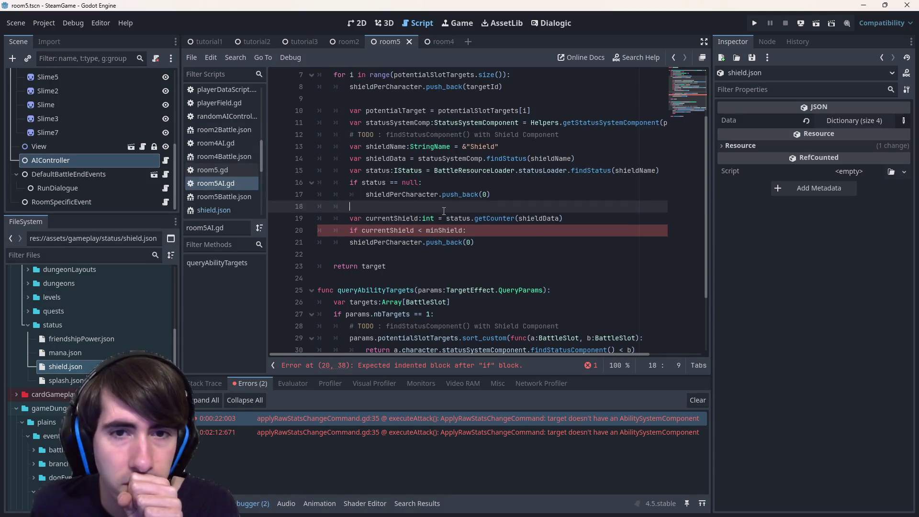
double_click(373, 182)
scroll(467, 202, "up", 1)
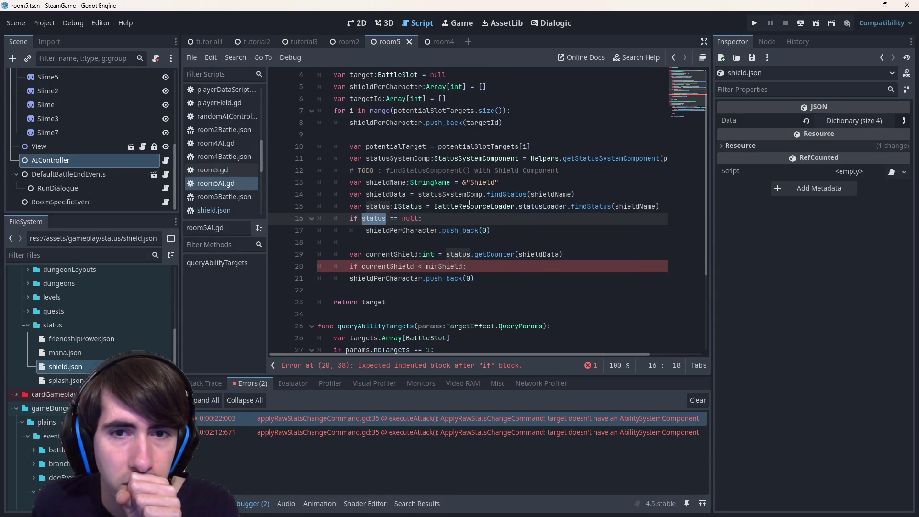
double_click(406, 194)
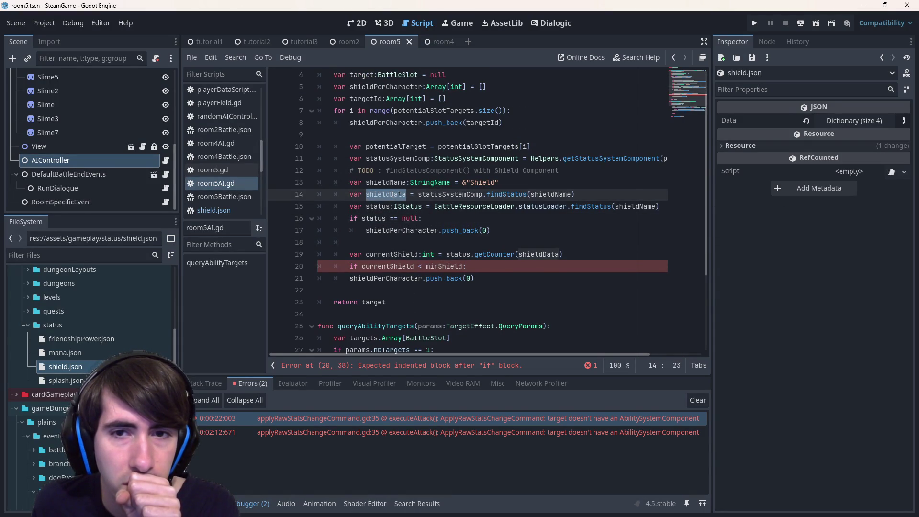
left_click(506, 194)
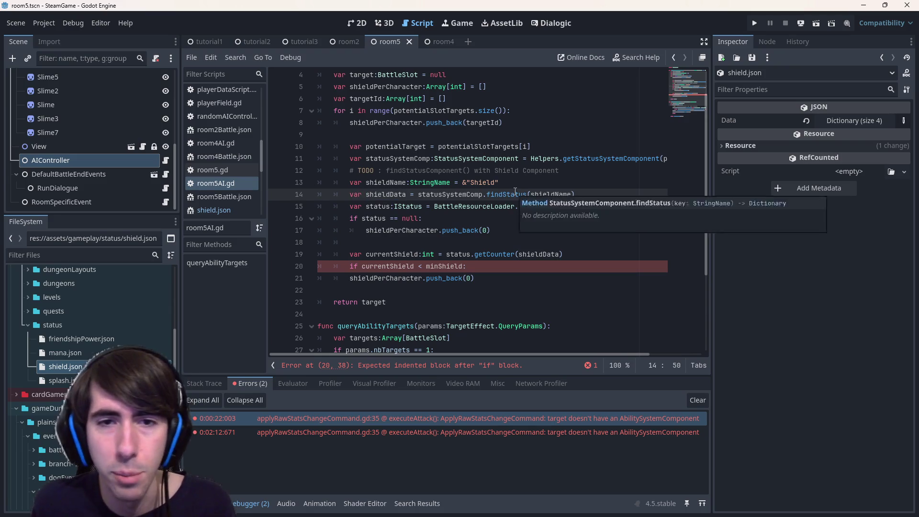
left_click(507, 194, "ctrl")
key("Down")
key("Down")
key("Down")
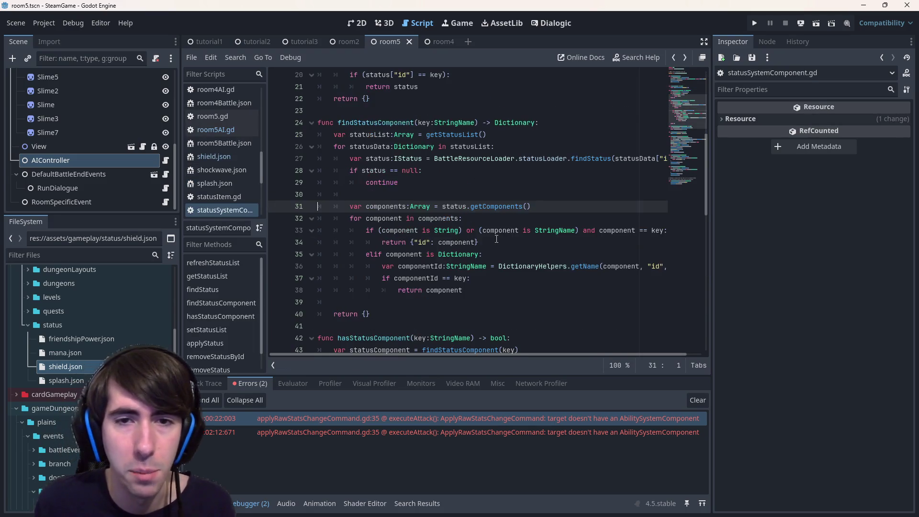
key("alt+Left")
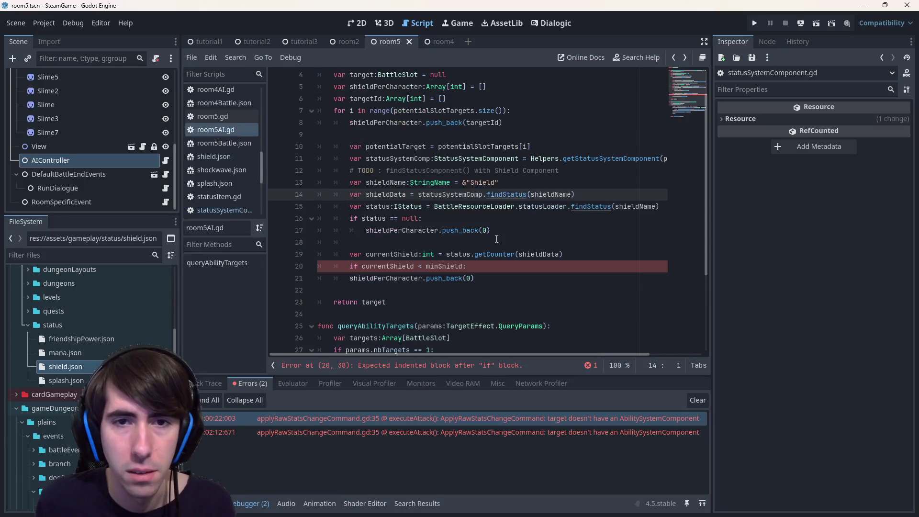
double_click(392, 194)
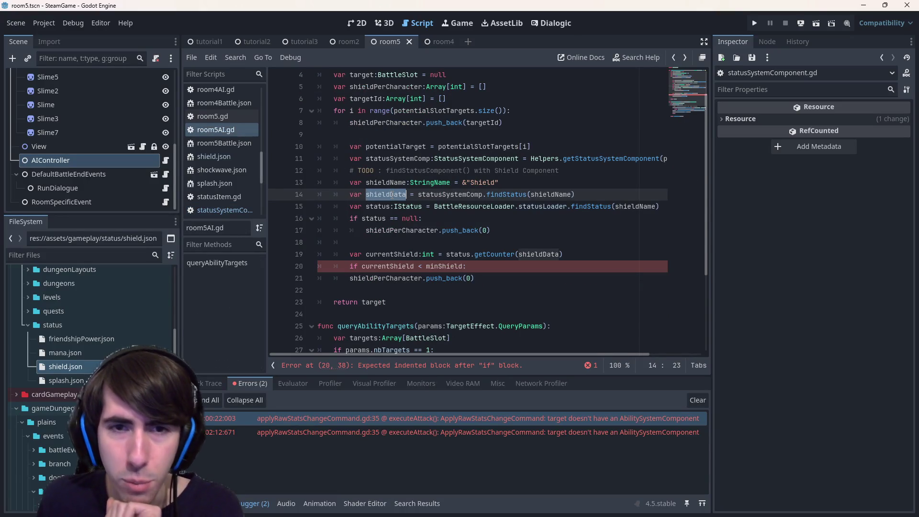
left_click_drag(490, 230, 273, 213)
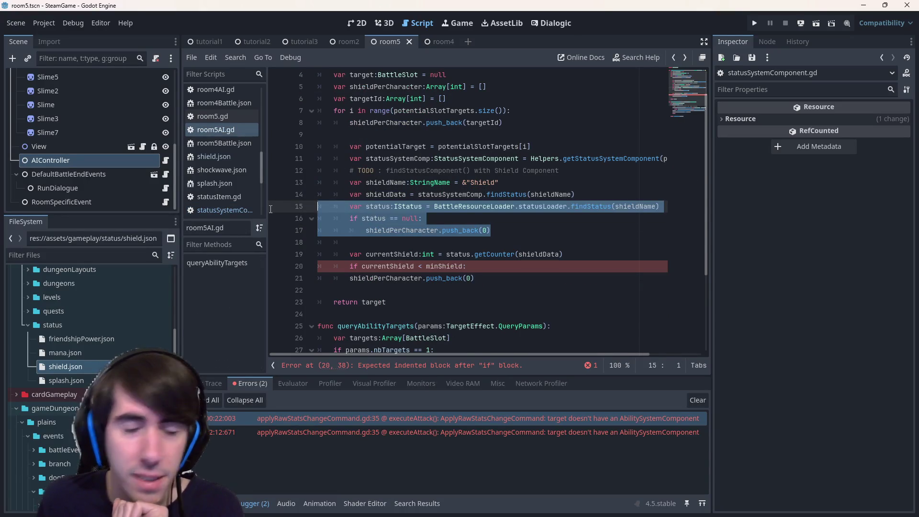
left_click(377, 205)
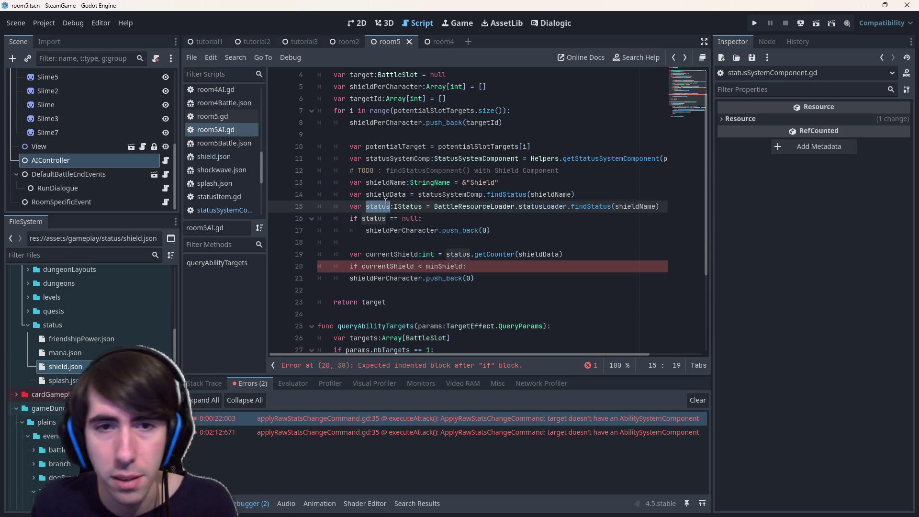
- Make line 16 read 'if shieldData.is_empty() or status == null:'
double_click(386, 194)
key("ctrl+c")
left_click(357, 218)
key("ctrl+v")
key("ctrl+Left")
key("Right")
key("Right")
key("ctrl+Right")
type(".ismp")
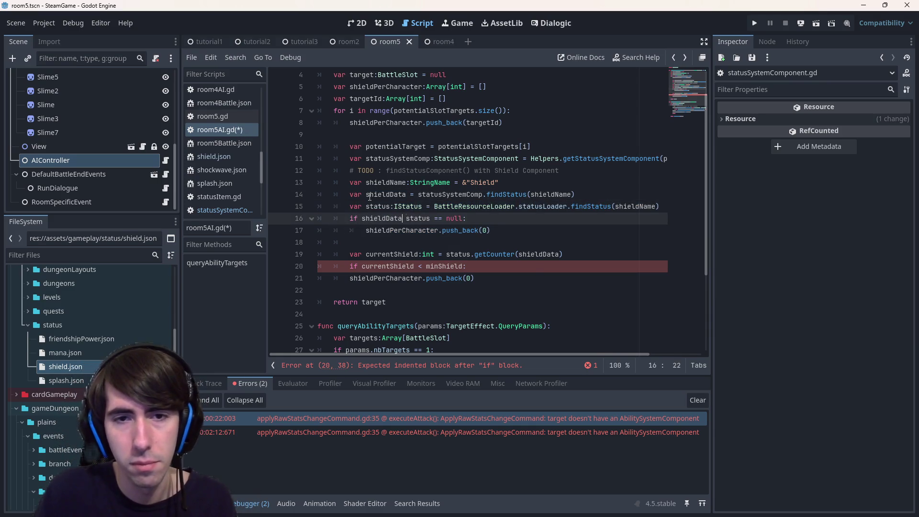
key("Return")
type("or")
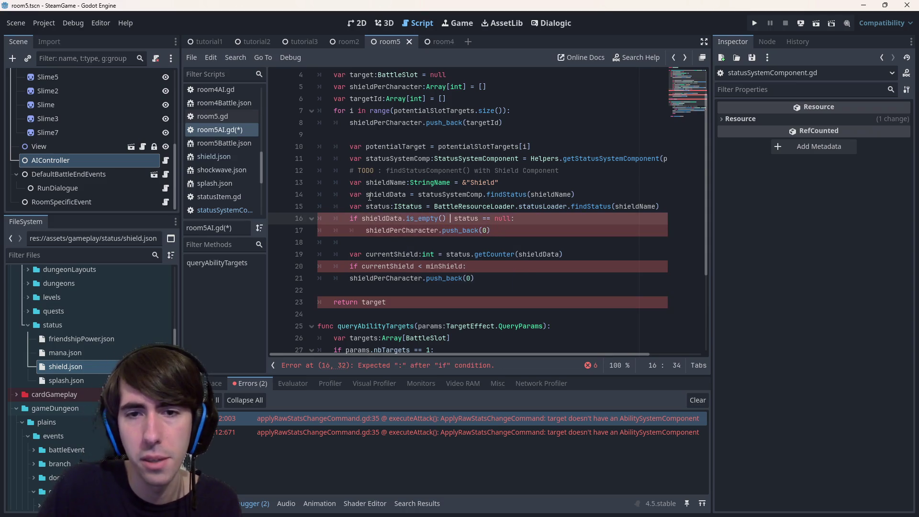
mouse_move(493, 230)
left_mouse_down()
mouse_move(335, 231)
mouse_move(220, 213)
left_mouse_up()
left_click(506, 218)
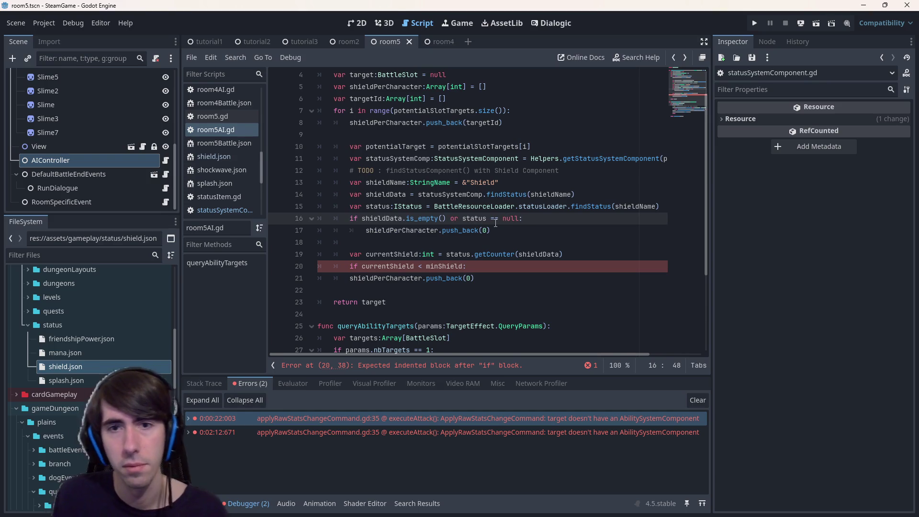
- Delete the minShield comparison line, push currentShield instead of 0, and save
left_click(482, 267)
left_click_drag(482, 258, 300, 242)
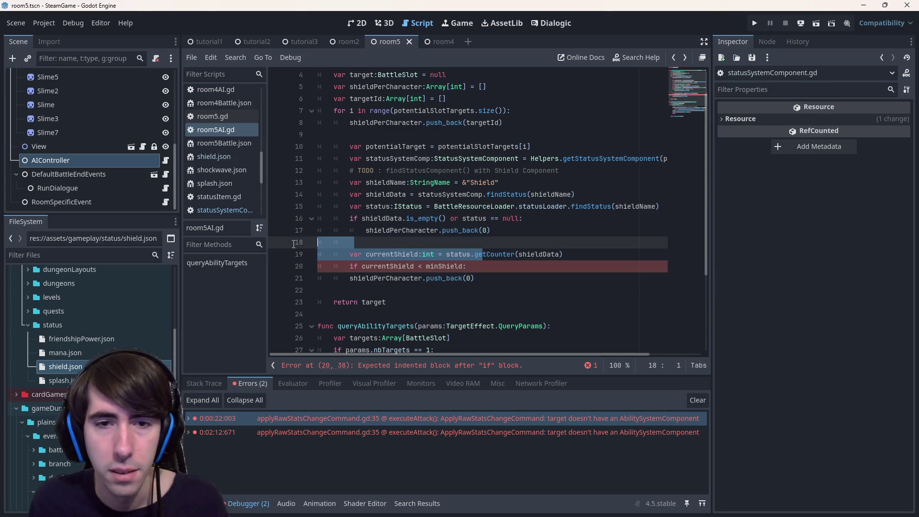
triple_click(514, 266)
key("BackSpace")
key("BackSpace")
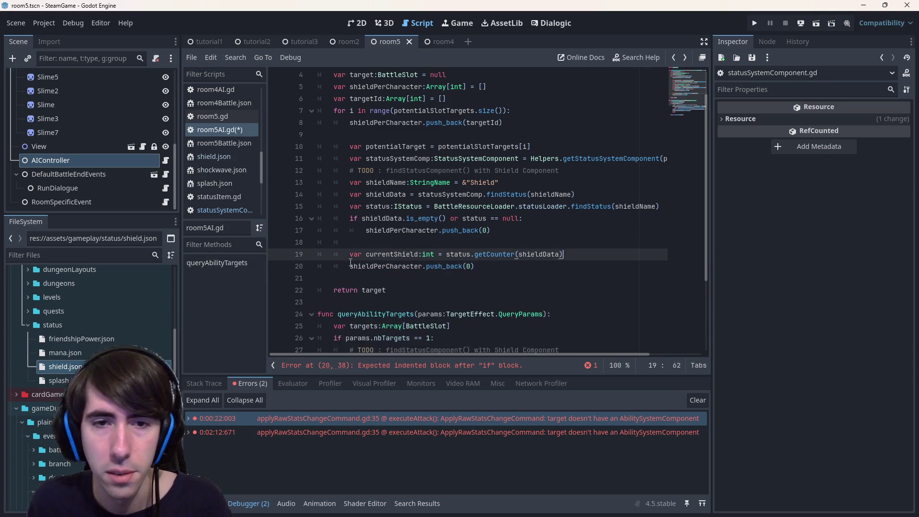
left_click(394, 254)
double_click(393, 254)
key("ctrl+c")
double_click(470, 266)
key("ctrl+v")
key("ctrl+s")
- Look up the shieldPerCharacter declaration near the top of the function
double_click(394, 265)
scroll(394, 266, "up", 2)
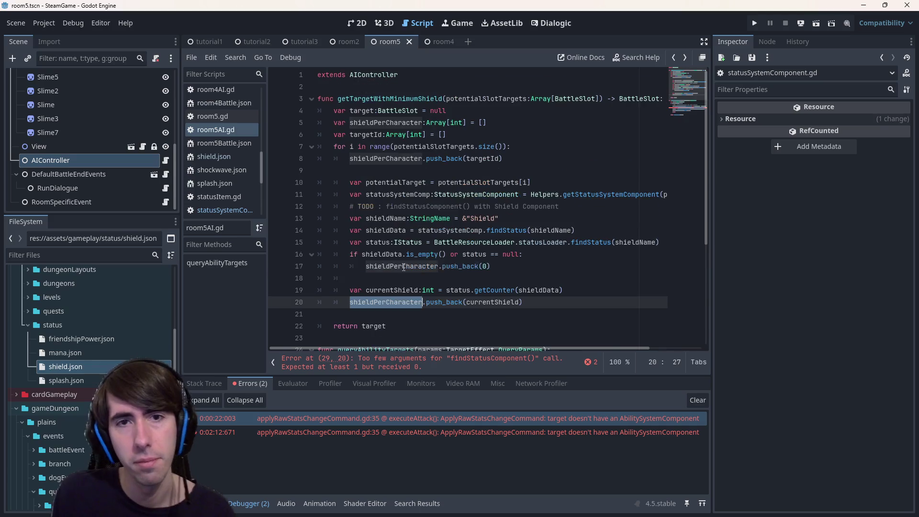
double_click(384, 123)
type("targetIndices.sort()")
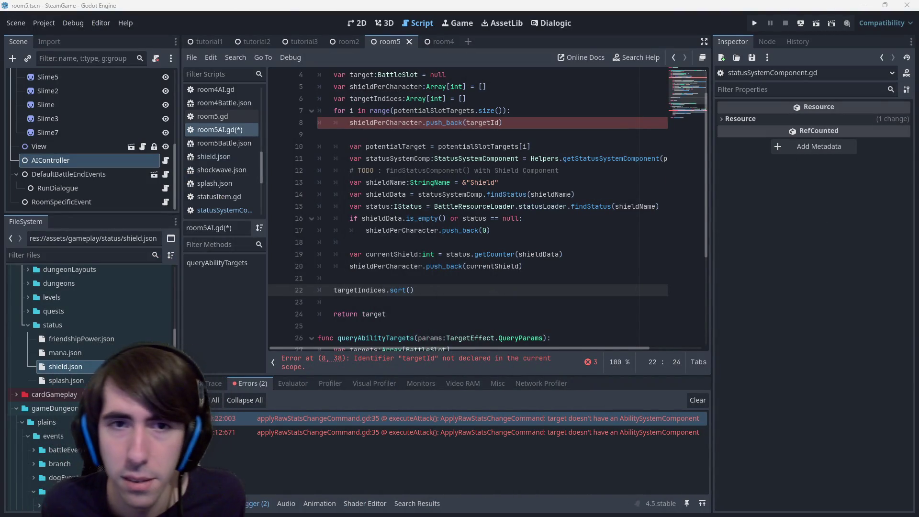
- Compare the undeclared targetId on line 8 with the targetIndices declaration on line 6
left_click(561, 122)
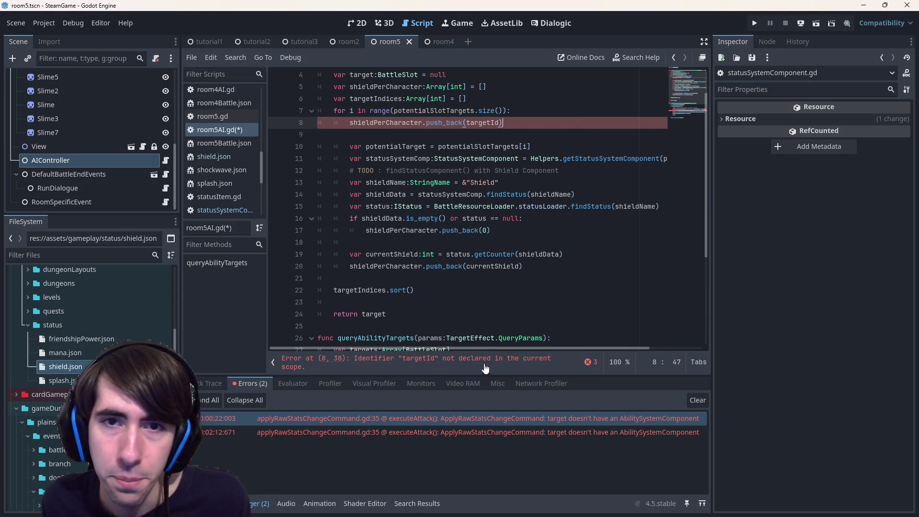
scroll(474, 164, "up", 1)
double_click(479, 160)
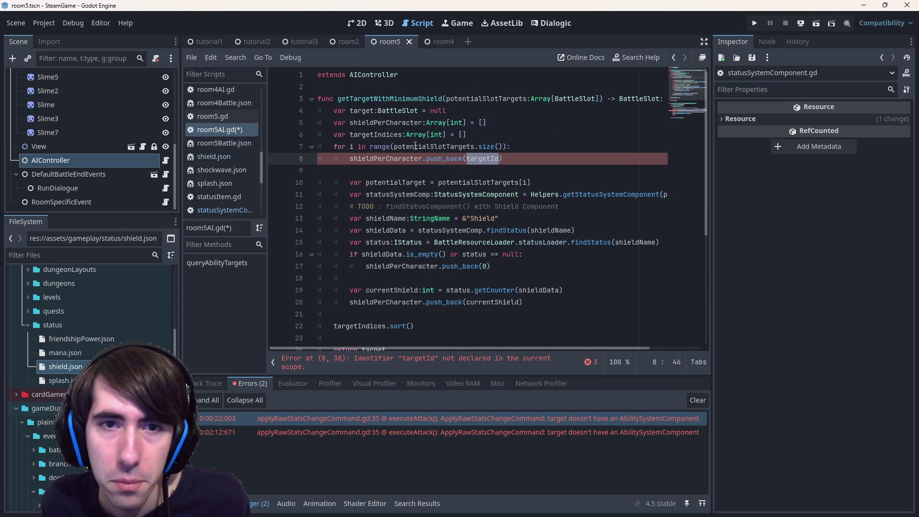
double_click(376, 136)
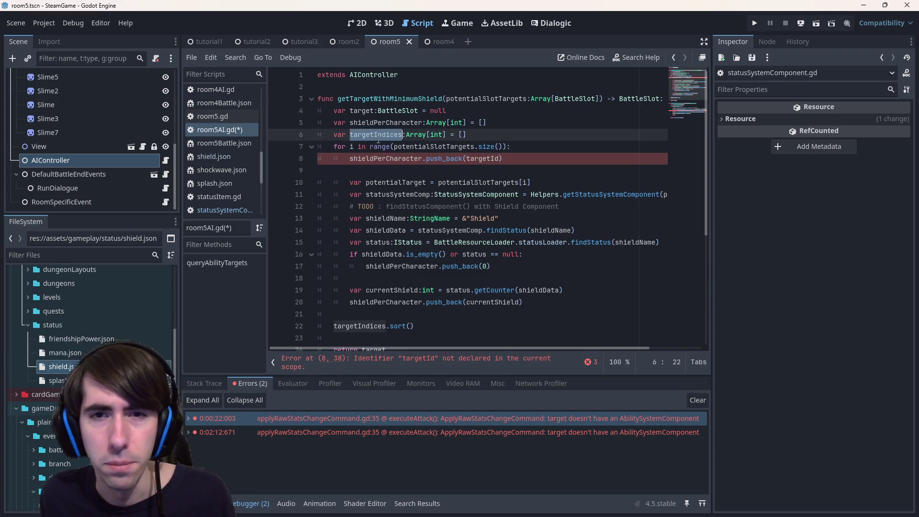
double_click(494, 159)
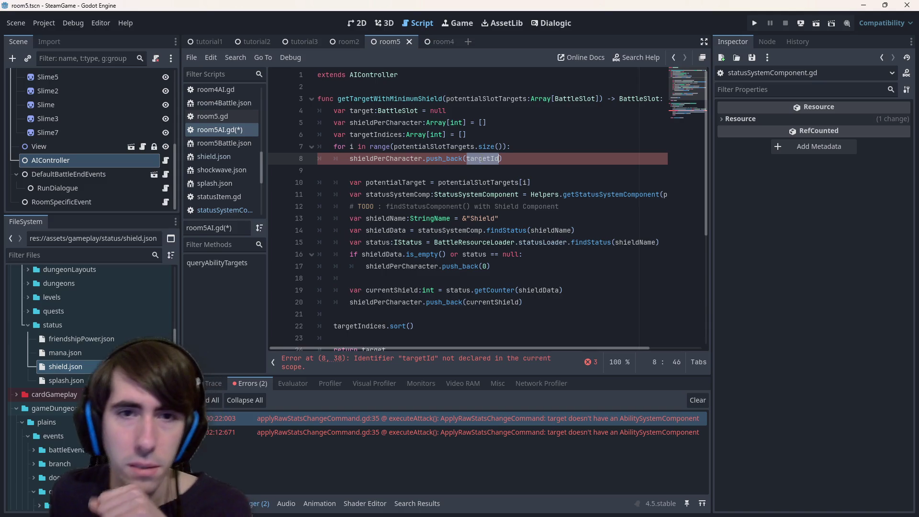
double_click(387, 159)
mouse_move(449, 162)
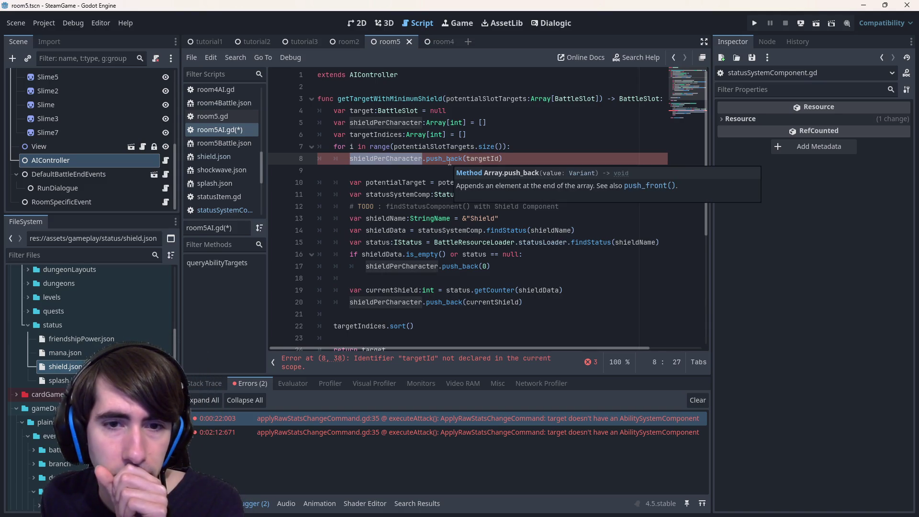
double_click(377, 136)
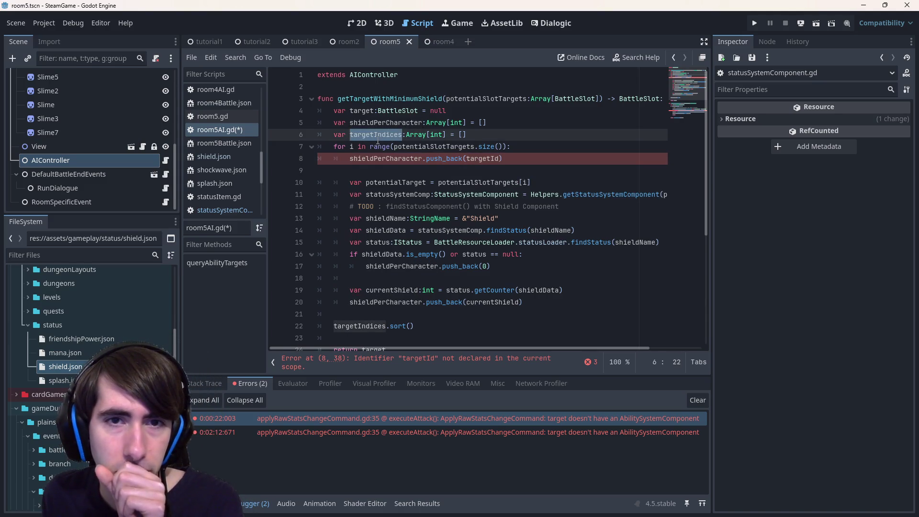
- Rewrite line 8 to read targetIndices.push_back(i)
key("ctrl+c")
double_click(380, 159)
key("ctrl+v")
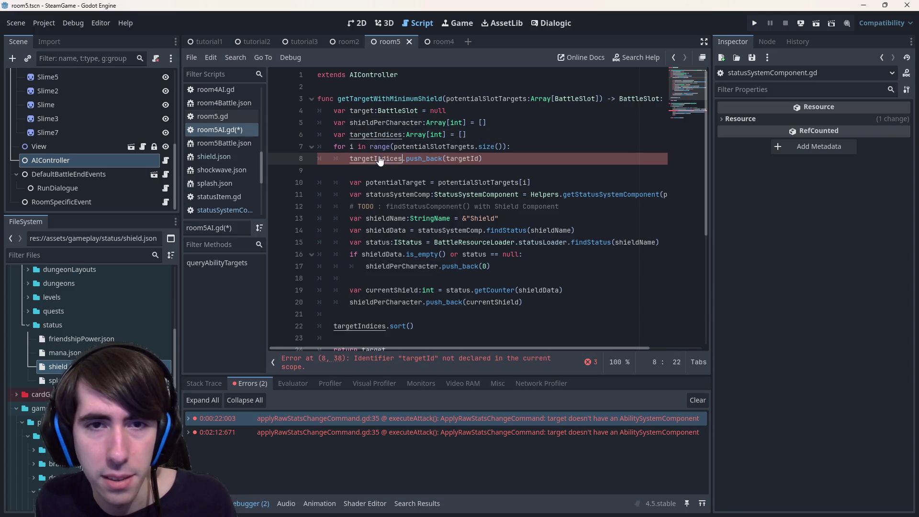
double_click(462, 158)
type("i")
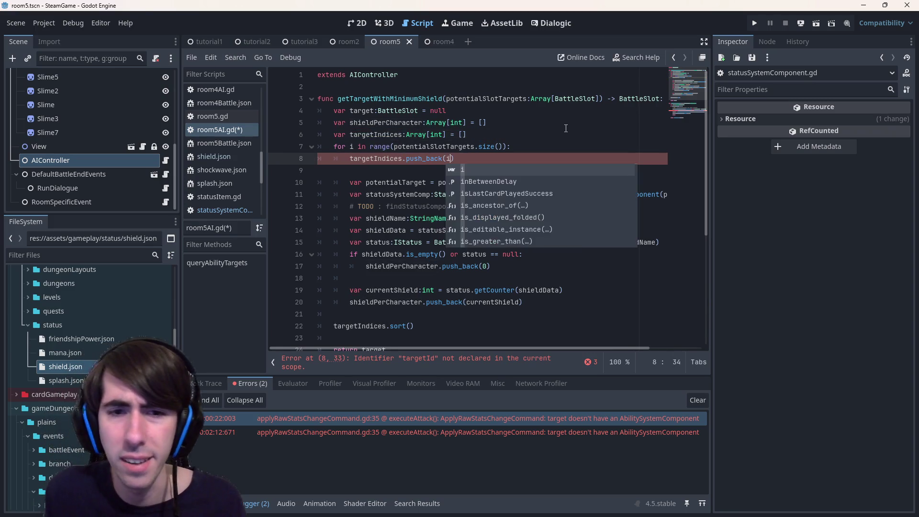
left_click(565, 125)
- Check shieldPerCharacter and currentShield on line 20, then place the caret inside the sort call
left_click(405, 289)
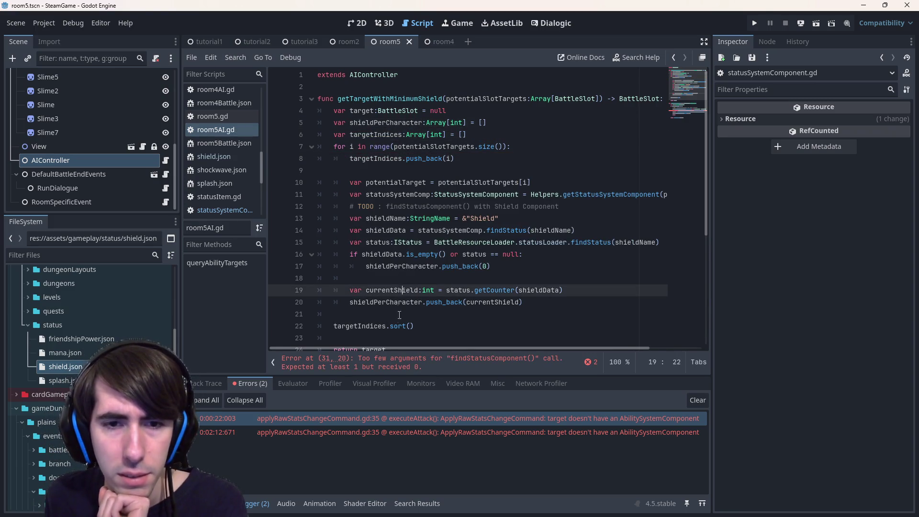
double_click(390, 302)
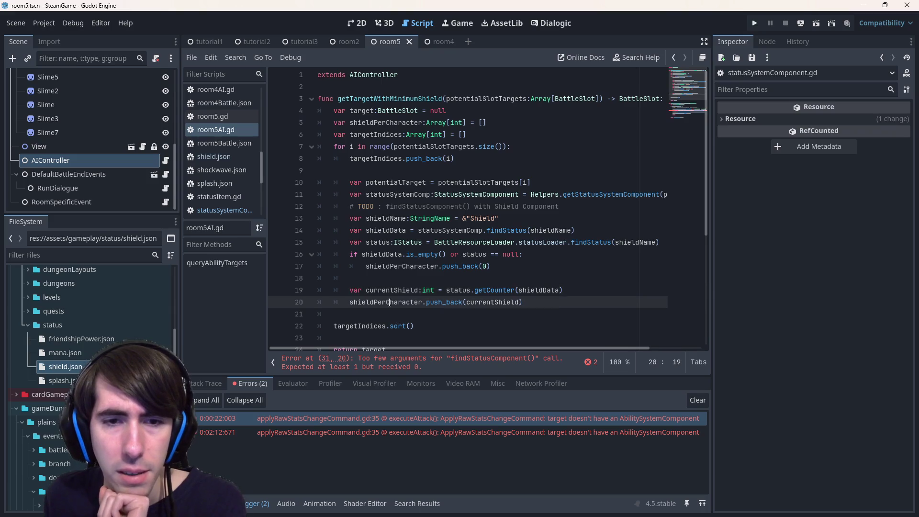
double_click(490, 302)
scroll(487, 302, "down", 1)
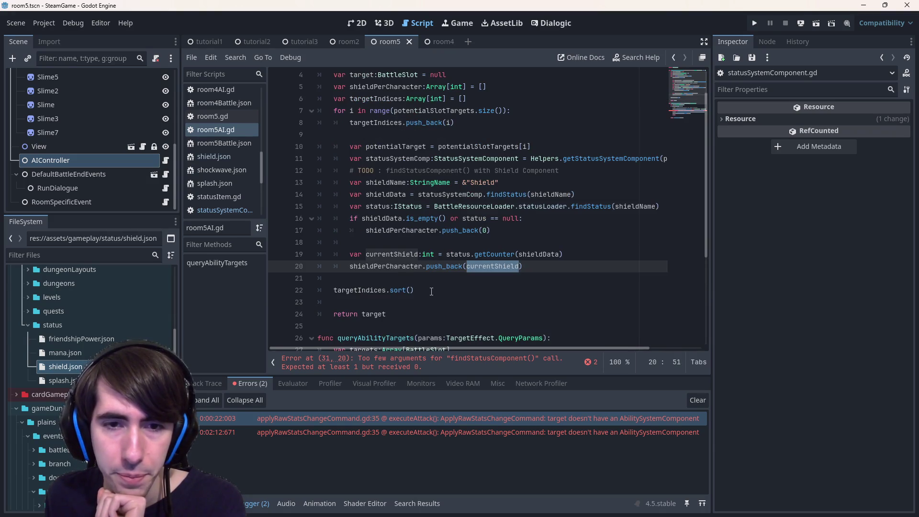
left_click(413, 290)
scroll(412, 290, "up", 1)
- Start a lambda func(a:int, b:int): inside the sort call
type("func(a, b")
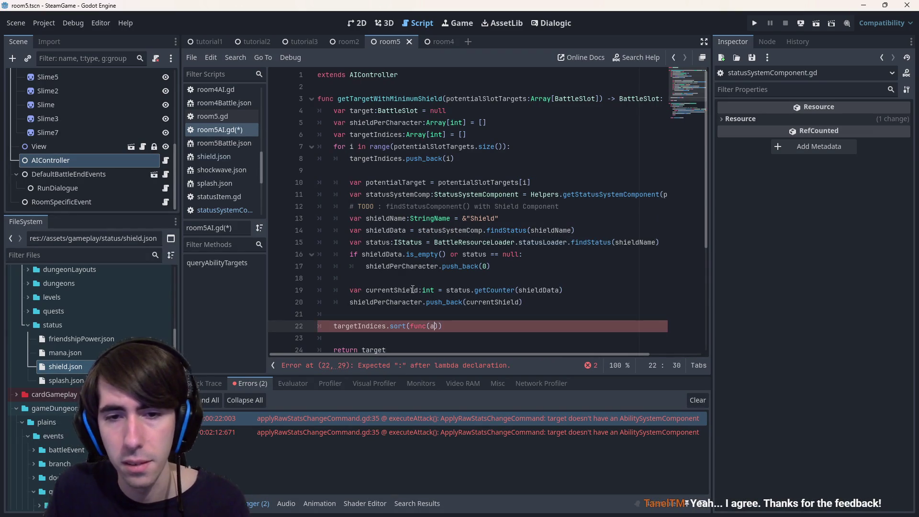
type("):")
key("Return")
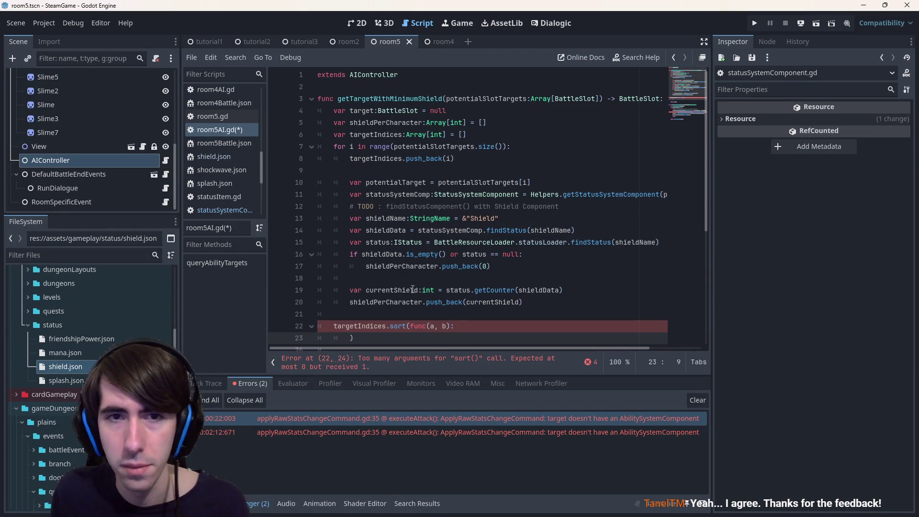
left_click(434, 326)
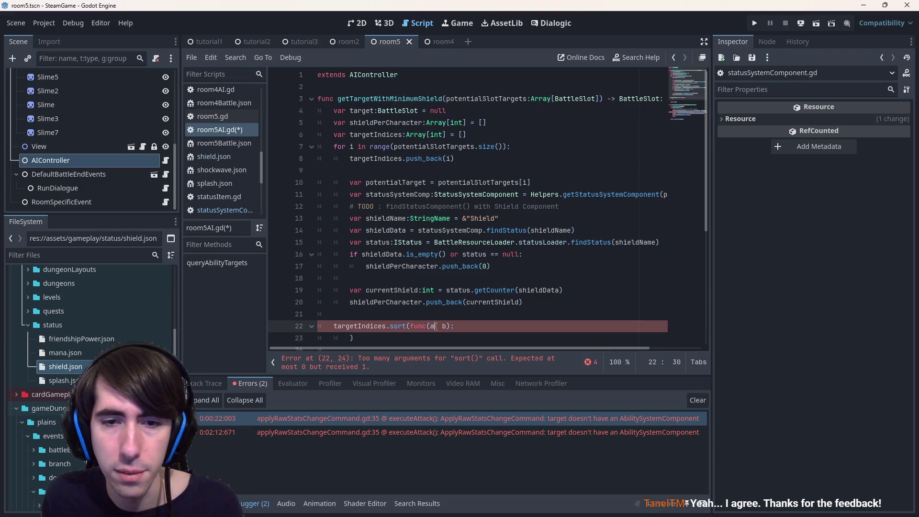
type(":int")
key("Right")
key("Right")
key("Right")
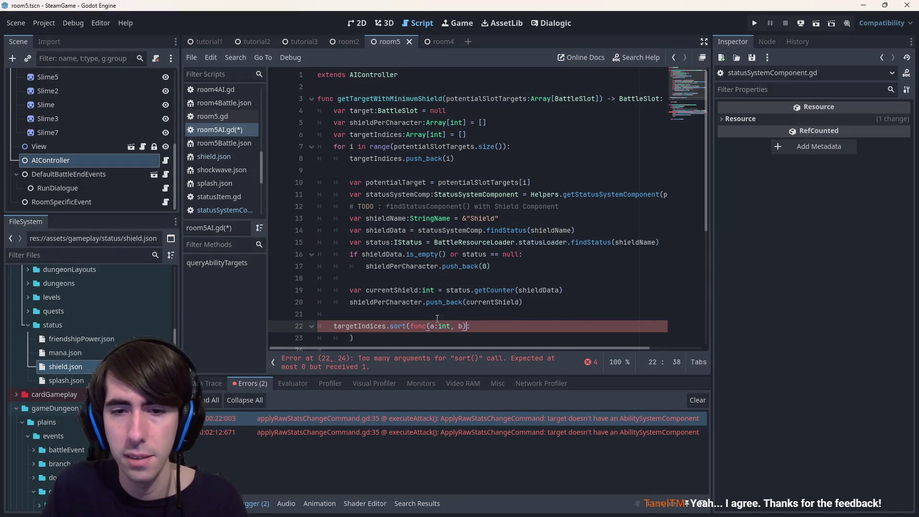
type(":int")
- Write the comparator body: return shieldPerCharacter[a] < shieldPerCharacter[b]
scroll(381, 319, "down", 1)
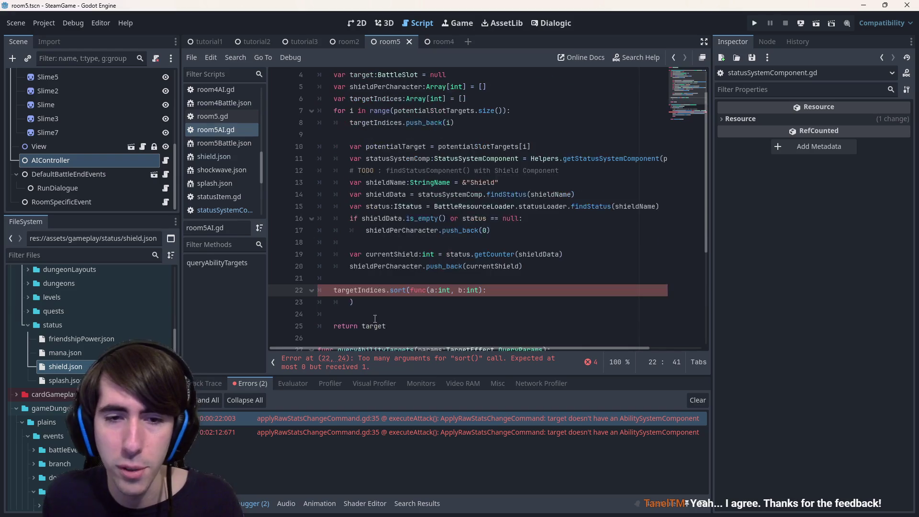
left_click(349, 303)
type("return")
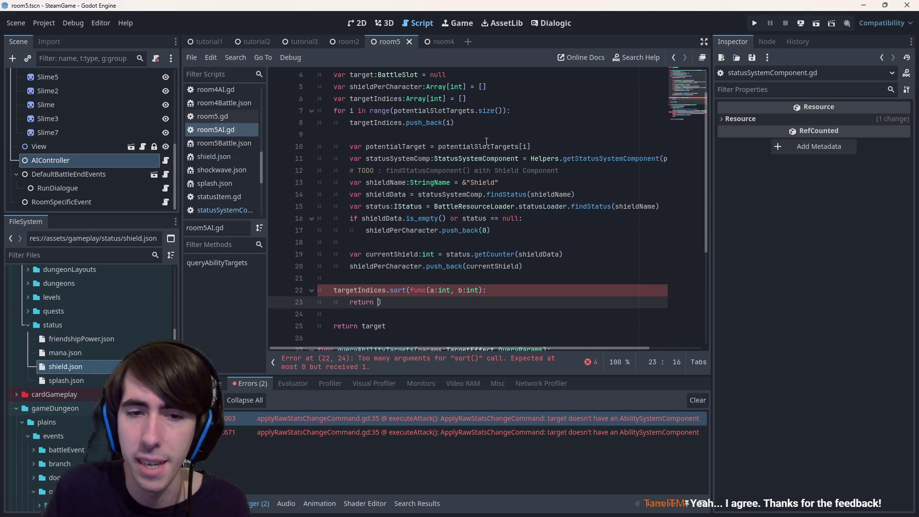
scroll(479, 332, "up", 1)
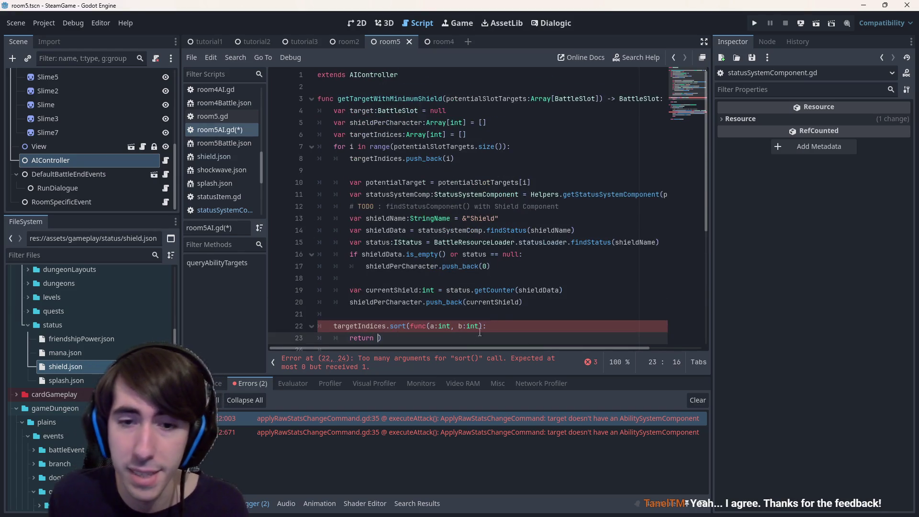
double_click(371, 123)
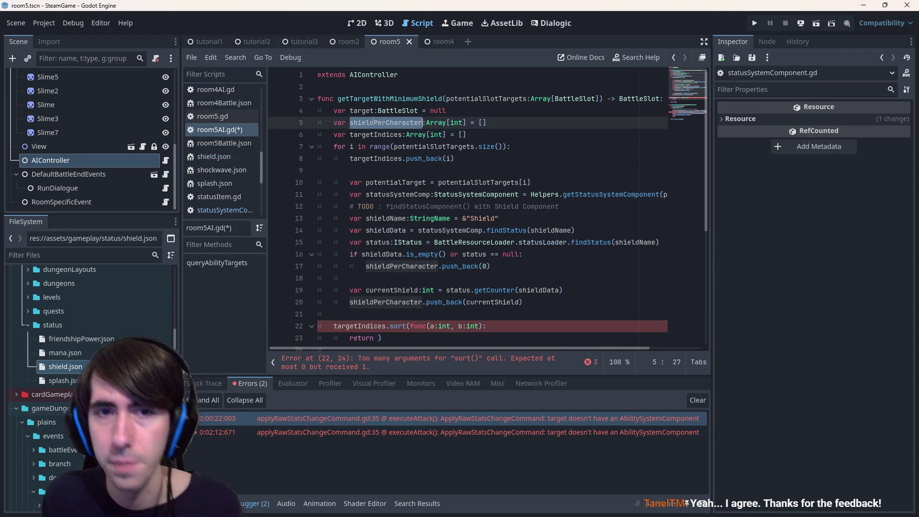
left_click(378, 337)
key("ctrl+v")
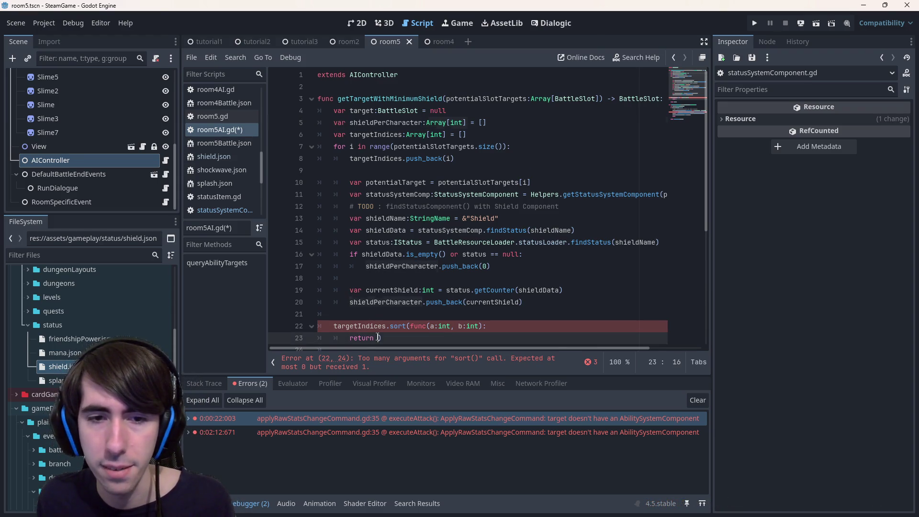
type("[a] <")
key("ctrl+v")
type("[")
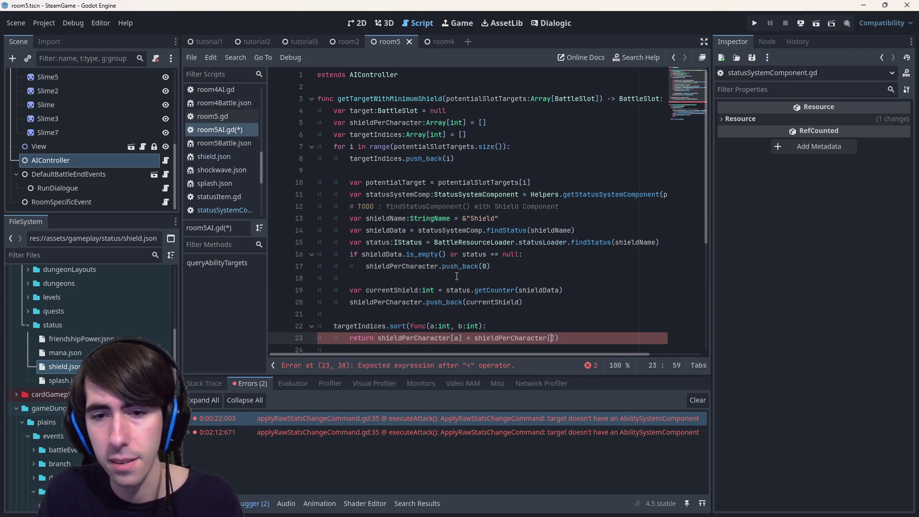
type("b]")
- Check the Array sort docs and change the call to targetIndices.sort_custom
scroll(492, 262, "down", 1)
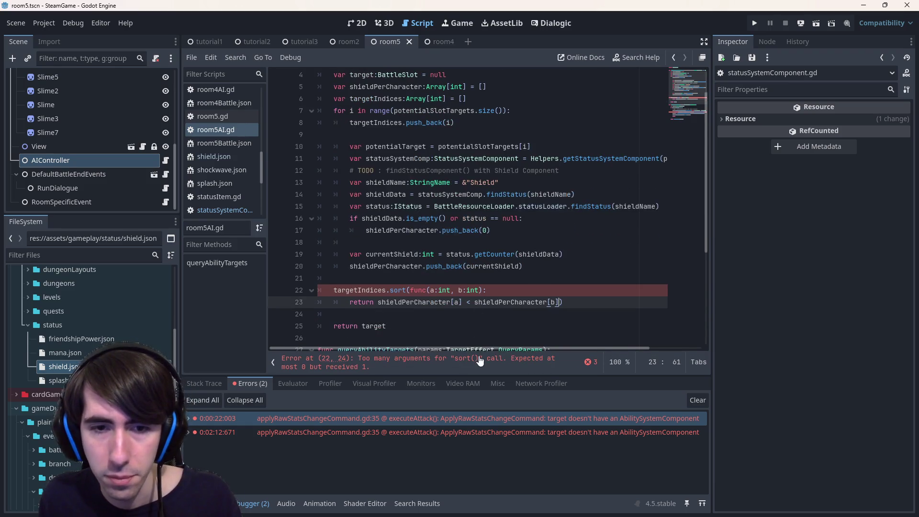
left_click(400, 291, "ctrl")
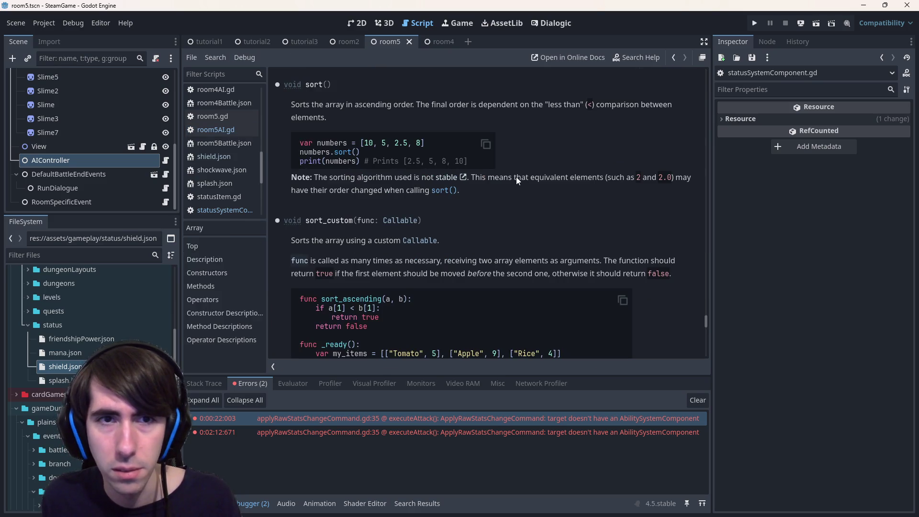
key("alt+Left")
left_click(405, 290)
type("_custom")
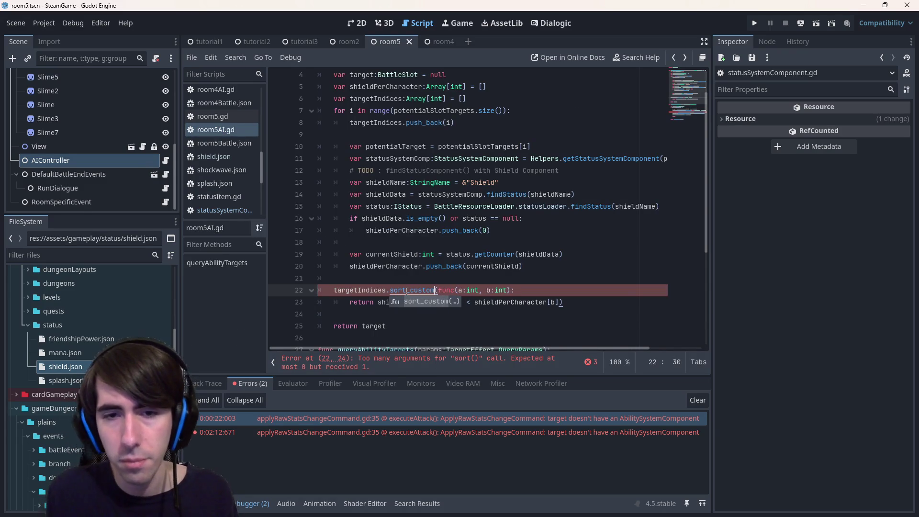
key("Home")
key("ctrl+shift+Right")
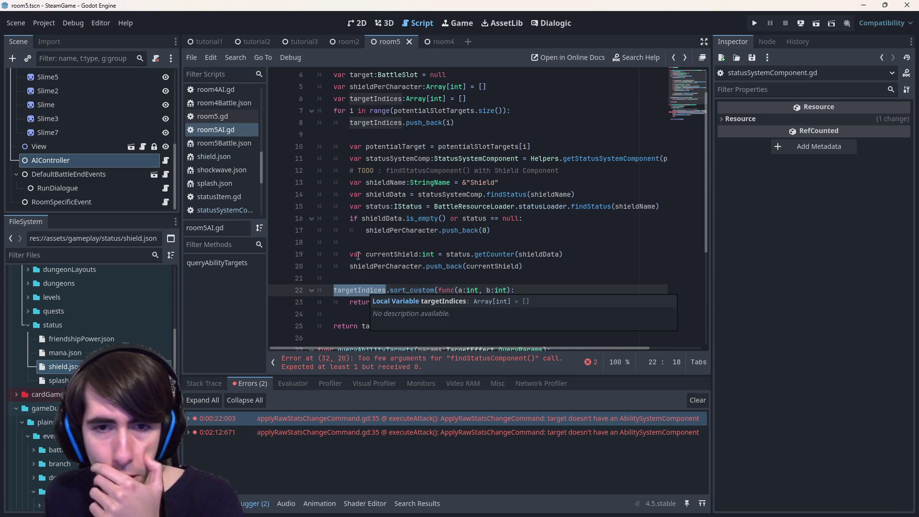
left_click(575, 302)
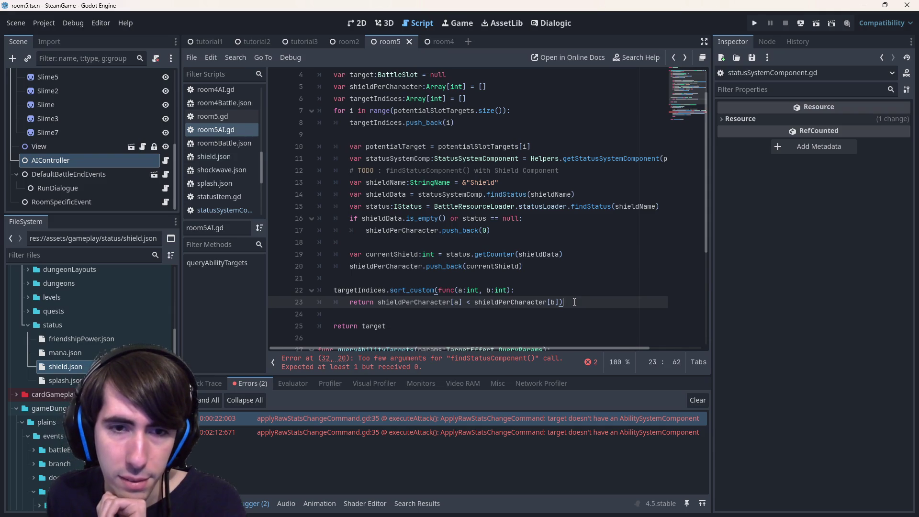
key("Return")
key("Return")
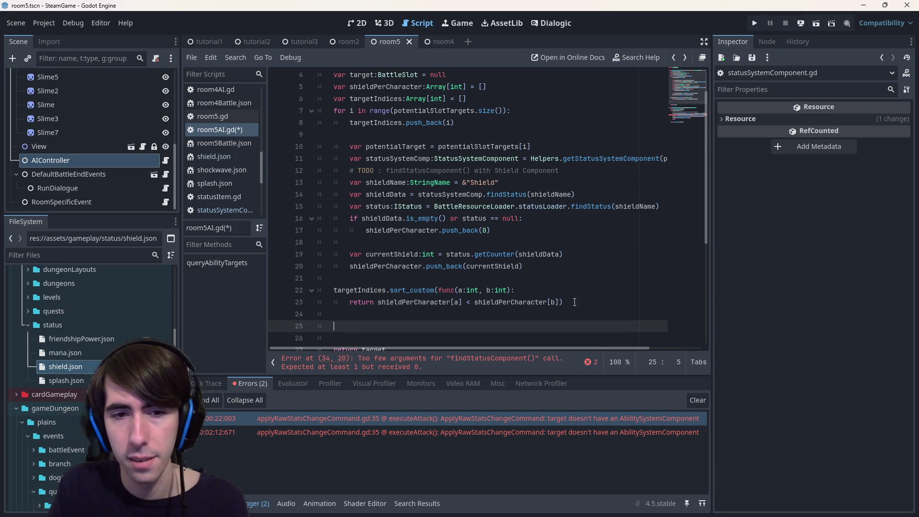
- Declare var maxIndex:int and start a while maxIndex < targetsIndices.size(): loop
type("var maxInde")
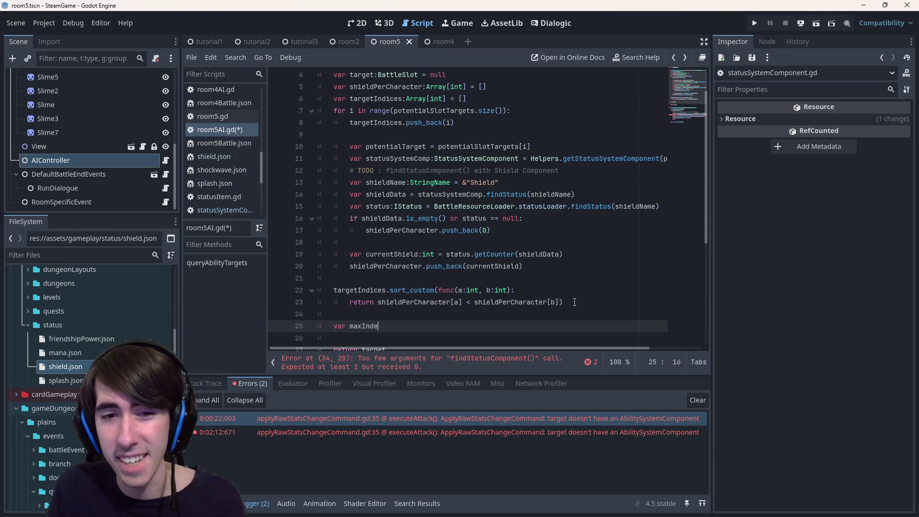
type("x:int = 0")
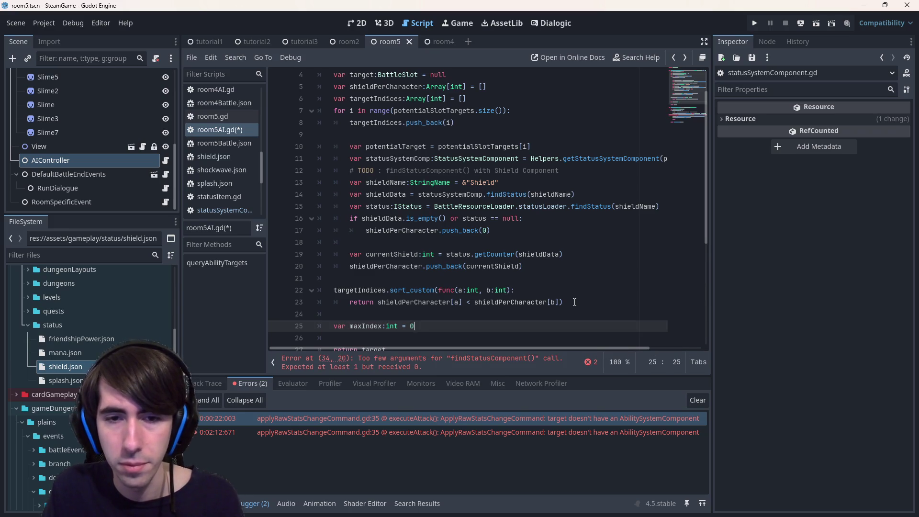
key("Return")
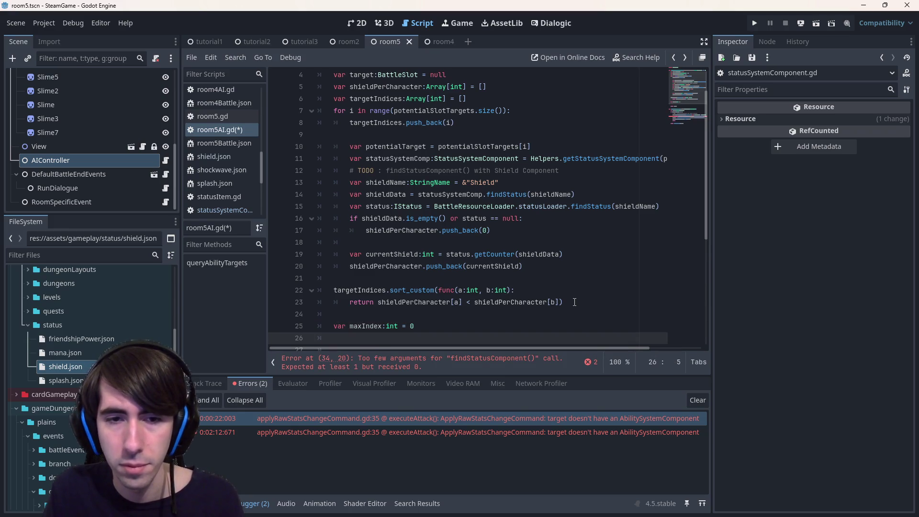
type("while")
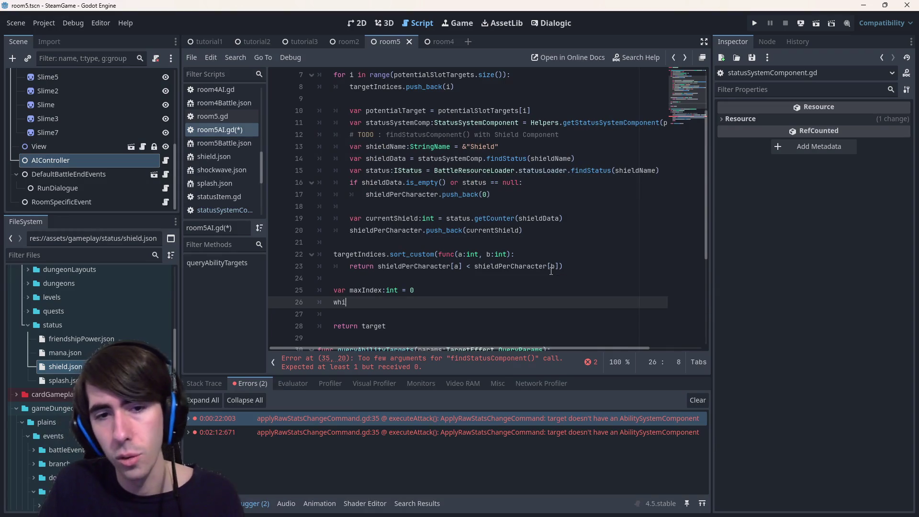
key("ctrl+shift+Left")
key("ctrl+c")
key("Down")
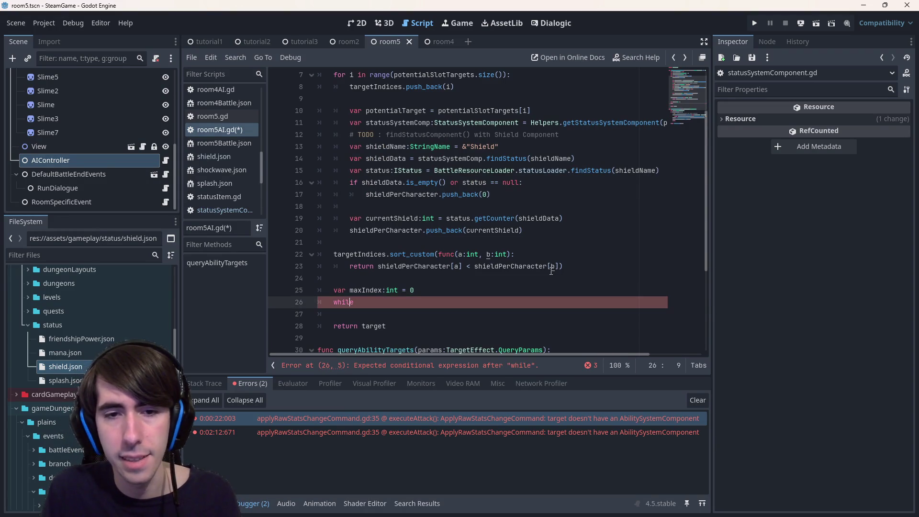
key("ctrl+v")
type("< targetsIndices.size():")
key("Return")
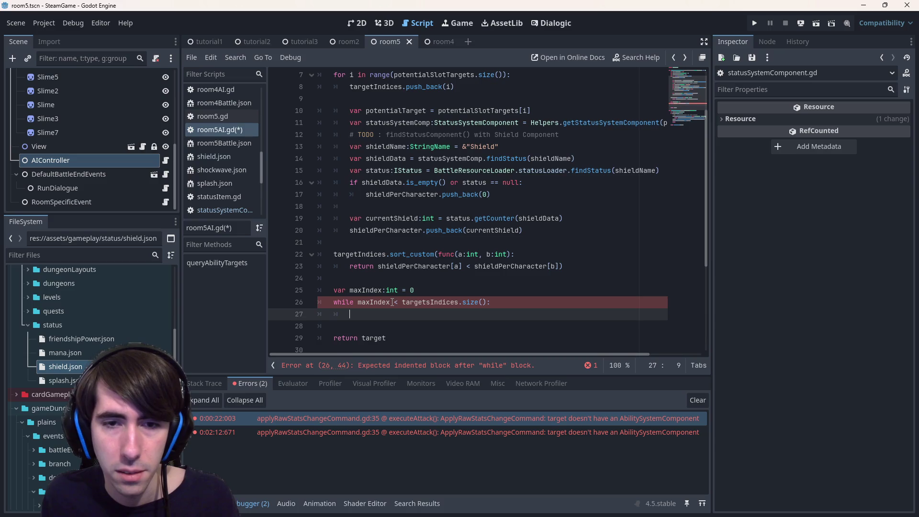
- Add the maxIndex += 1 increment, save, and fix the loop's indentation
type("maxIndex+=")
key("ctrl+s")
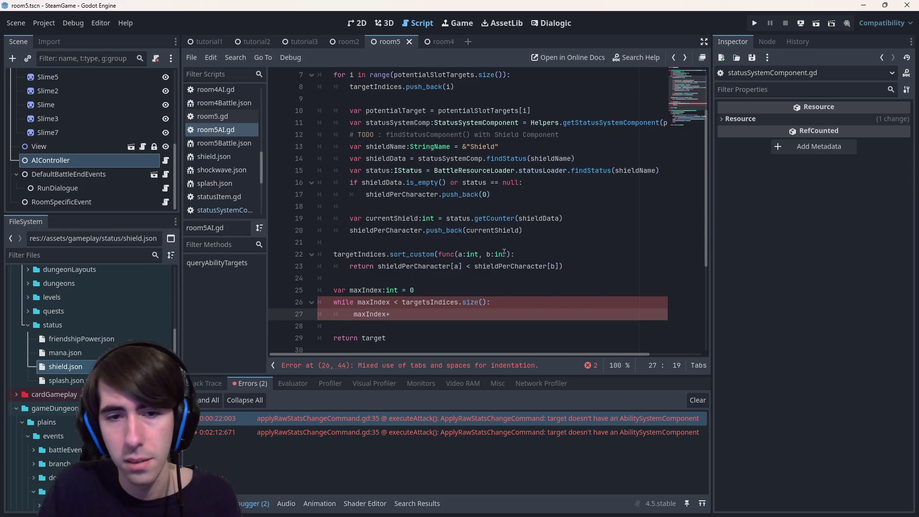
type("= 1")
key("ctrl+s")
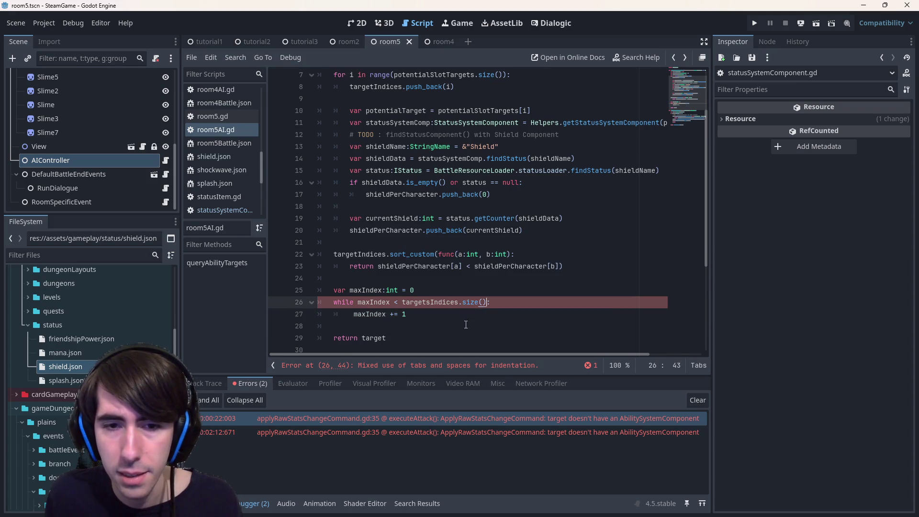
left_click_drag(486, 314, 263, 302)
key("shift+Tab")
key("shift+Tab")
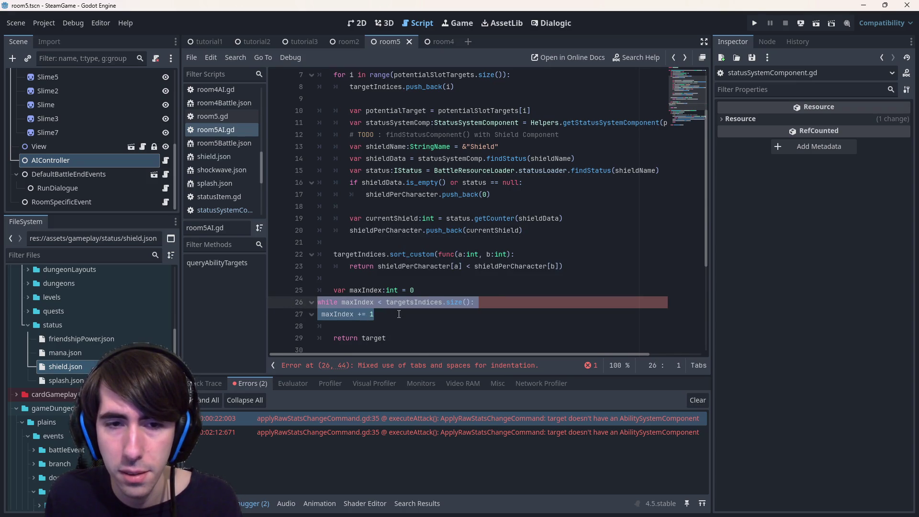
key("Tab")
left_click(306, 311)
key("Tab")
- Append 'and targetsIndices[' to the condition and set maxIndex's starting value to 1
left_click(482, 302)
type("and")
key("ctrl+s")
double_click(427, 303)
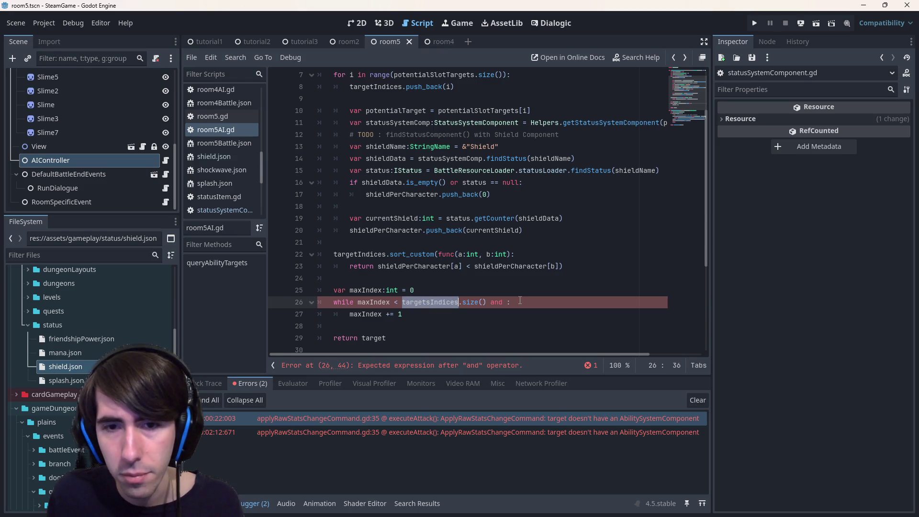
key("ctrl+c")
left_click(508, 302)
key("ctrl+v")
type("[")
left_click(415, 292)
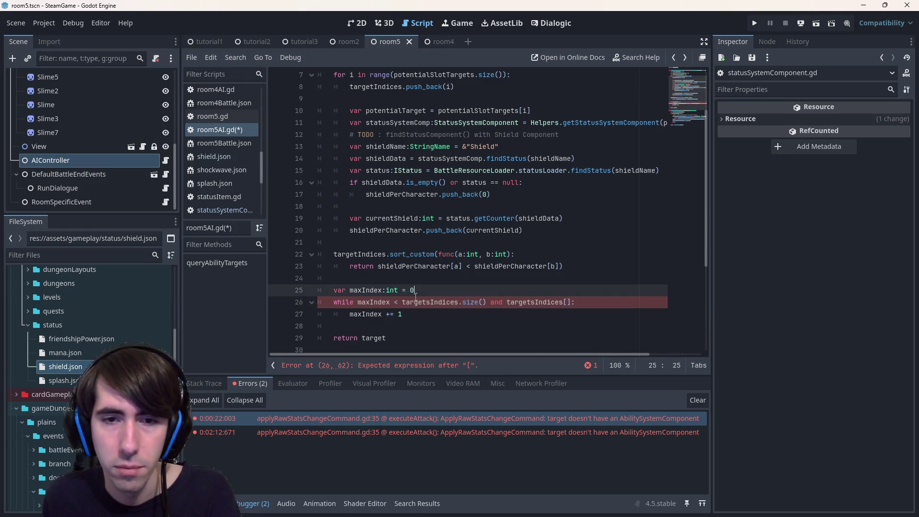
type("1")
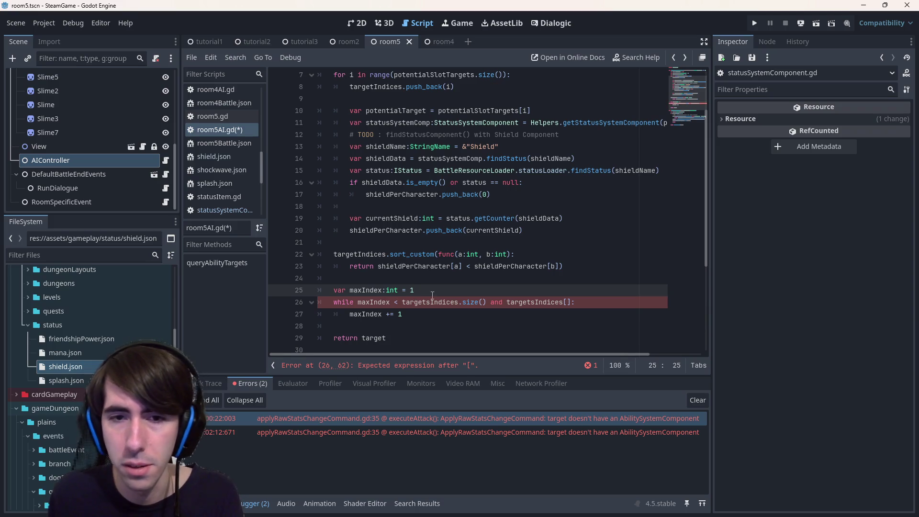
- Fill the brackets with maxIndex, giving targetsIndices[maxIndex], and save
left_click_drag(433, 302, 490, 302)
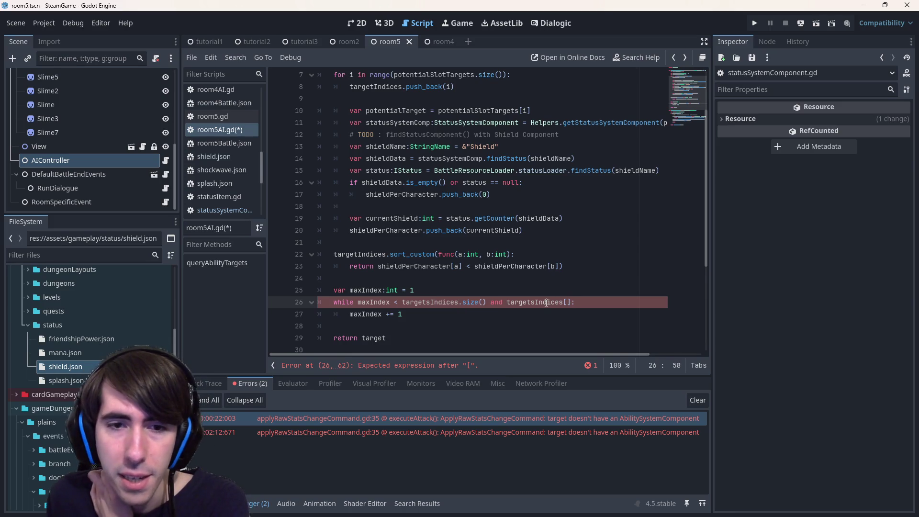
double_click(567, 302)
scroll(566, 301, "up", 3)
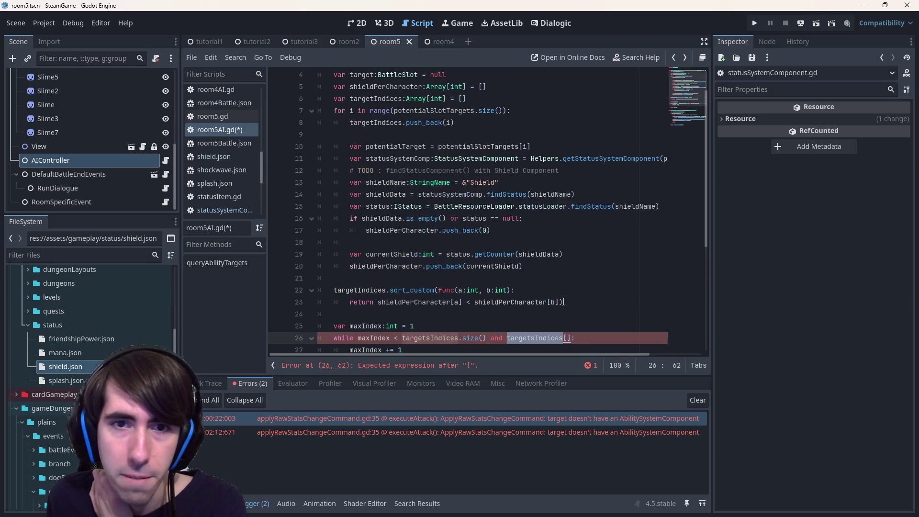
scroll(502, 283, "down", 2)
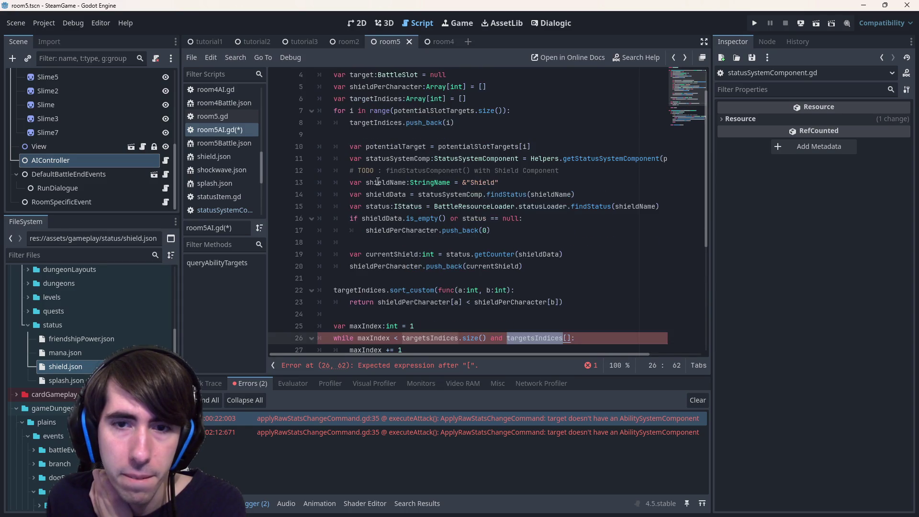
left_click(568, 302)
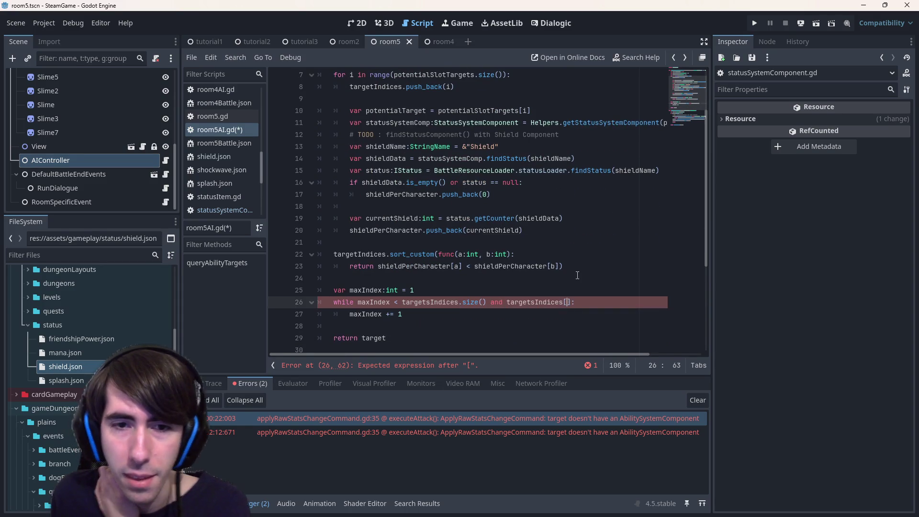
type("maxIndex")
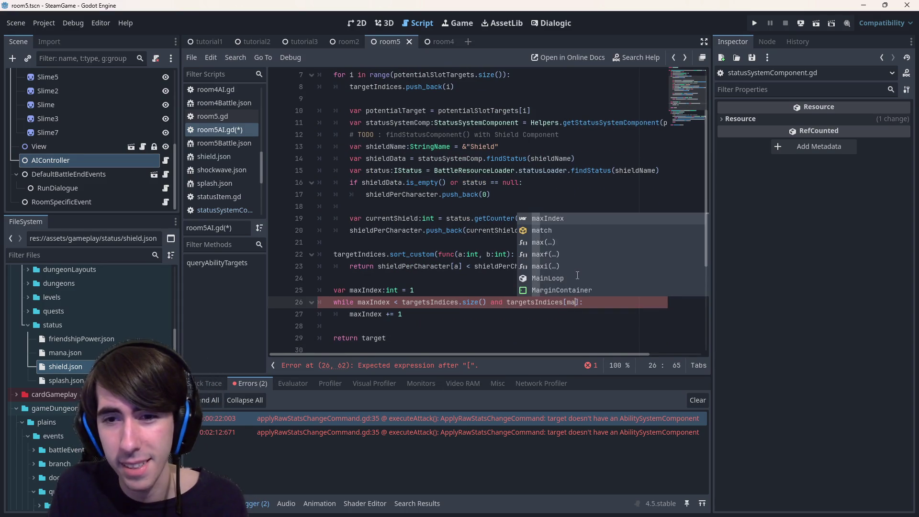
key("Return")
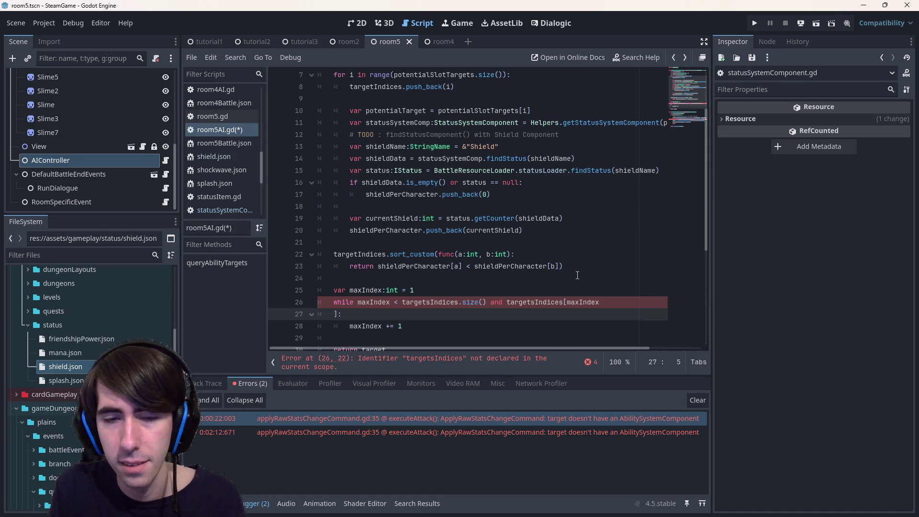
key("ctrl+z")
key("ctrl+s")
- Copy the shieldPerCharacter name and trim the space after size() on line 26
scroll(384, 124, "up", 2)
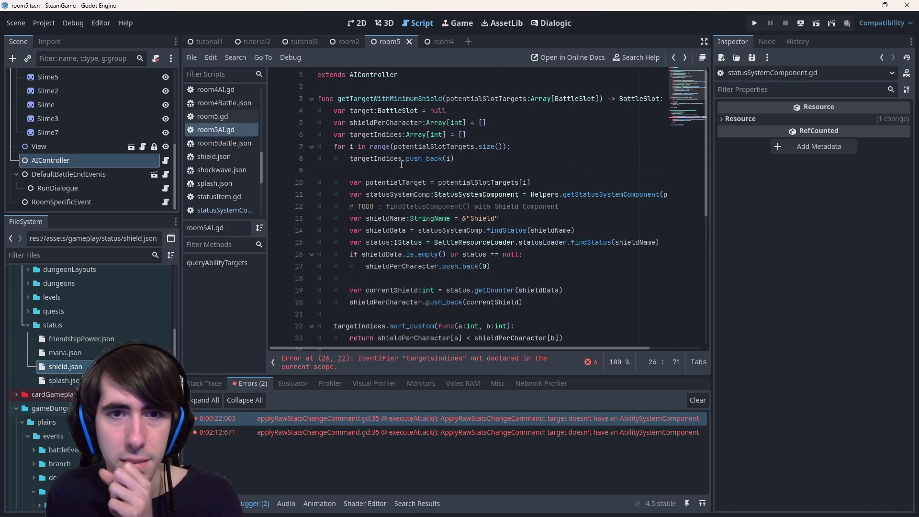
double_click(384, 123)
scroll(545, 300, "down", 2)
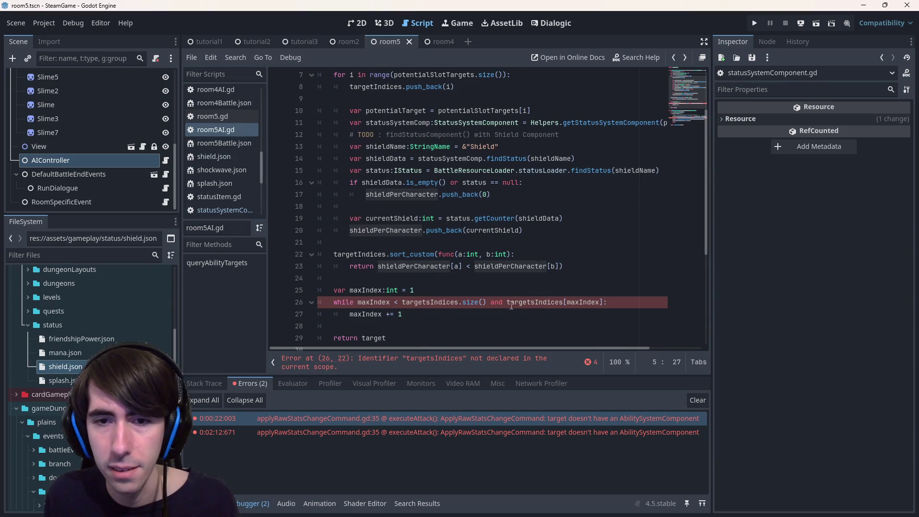
left_click(490, 302)
key("BackSpace")
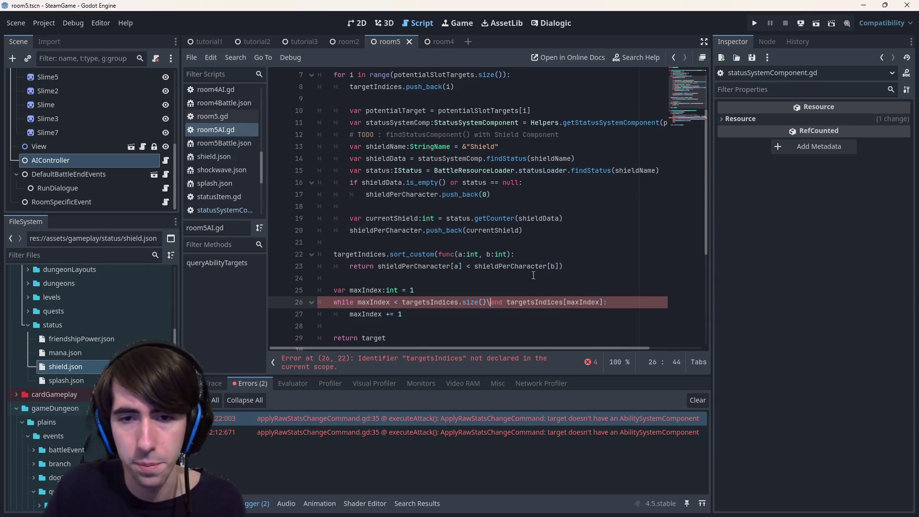
- Continue the condition on a new line with a backslash and a shieldPerCharacter[...] == comparison
type("\\")
key("Return")
key("ctrl+Right")
key("Right")
type("shieldPerCharacter[")
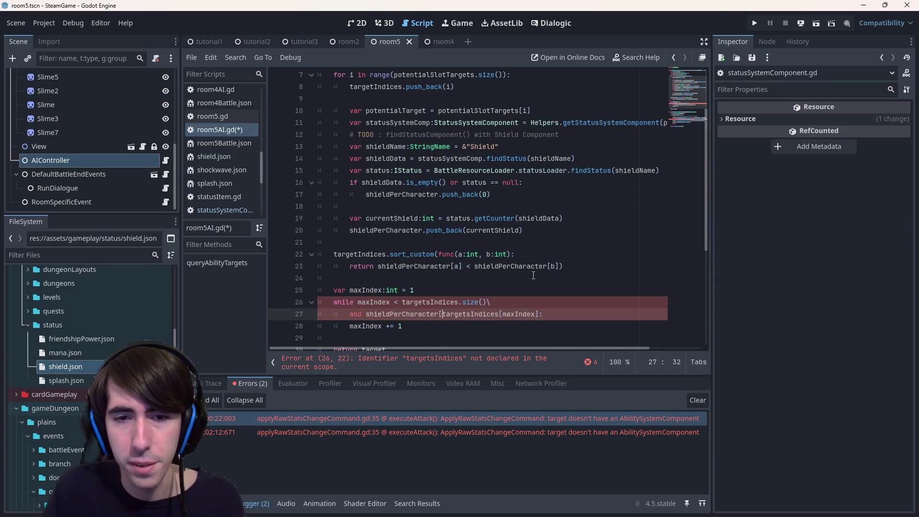
key("End")
key("Left")
key("Left")
key("Left")
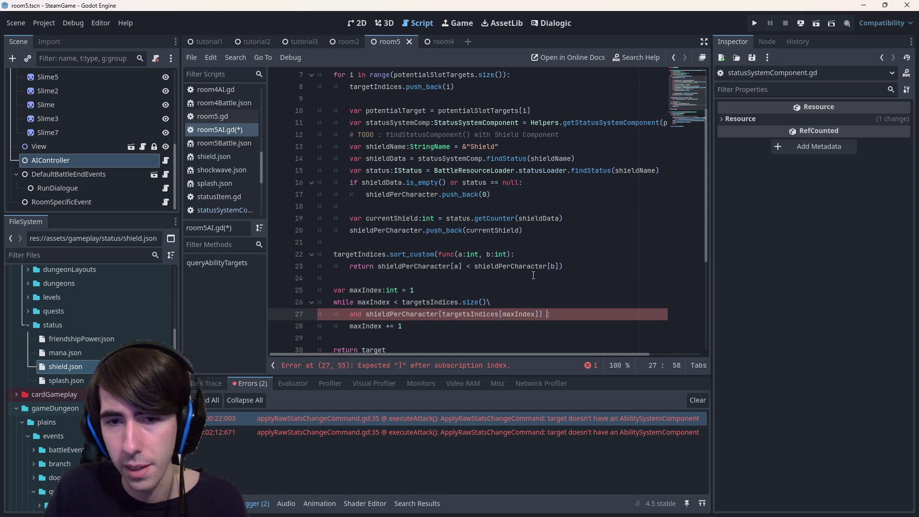
type("] ==")
- Paste the shieldPerCharacter lookup on the right of == and adjust its index
left_click_drag(366, 314, 544, 314)
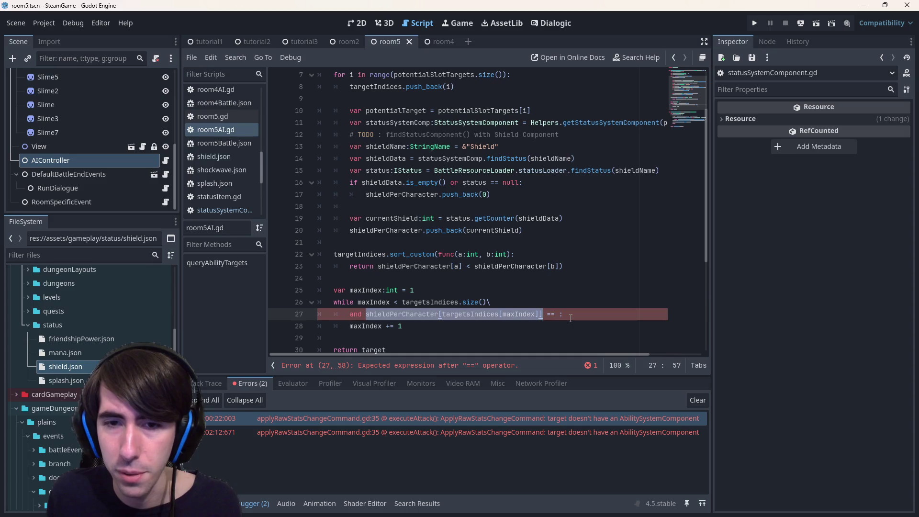
left_click(568, 315)
key("ctrl+v")
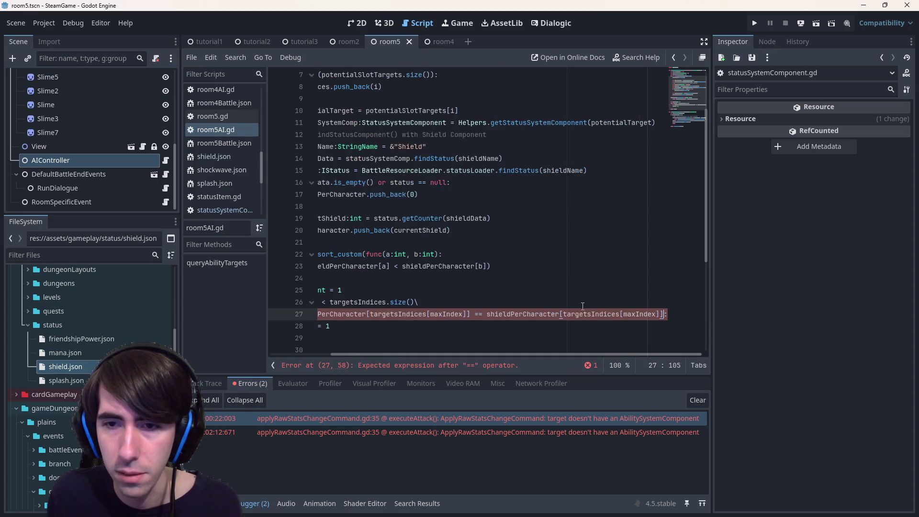
left_click(657, 315)
scroll(682, 294, "left", 5)
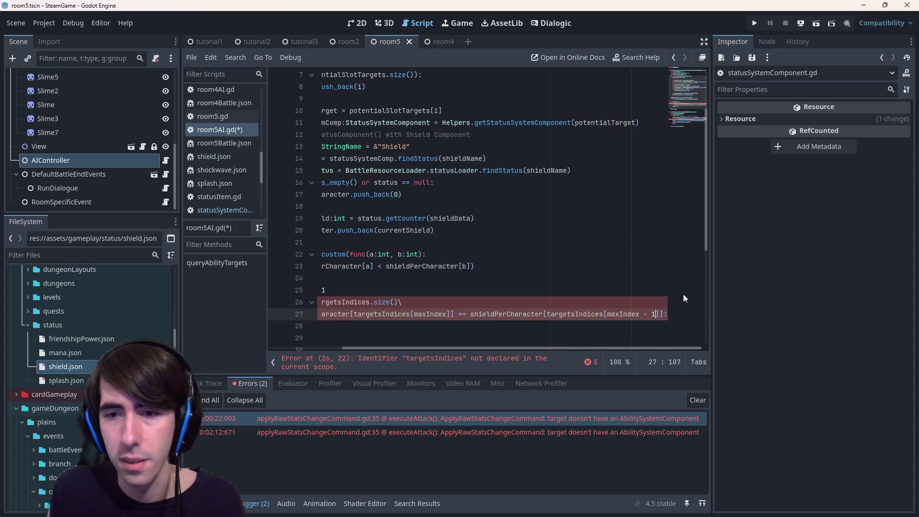
left_click_drag(677, 335, 259, 310)
left_click(404, 326)
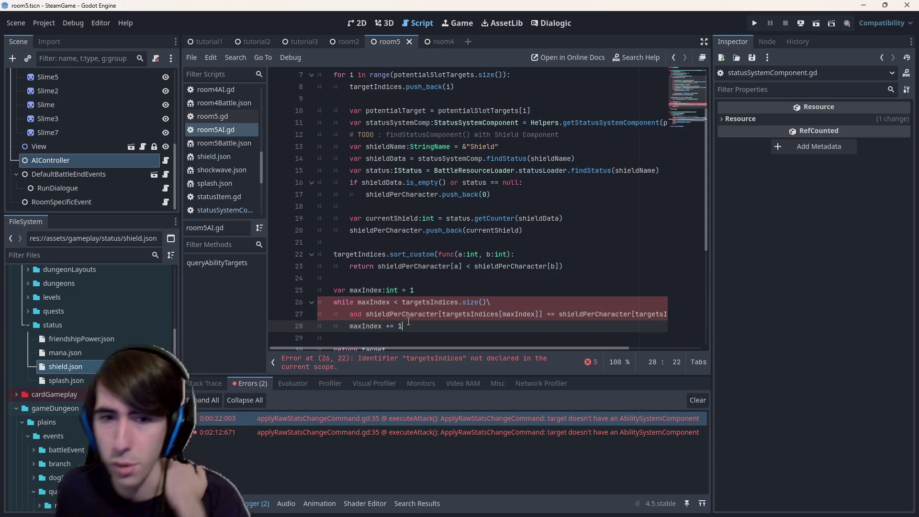
- Correct the misspelled targetsIndices to targetIndices and add blank lines after the loop
left_click(440, 364)
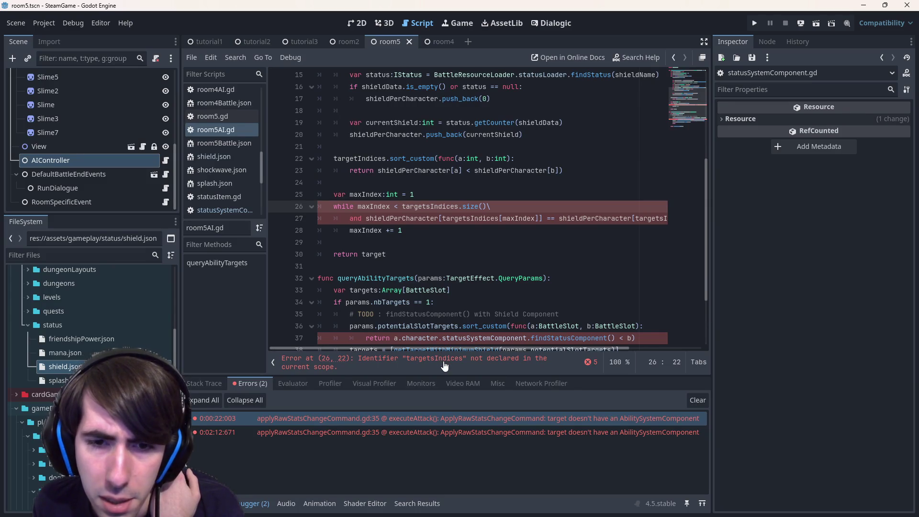
double_click(420, 206)
scroll(433, 206, "up", 4)
scroll(440, 279, "down", 2)
scroll(441, 279, "right", 1)
type("targetIndices")
left_click_drag(374, 302, 256, 290)
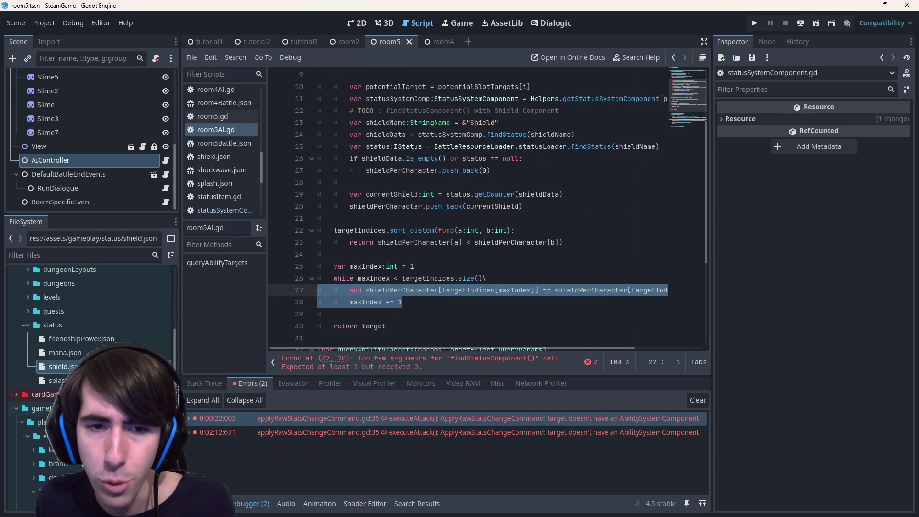
left_click(424, 311)
key("Return")
key("Return")
key("Up")
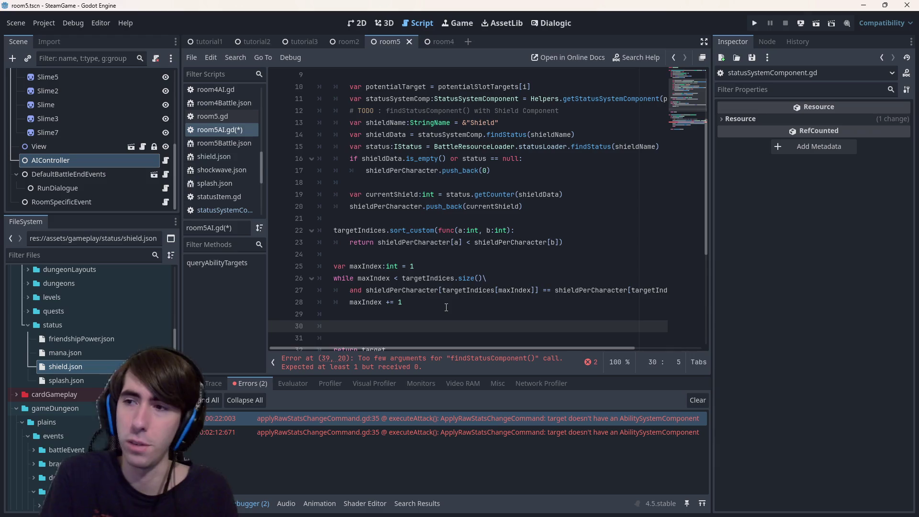
left_click(471, 253)
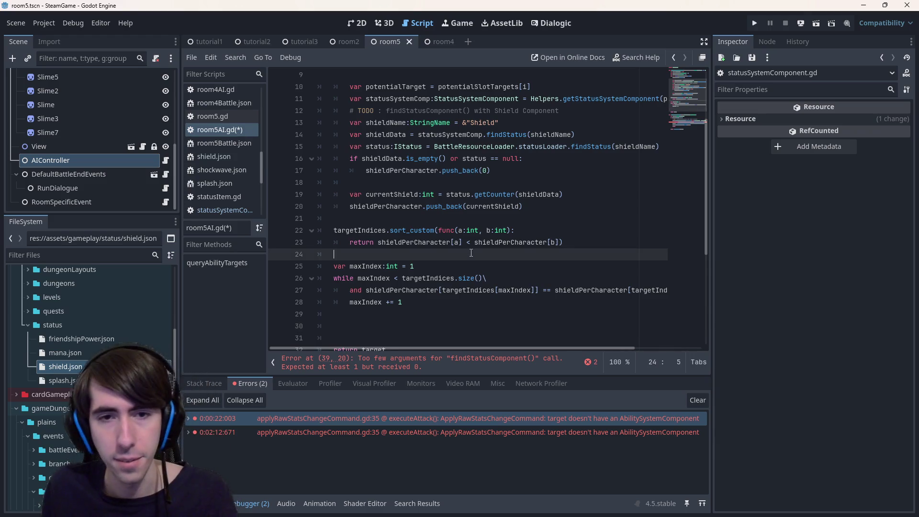
- Add and save the comment '# to pick random among the ones with the same amount of shields'
key("Return")
type("# pick")
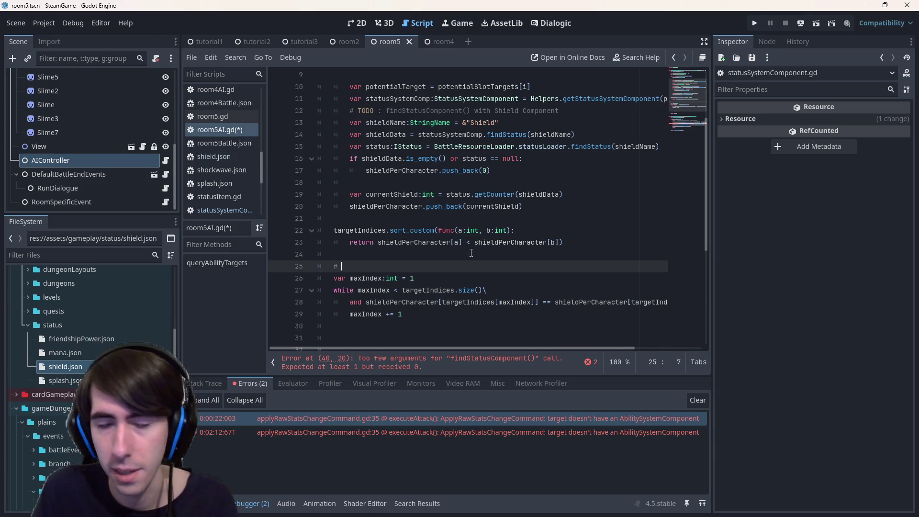
key("BackSpace")
key("BackSpace")
key("BackSpace")
type("to pick")
key("BackSpace")
type("random among the ones with the same amou")
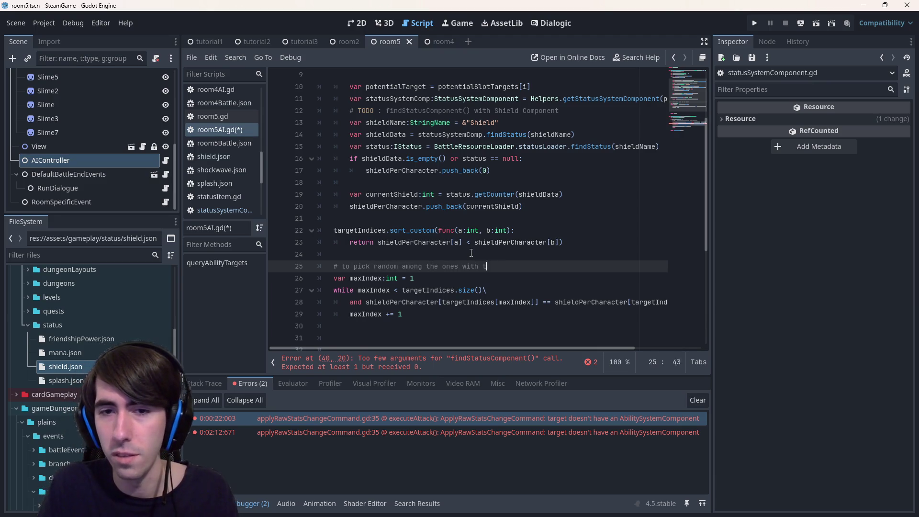
type("nt of shields")
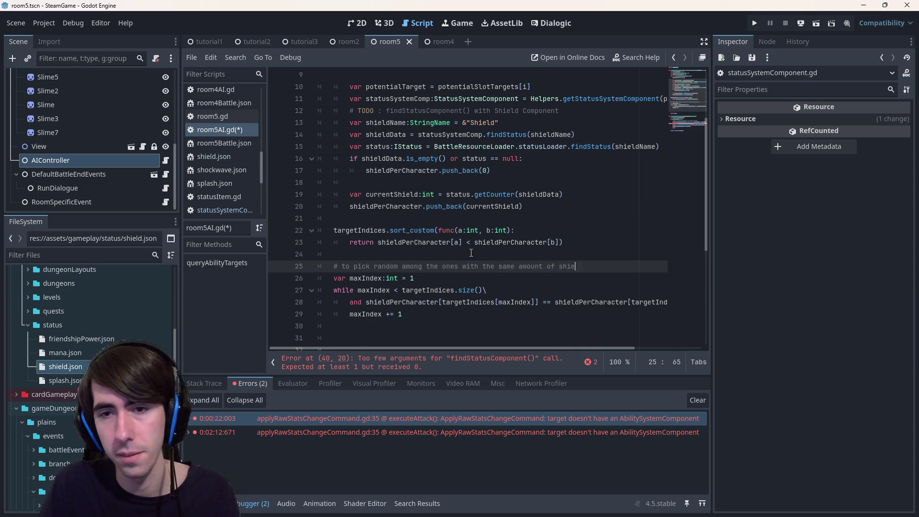
key("ctrl+s")
- Review the targetIndices declaration on line 6, then return to the empty line after the loop
key("Down")
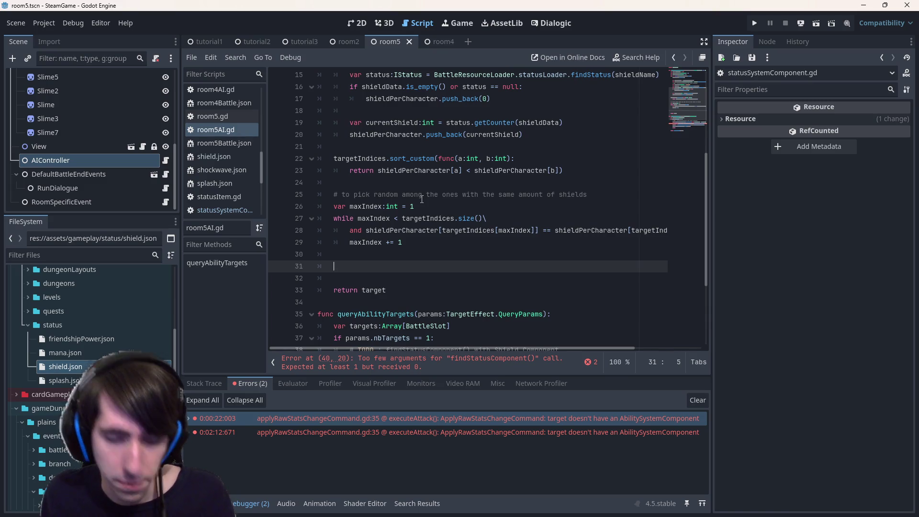
scroll(411, 192, "up", 4)
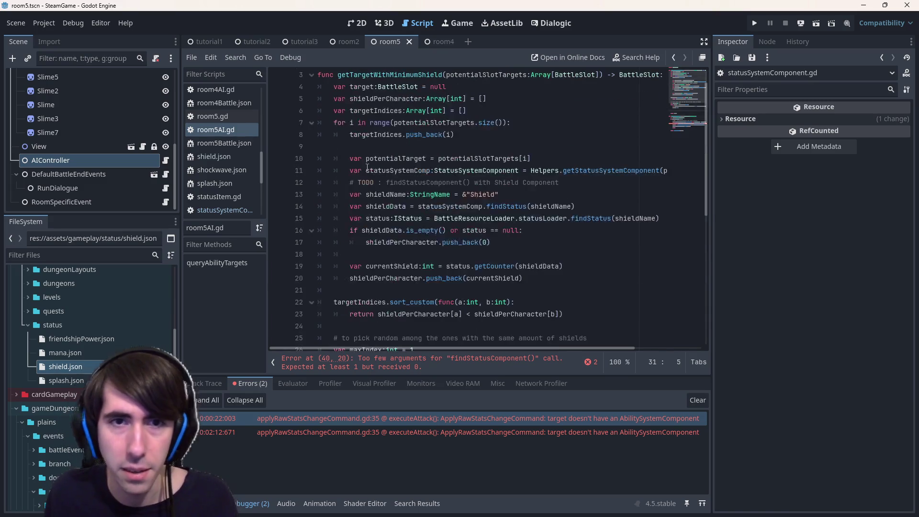
double_click(376, 112)
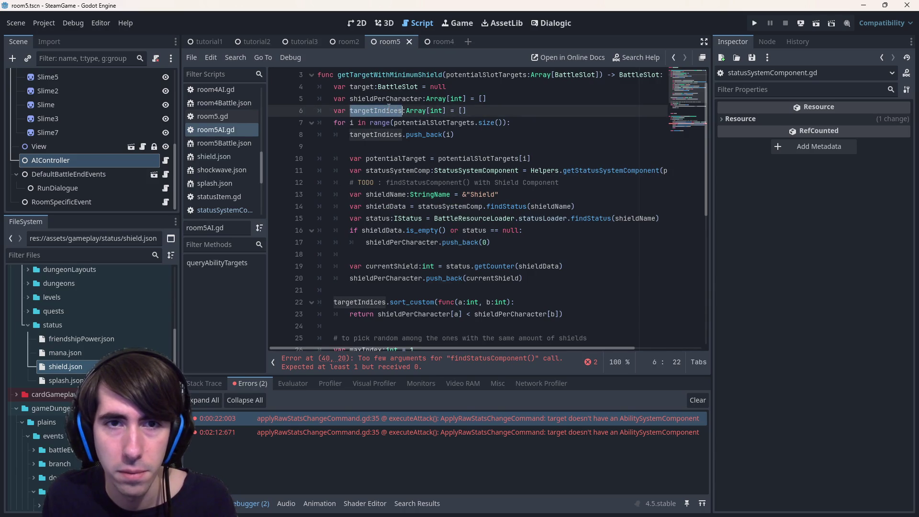
scroll(385, 167, "down", 4)
left_click(378, 257)
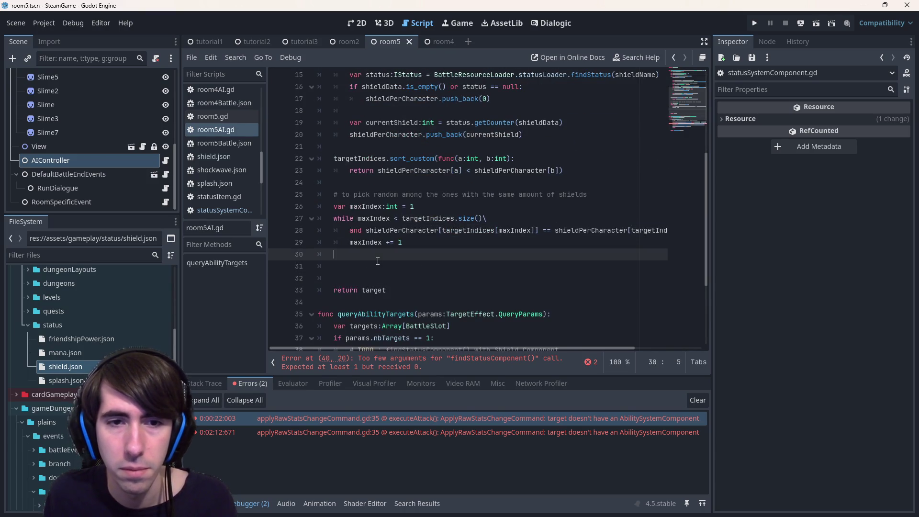
- Start an empty targetIndices[ lookup on a new line below the loop, with a blank line above it
key("Down")
type("targetIndices.pik")
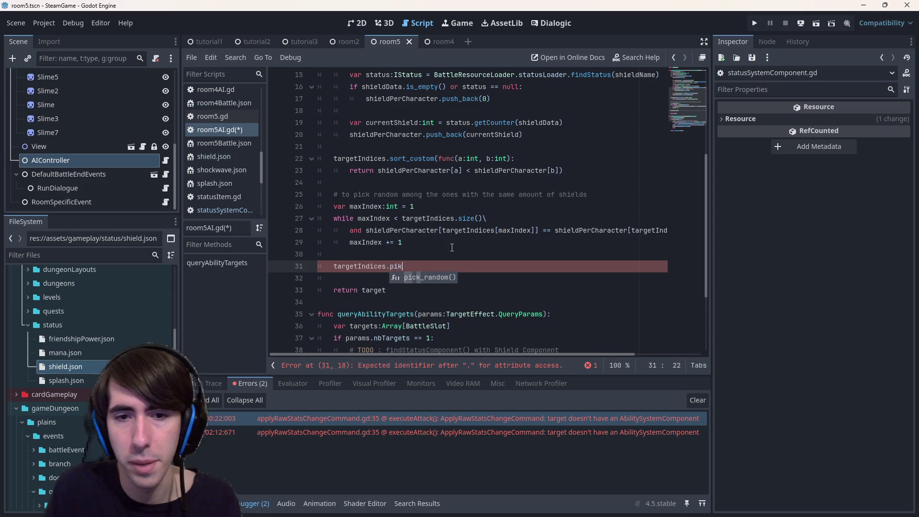
key("Return")
key("BackSpace")
key("BackSpace")
key("BackSpace")
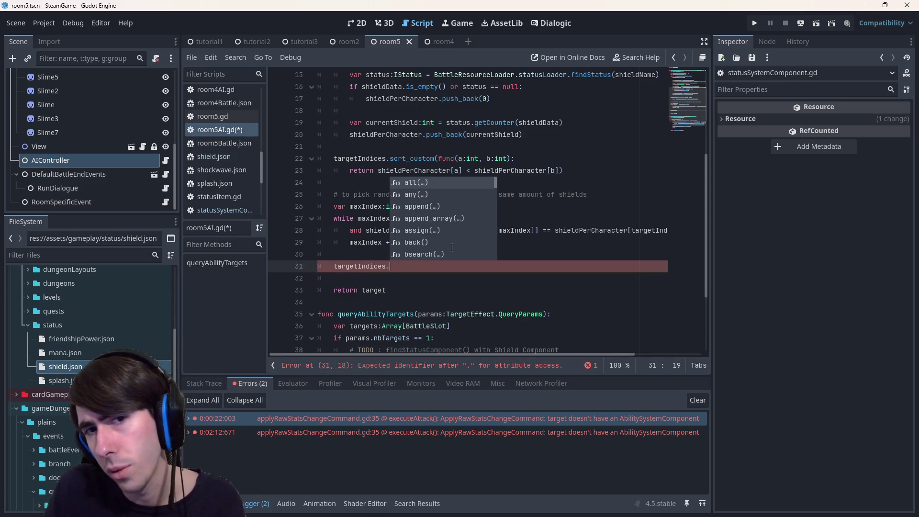
key("BackSpace")
type("[")
key("ctrl+shift+Return")
- Write randi_range(0 maxIndex) on the blank line and open its global-scope documentation
type("randi")
key("Down")
key("Return")
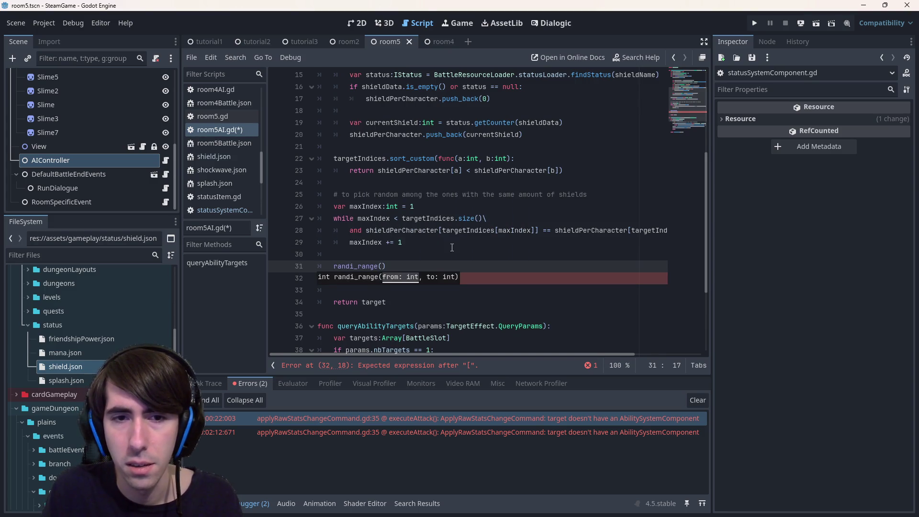
key("ctrl+BackSpace")
type("randi")
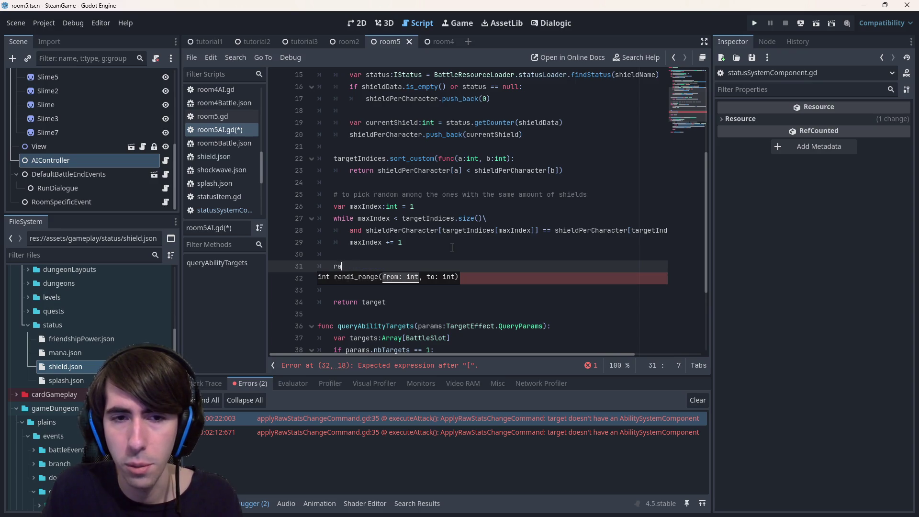
key("Return")
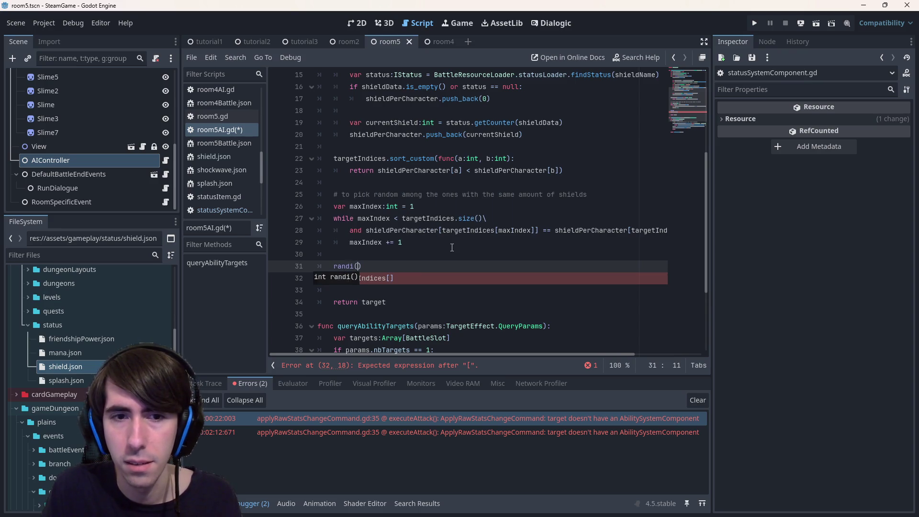
key("BackSpace")
key("ctrl+BackSpace")
type("randi")
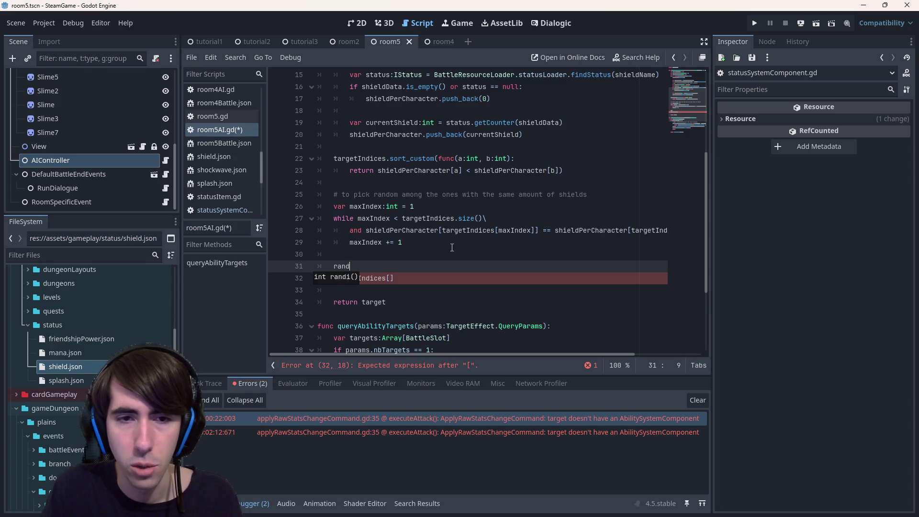
key("Down")
key("Return")
type("0 ")
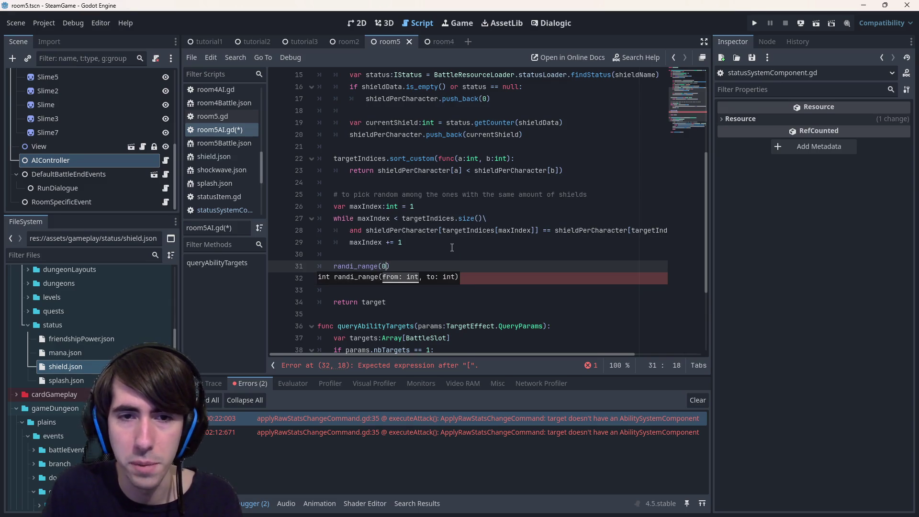
type("maxIndex")
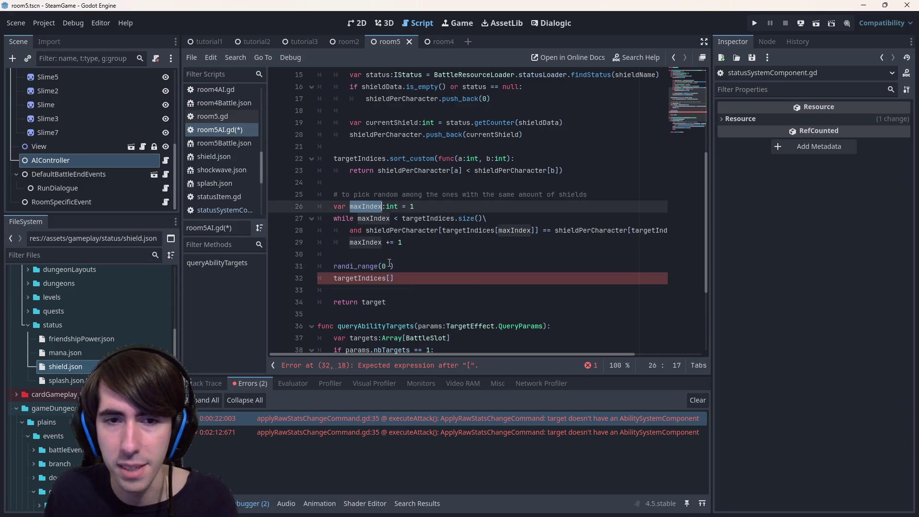
left_click(343, 266, "ctrl")
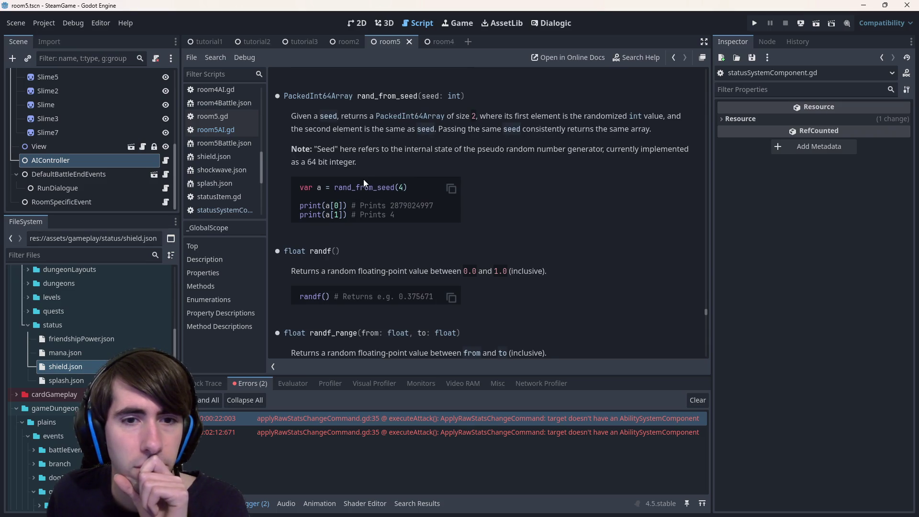
scroll(363, 179, "down", 1)
scroll(401, 311, "down", 11)
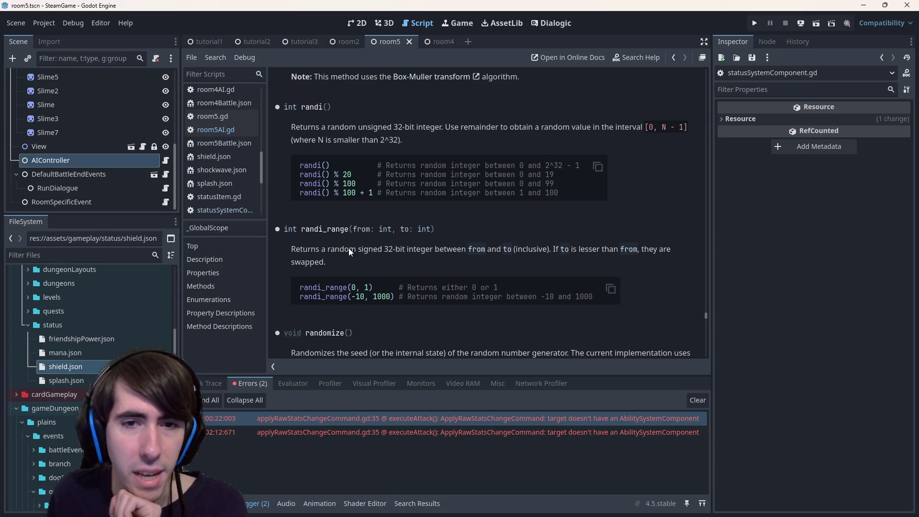
left_click_drag(400, 249, 529, 250)
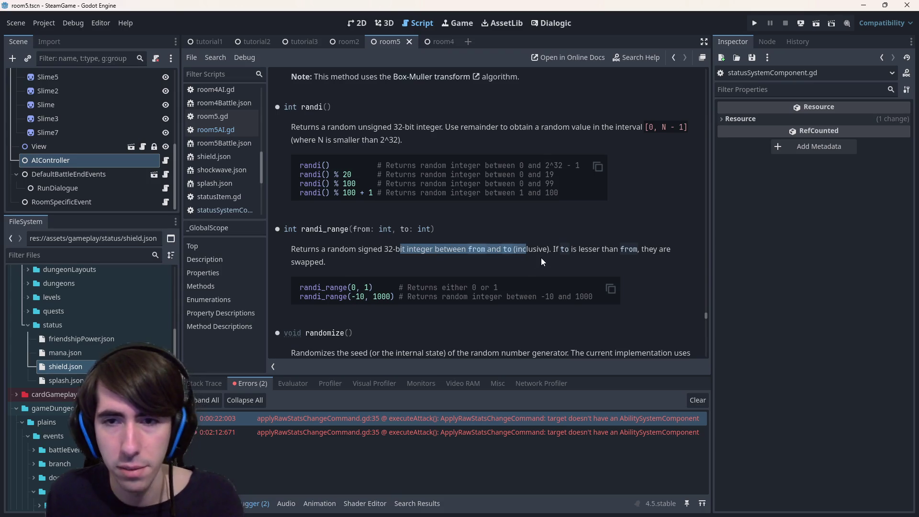
key("alt+Left")
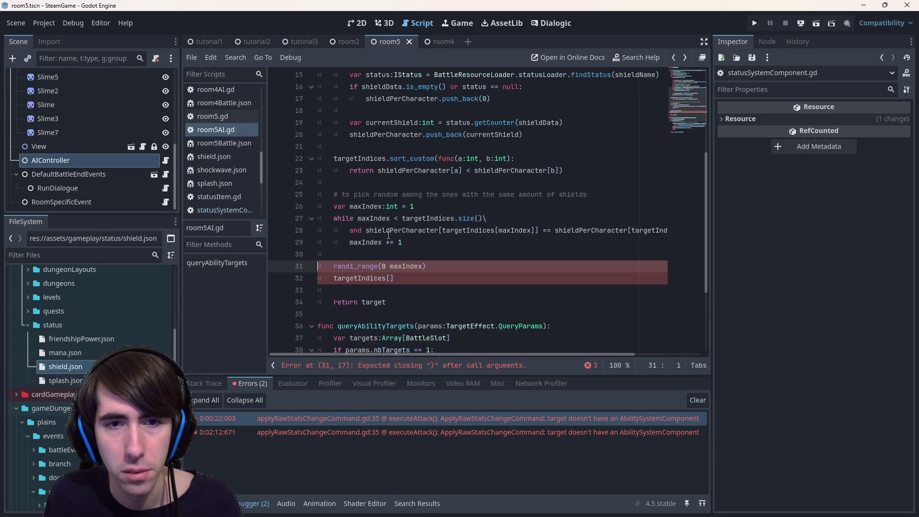
- Review where maxIndex is used, from its line 26 declaration to the randi_range arguments
left_click(376, 207)
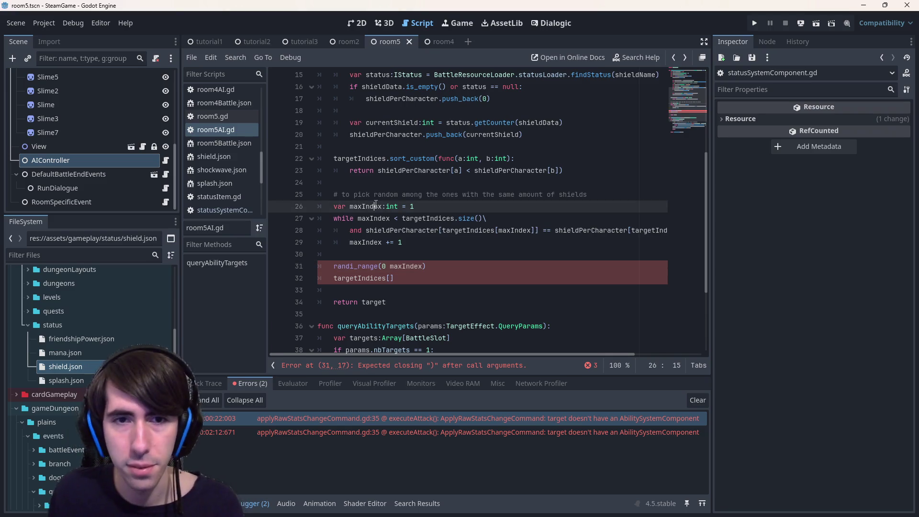
double_click(375, 206)
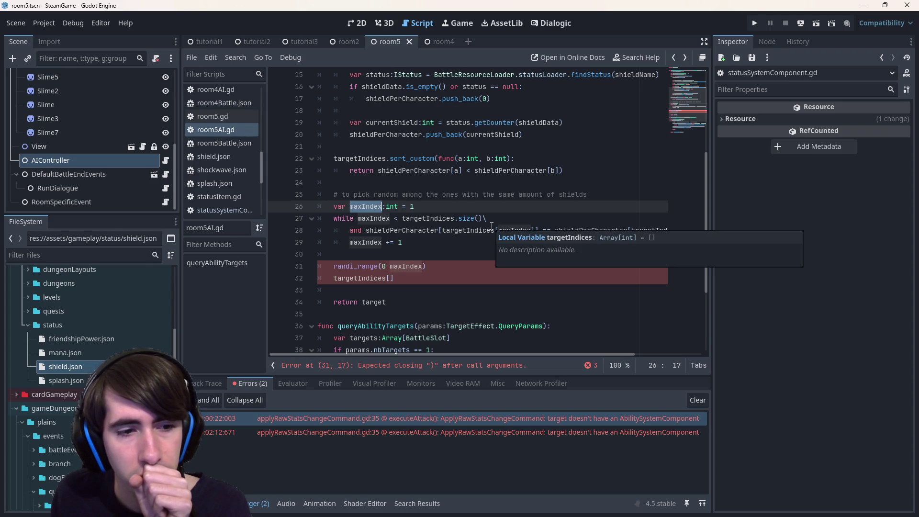
left_click(434, 207)
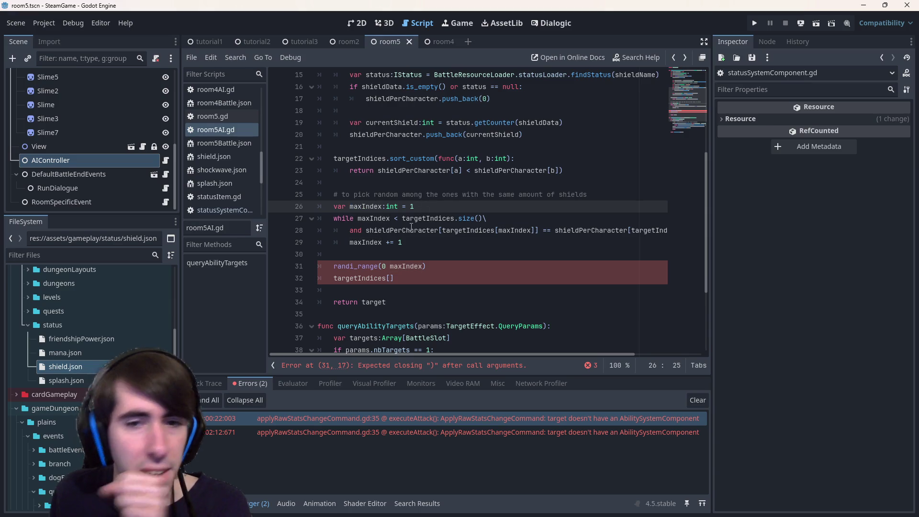
double_click(365, 206)
left_click(410, 254)
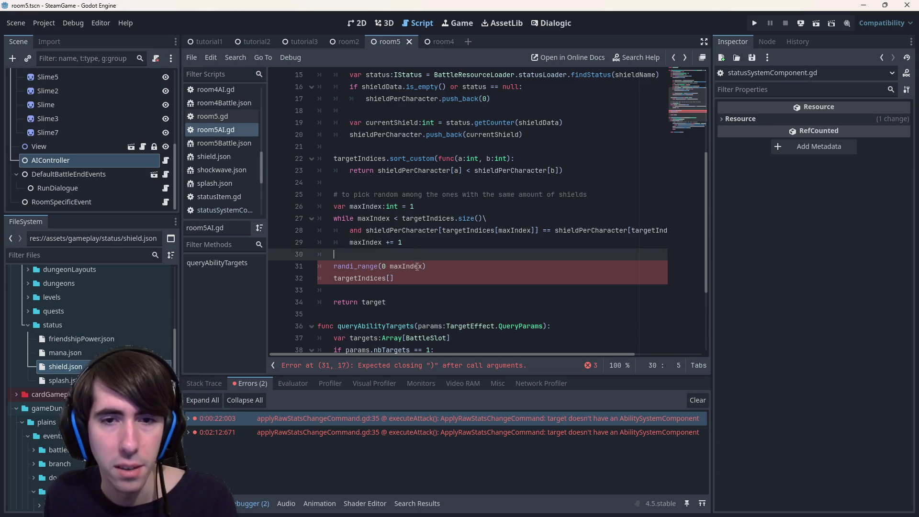
left_click(422, 266)
- Rename maxIndex to sameShieldAmount at every occurrence using a multi-cursor selection
double_click(378, 207)
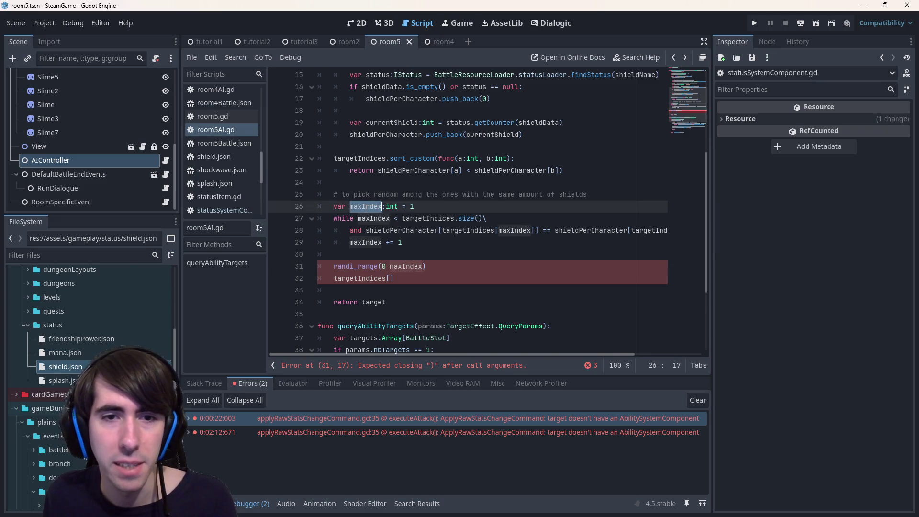
key("ctrl+d")
key("ctrl+d")
key("ctrl+d")
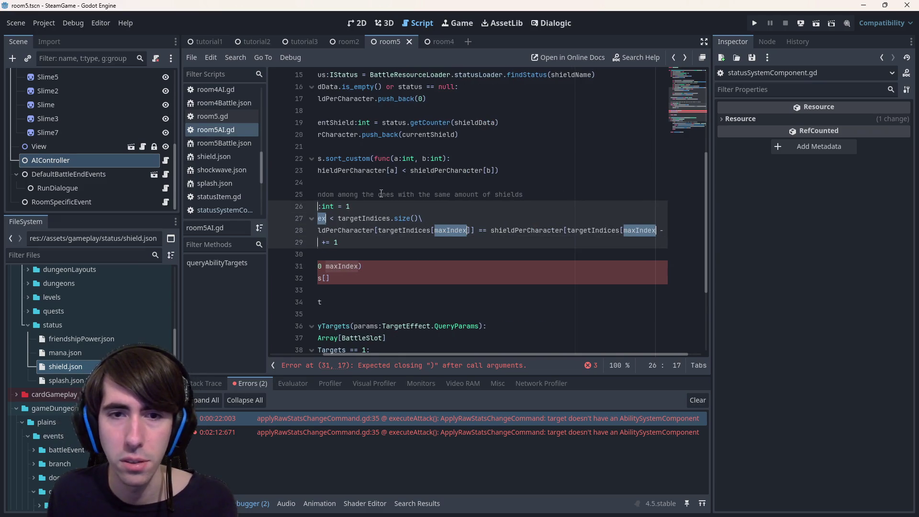
left_click_drag(469, 353, 365, 262)
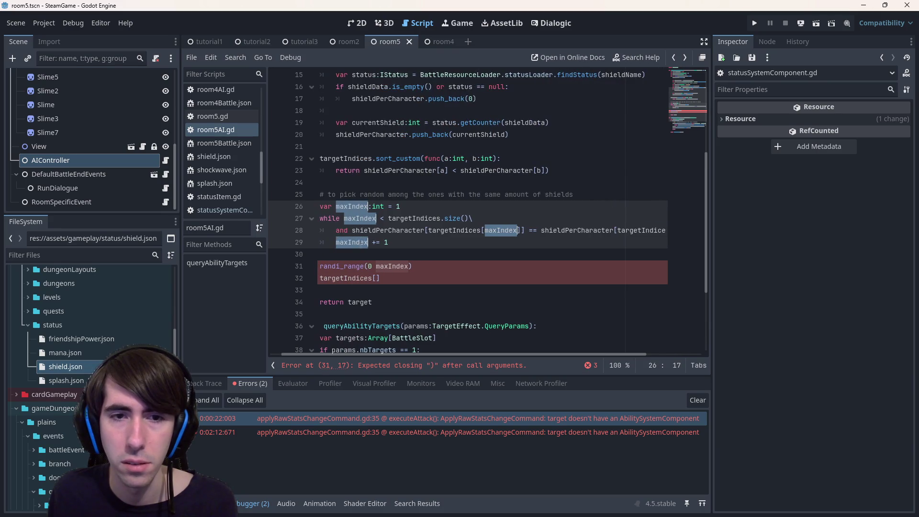
type("equa")
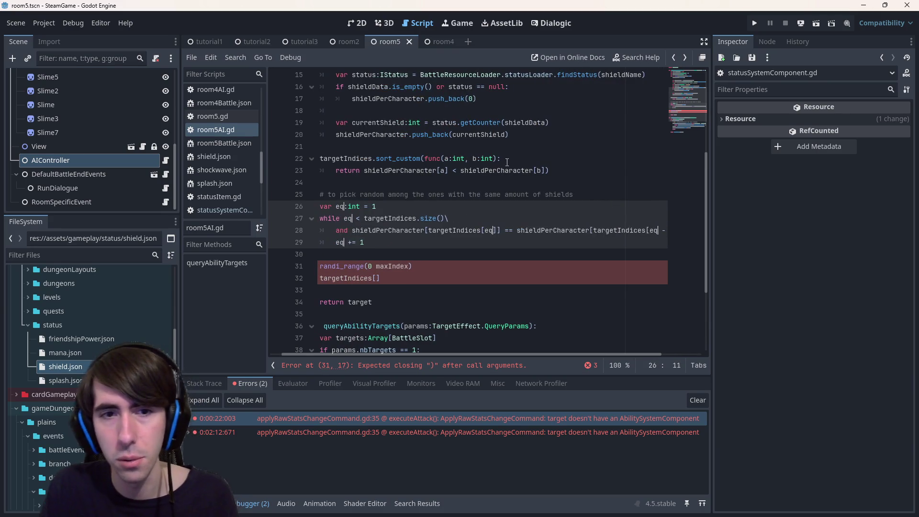
type("l")
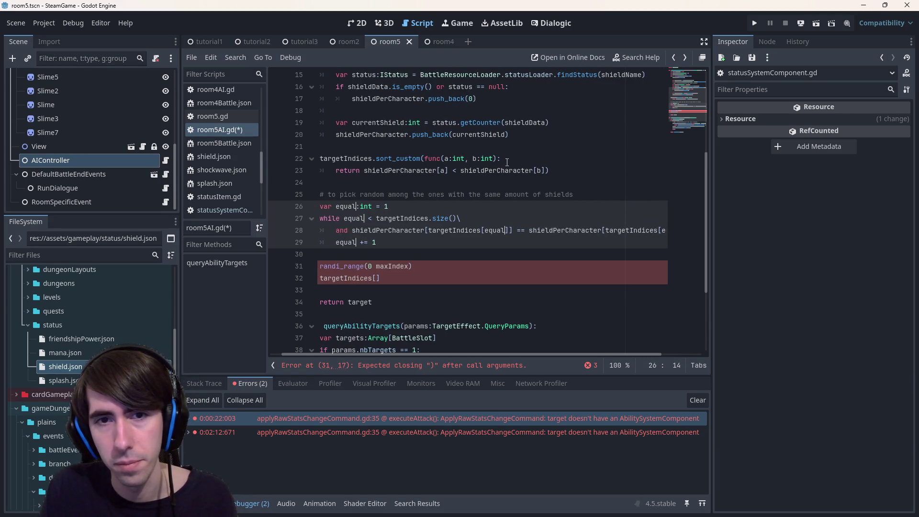
type("Shield")
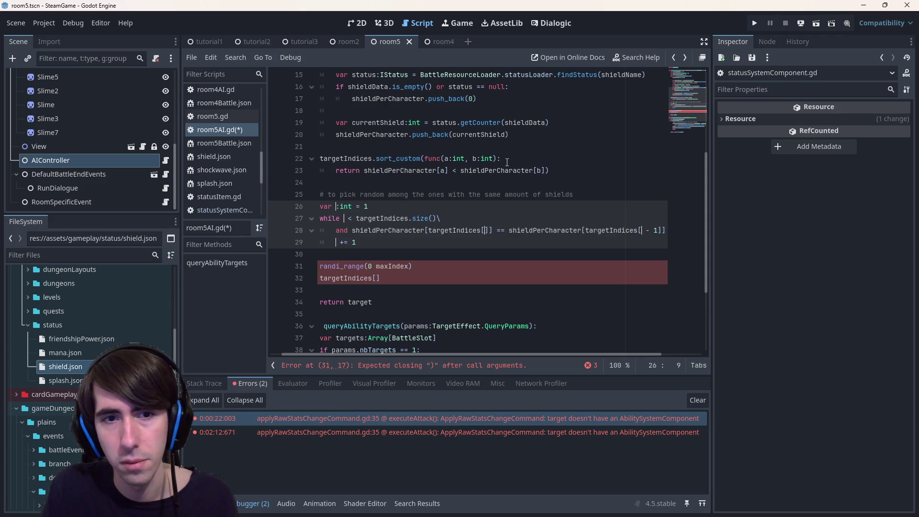
type("Amount")
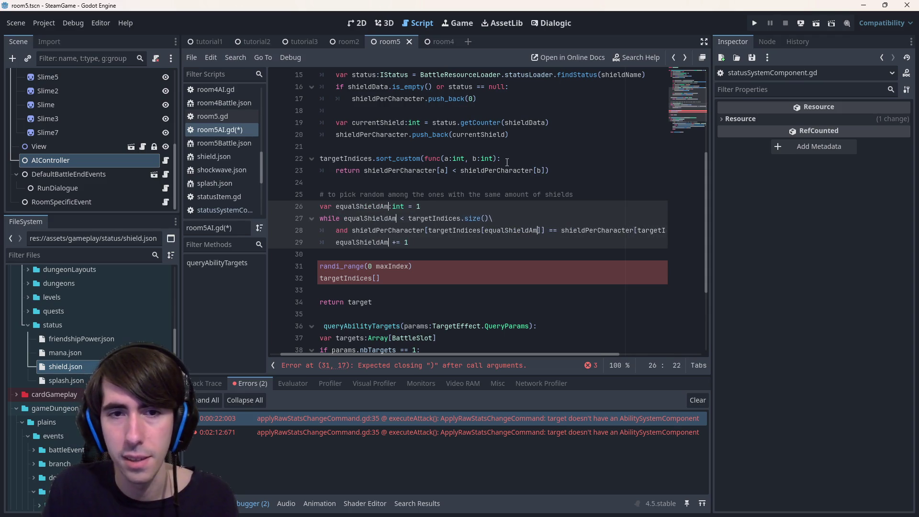
key("ctrl+s")
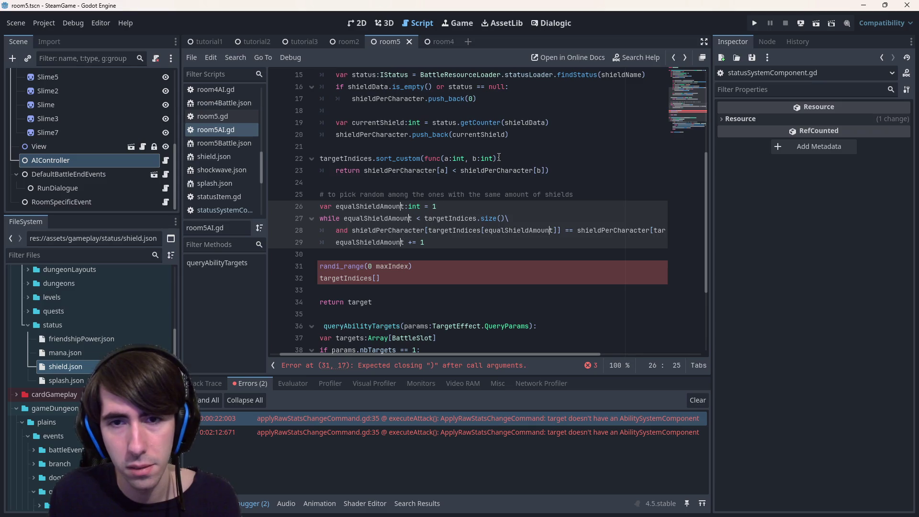
key("BackSpace")
key("BackSpace")
key("BackSpace")
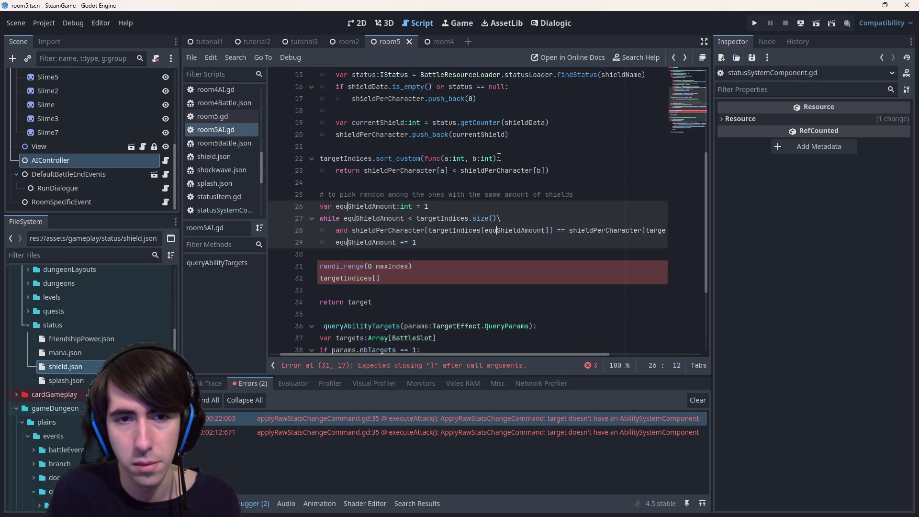
type("sa,")
key("BackSpace")
type("me")
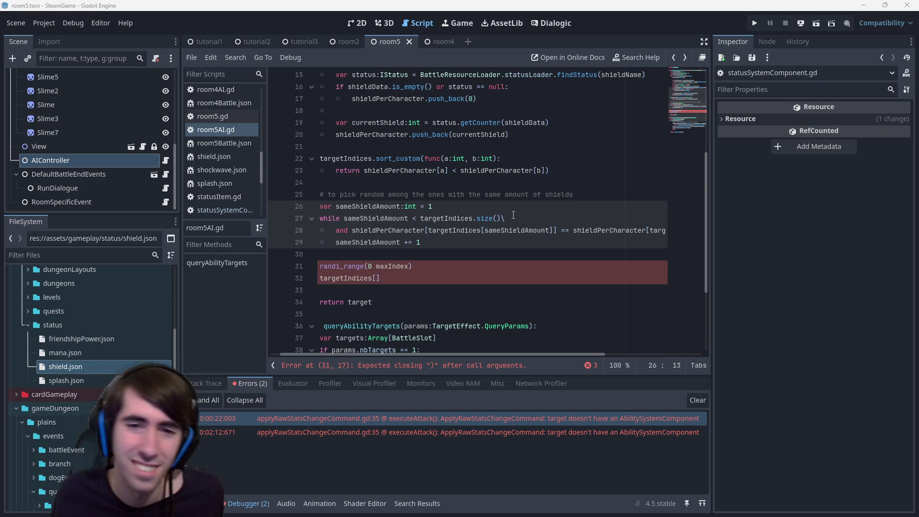
- Add the missing comma to make randi_range(0, maxIndex) and save the script
left_click(488, 277)
key("shift+Home")
key("shift+Home")
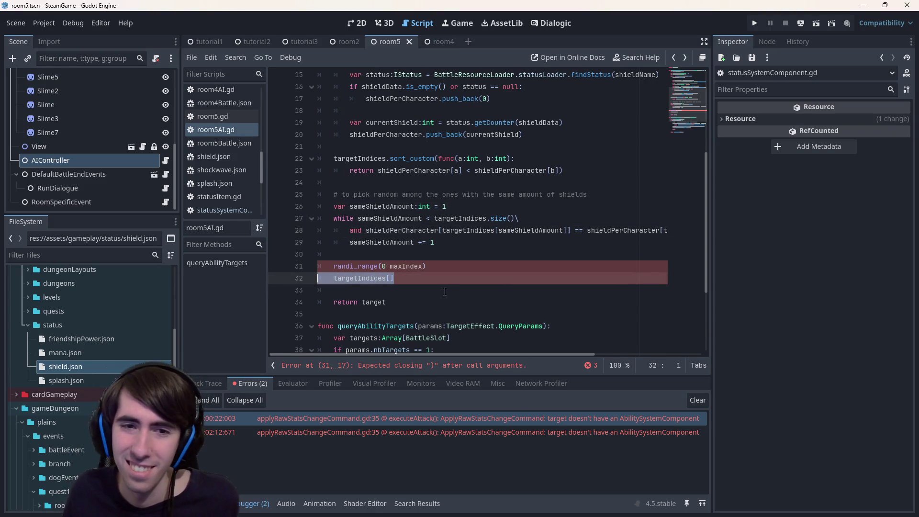
left_click(429, 266)
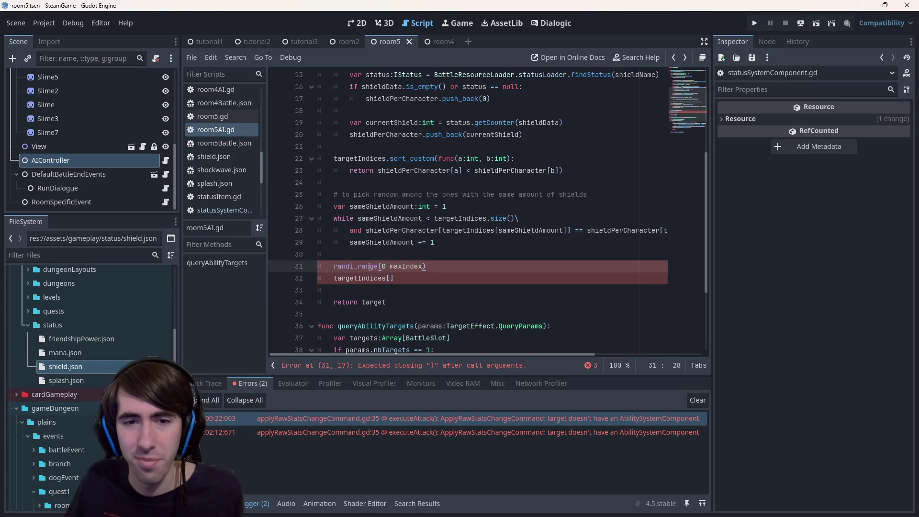
type(",")
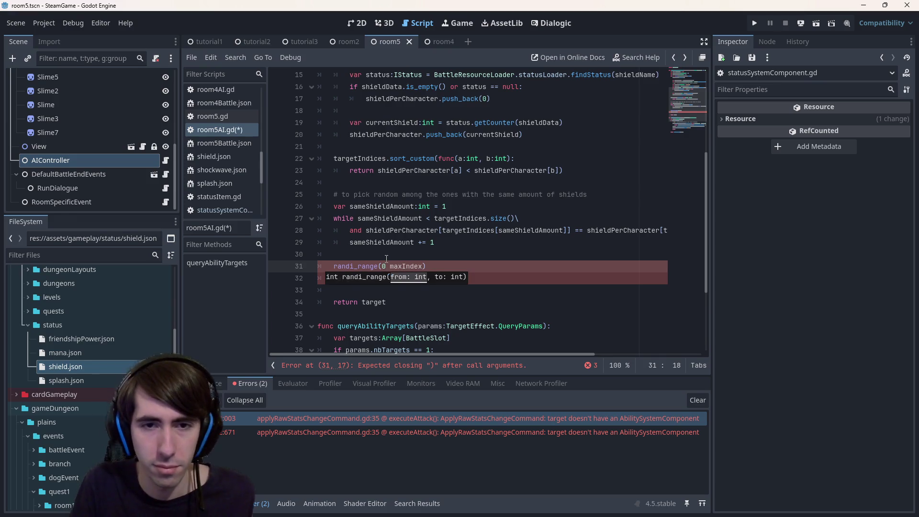
key("ctrl+s")
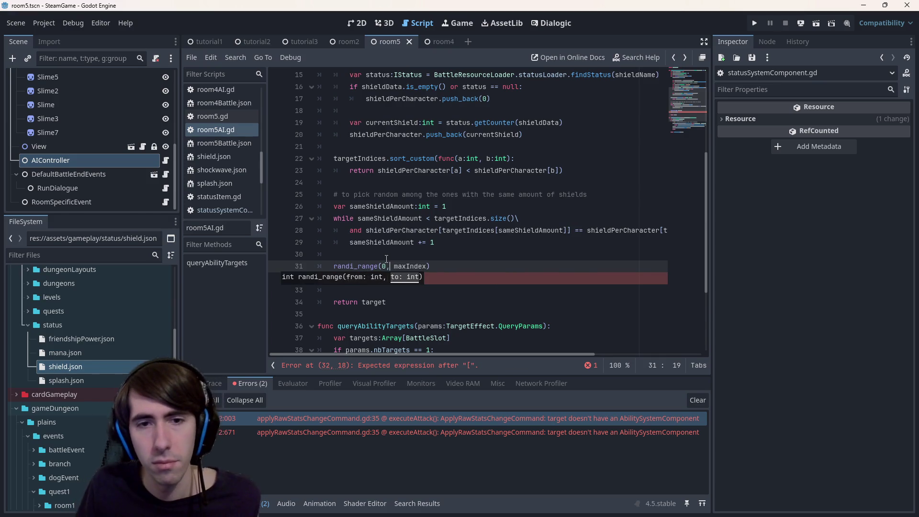
- Copy sameShieldAmount and paste it over maxIndex, giving randi_range(0, sameShieldAmount)
left_click(384, 254)
key("Down")
key("ctrl+shift+Right")
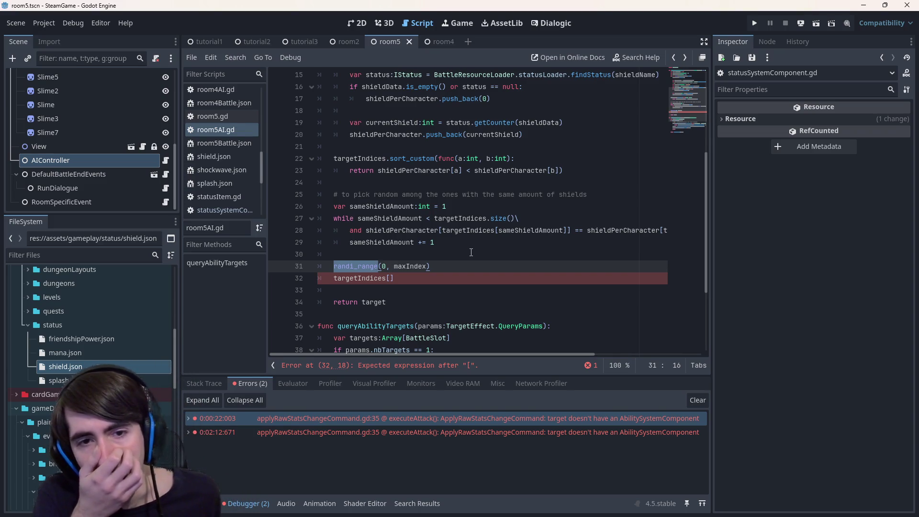
double_click(409, 266)
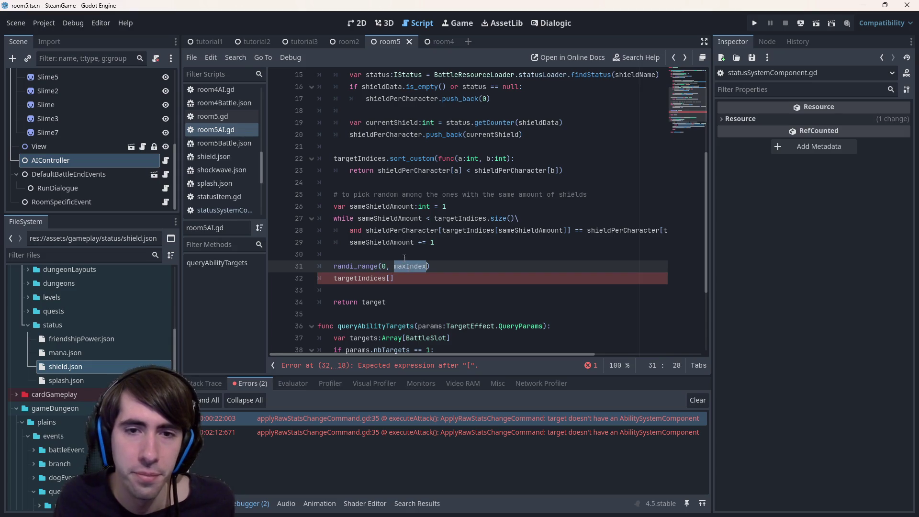
left_click(401, 243)
double_click(401, 243)
key("ctrl+c")
double_click(410, 266)
key("ctrl+v")
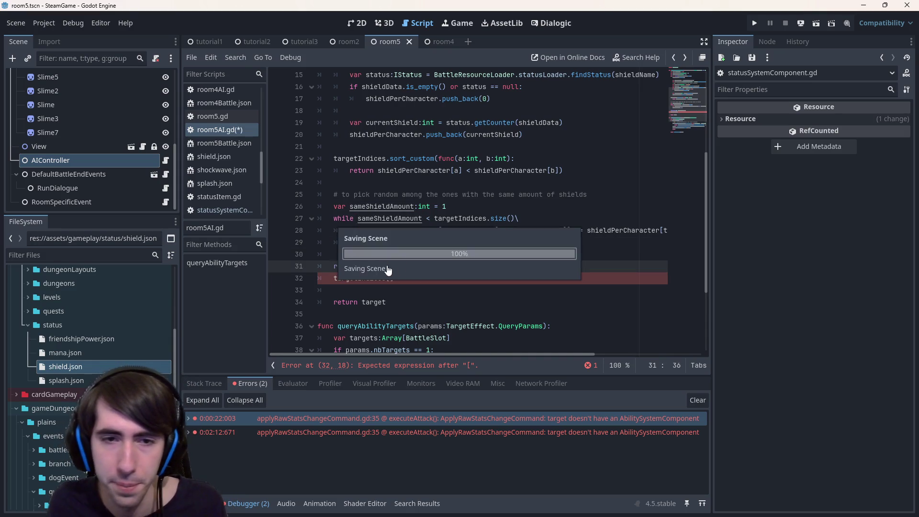
double_click(335, 274)
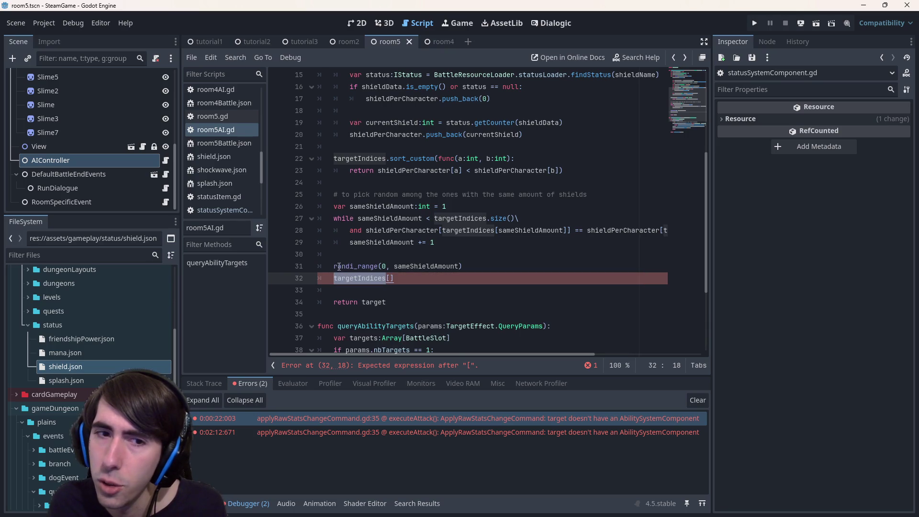
- Store the randi_range result in a new variable with var targetIndex:int =
left_click(334, 266)
type("var targetIndex =")
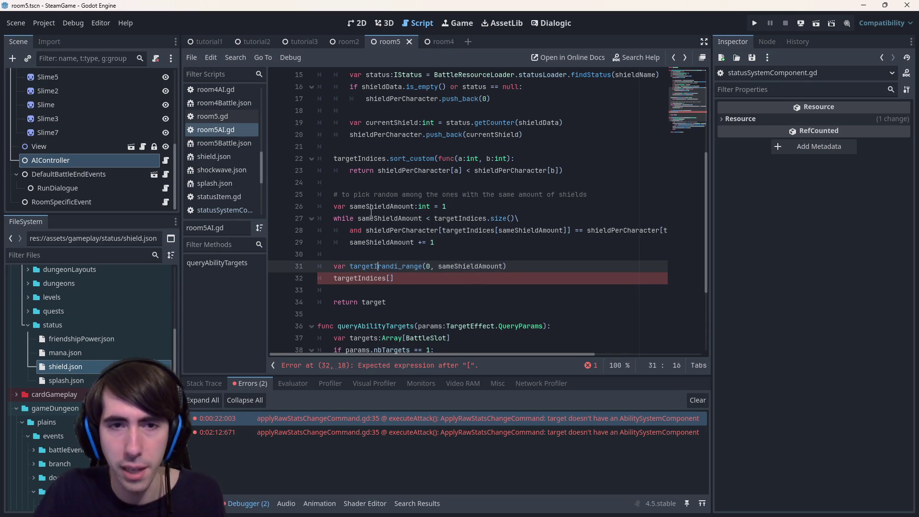
key("BackSpace")
key("BackSpace")
key("BackSpace")
type(":int =")
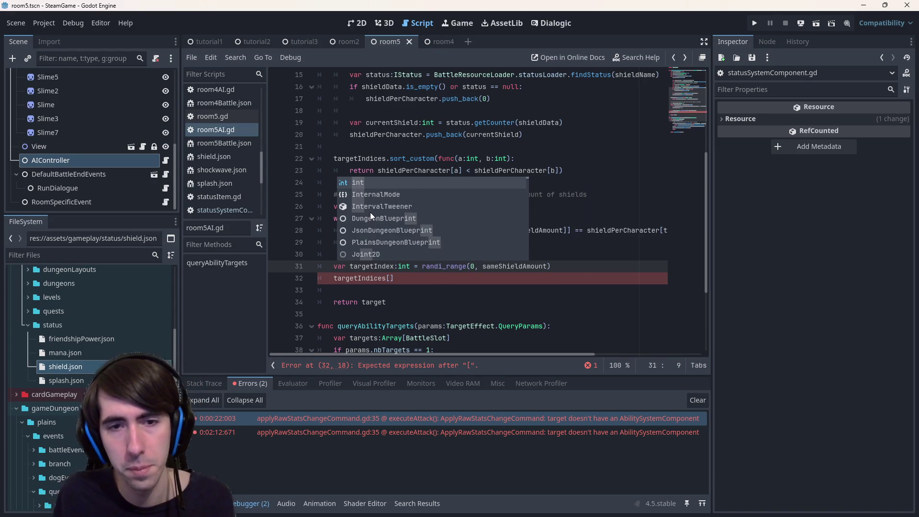
left_click(374, 277)
double_click(374, 267)
scroll(376, 268, "up", 5)
scroll(378, 266, "down", 5)
double_click(364, 266)
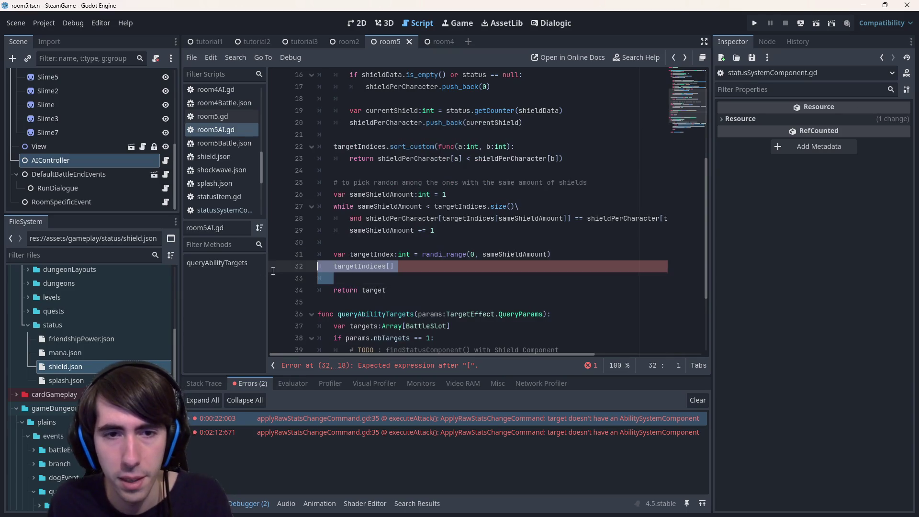
scroll(365, 266, "up", 5)
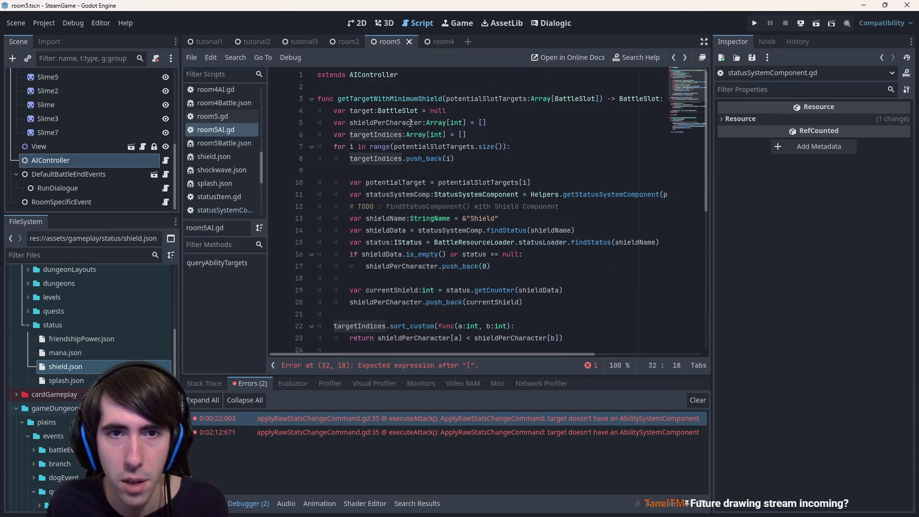
- Replace target in the return statement with potentialSlotTargets
double_click(510, 96)
scroll(374, 254, "down", 6)
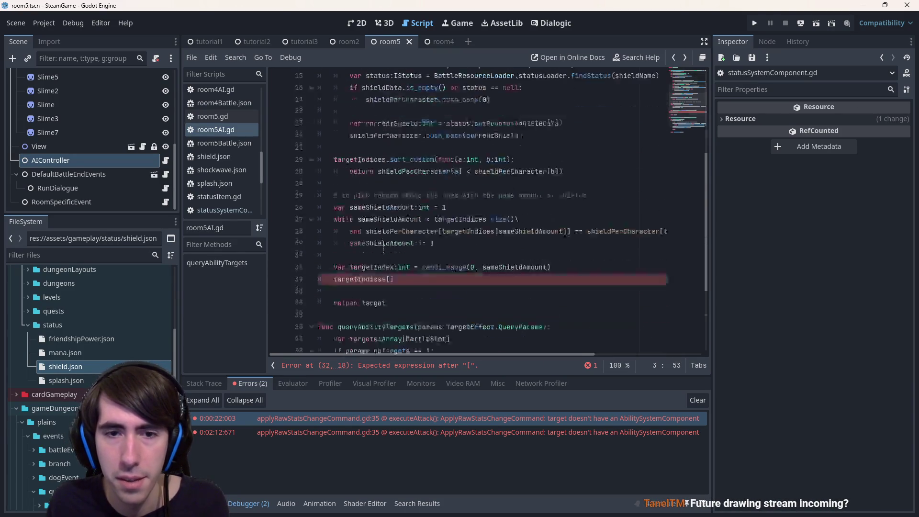
left_click(374, 242)
double_click(373, 254)
key("ctrl+v")
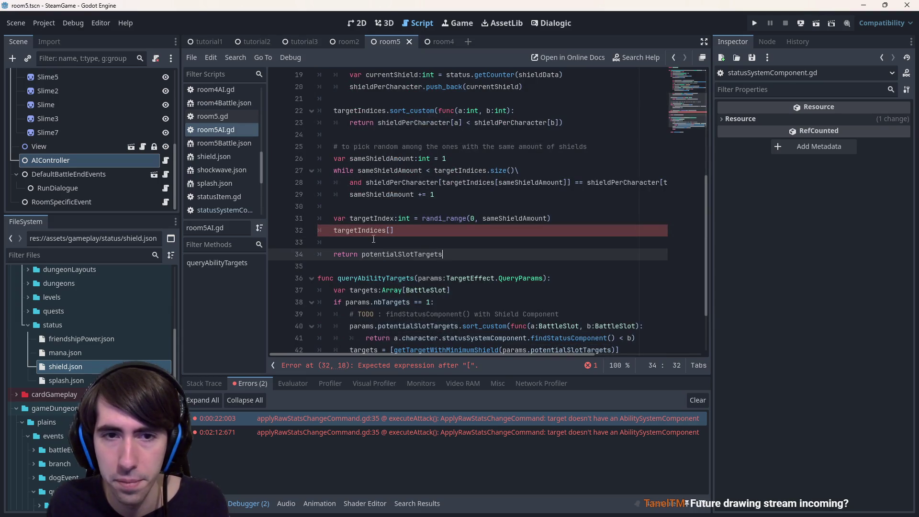
- Rename the targetIndex variable to targetIndexIndex
double_click(367, 218)
left_click(410, 230)
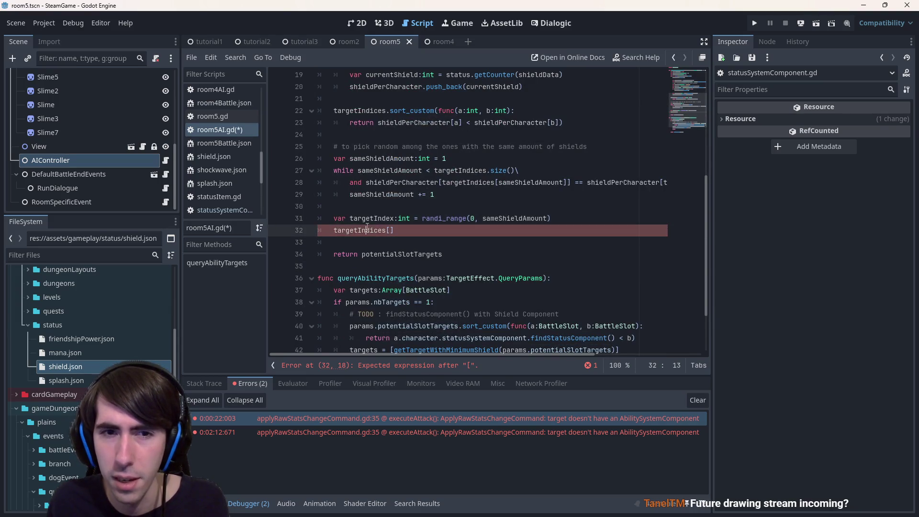
scroll(434, 250, "up", 2)
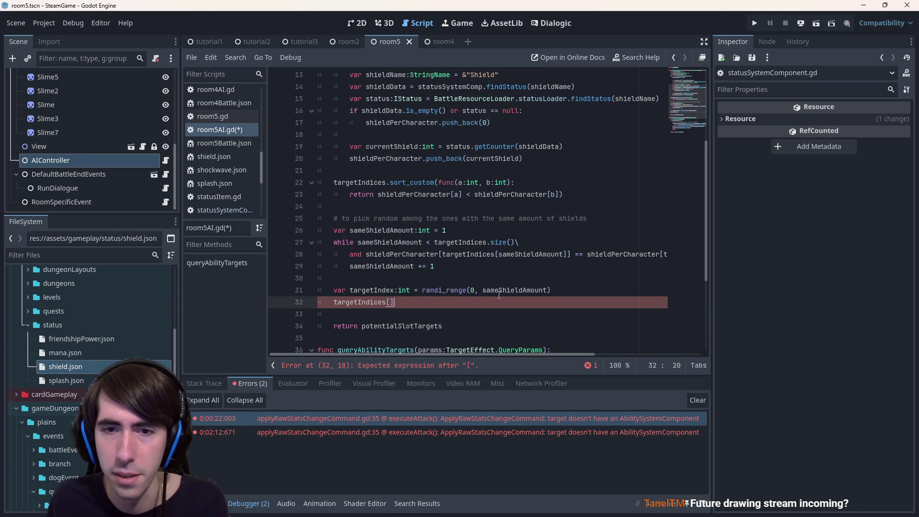
double_click(392, 290)
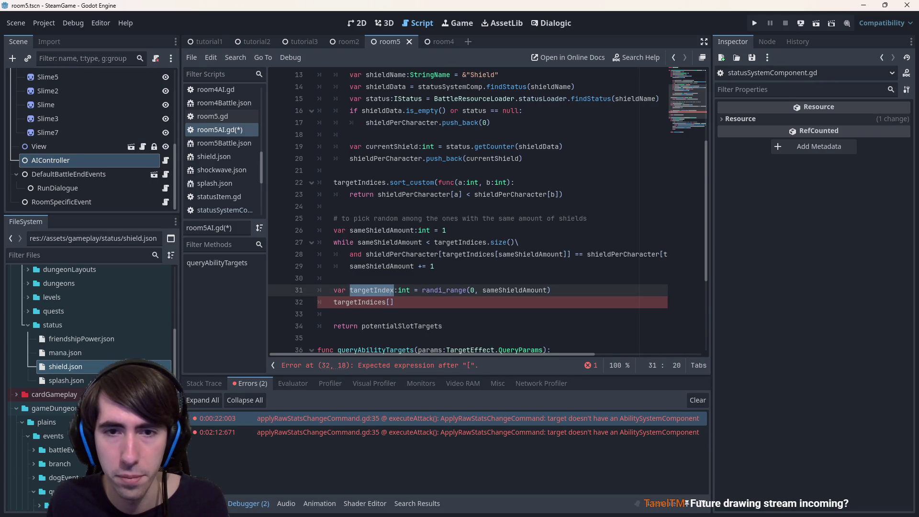
double_click(508, 290)
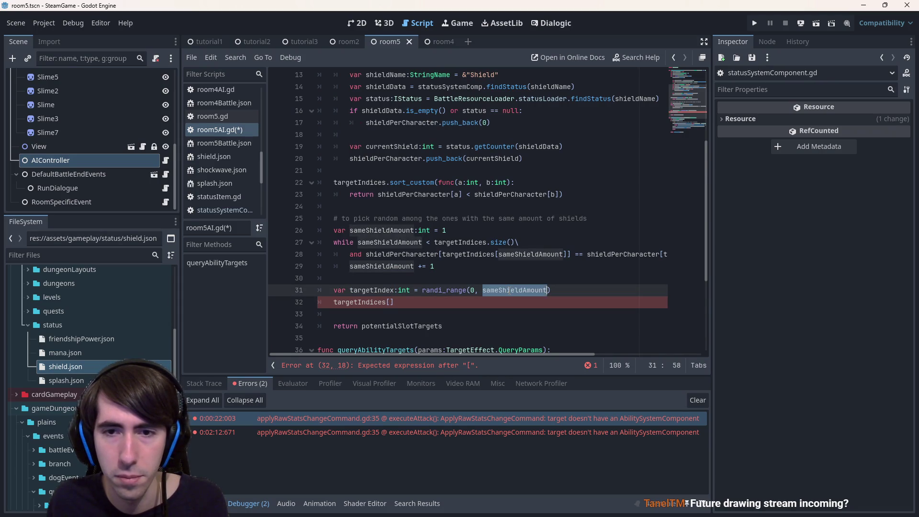
double_click(479, 254)
left_click(375, 289)
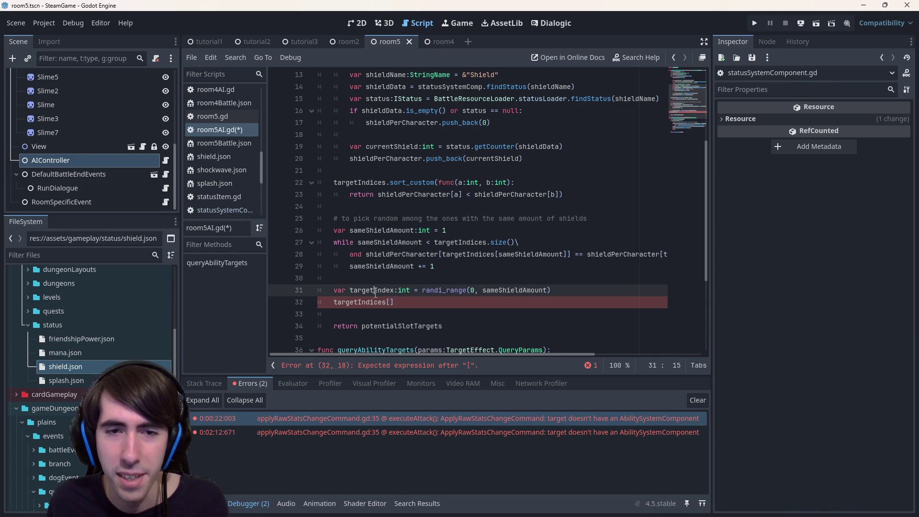
type("Index")
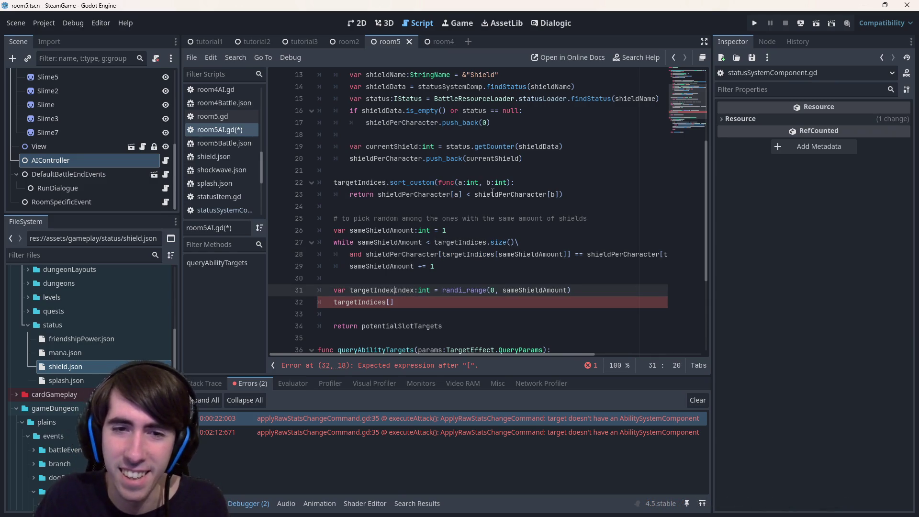
double_click(395, 290)
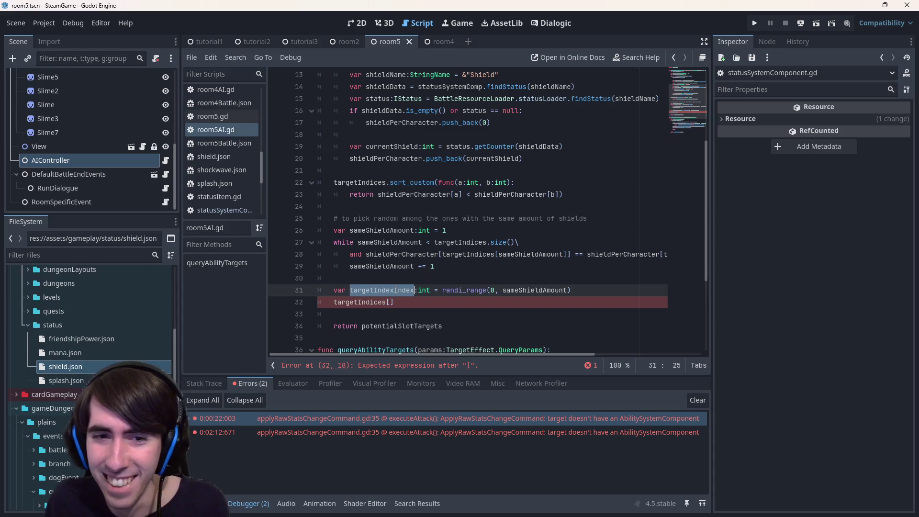
- Make the return read potentialSlotTargets[targetIndices[targetIndexIndex]] and save
left_click(447, 326)
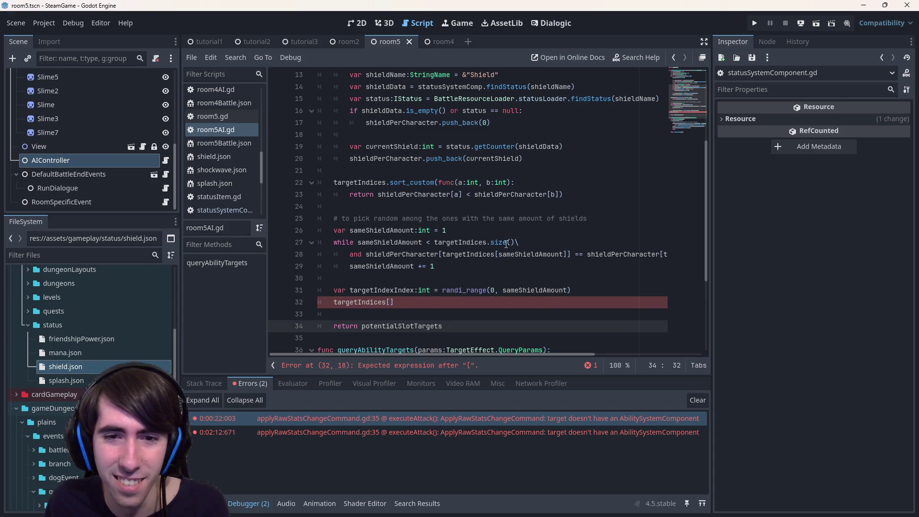
type("[")
key("ctrl+v")
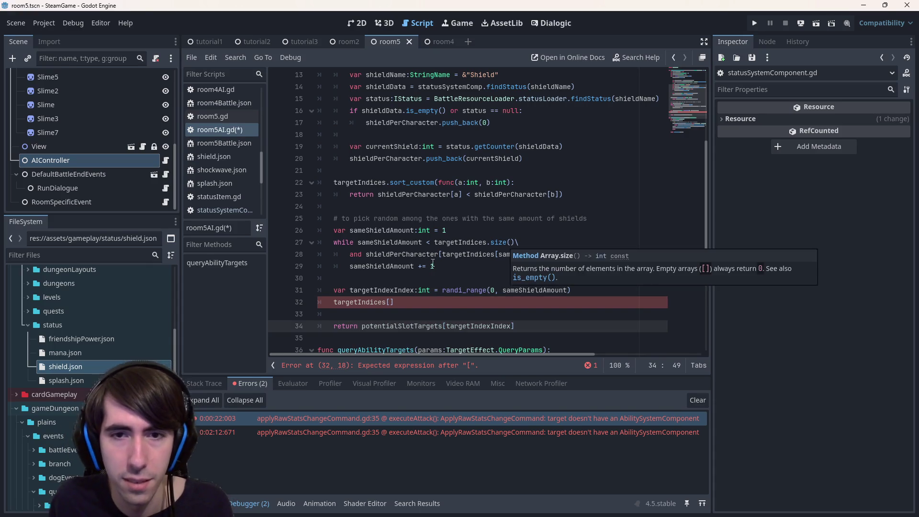
double_click(468, 254)
key("ctrl+c")
left_click(446, 326)
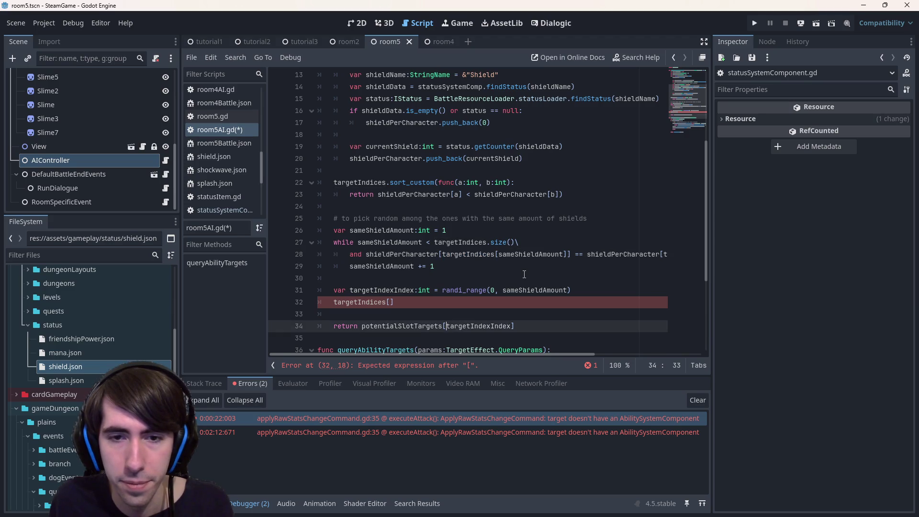
key("ctrl+v")
type("[")
key("End")
key("ctrl+s")
type("]")
key("ctrl+s")
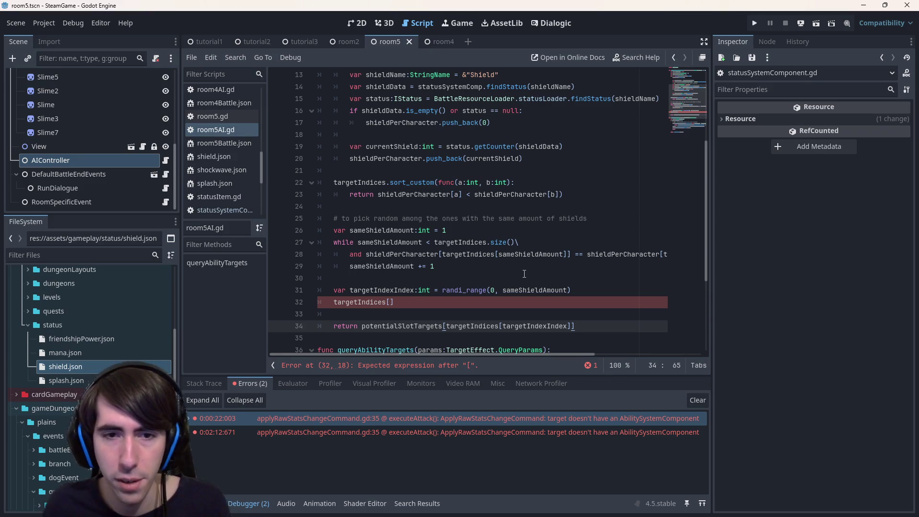
- Delete the leftover targetIndices[ line and blank line, then save
left_click_drag(463, 294, 335, 315)
key("BackSpace")
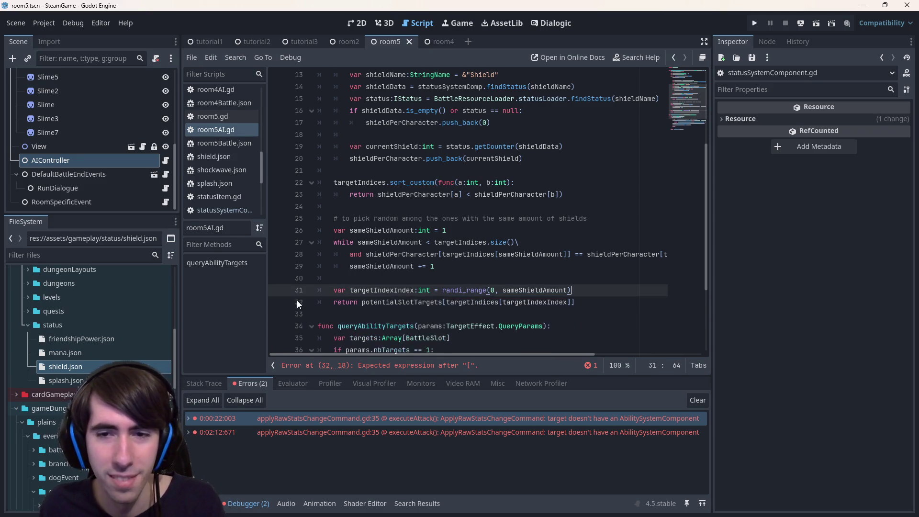
key("ctrl+s")
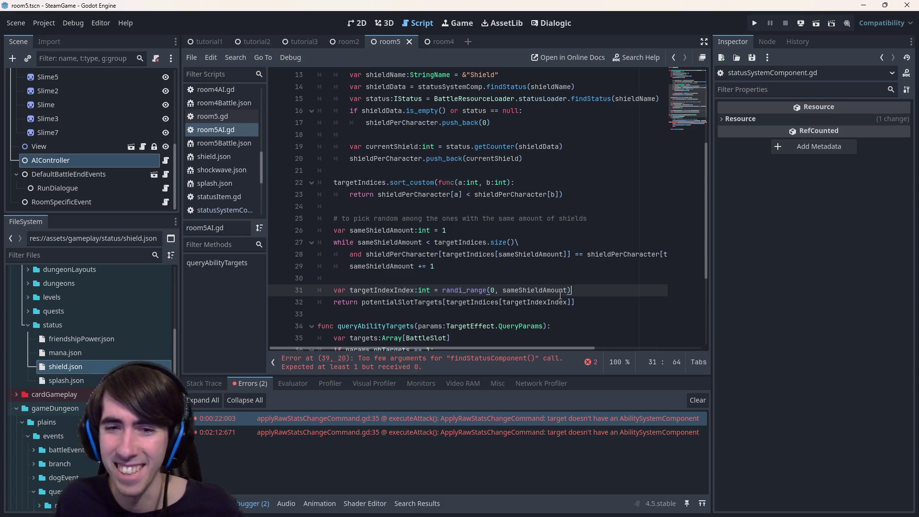